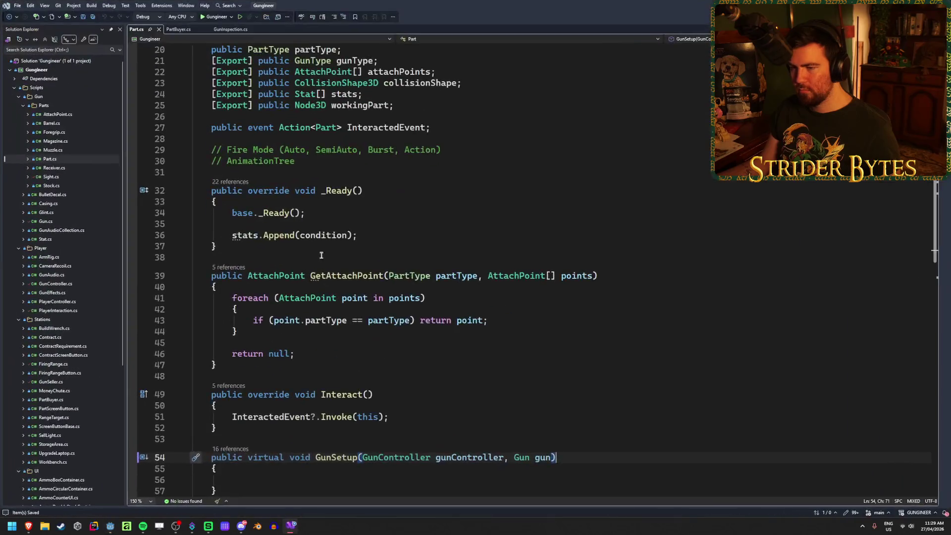
Add an empty override _Ready() below partNames in GunInspection.cs, without base._Ready() or the extra blank line
{"action": "left_click", "coordinate": [229, 30]}
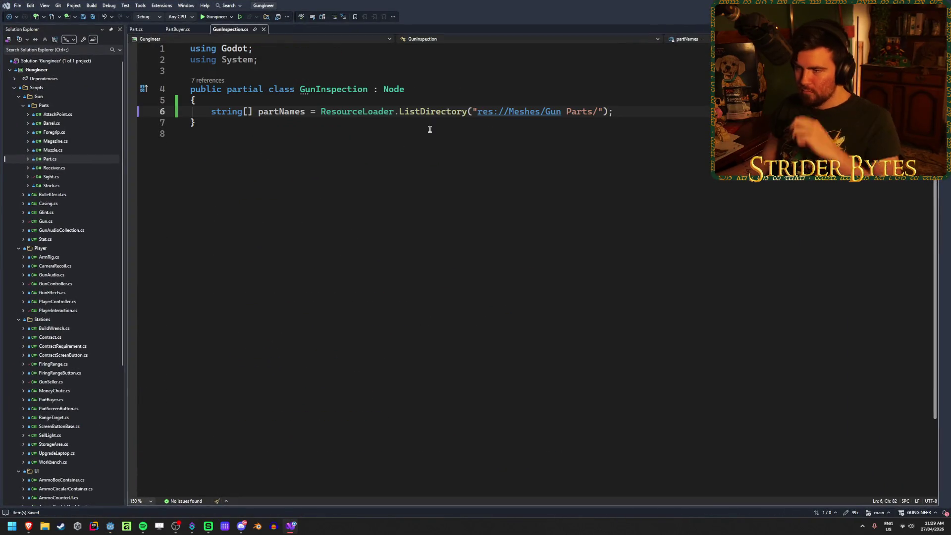
{"action": "key", "text": "Return"}
{"action": "key", "text": "Return"}
{"action": "key", "text": "Return"}
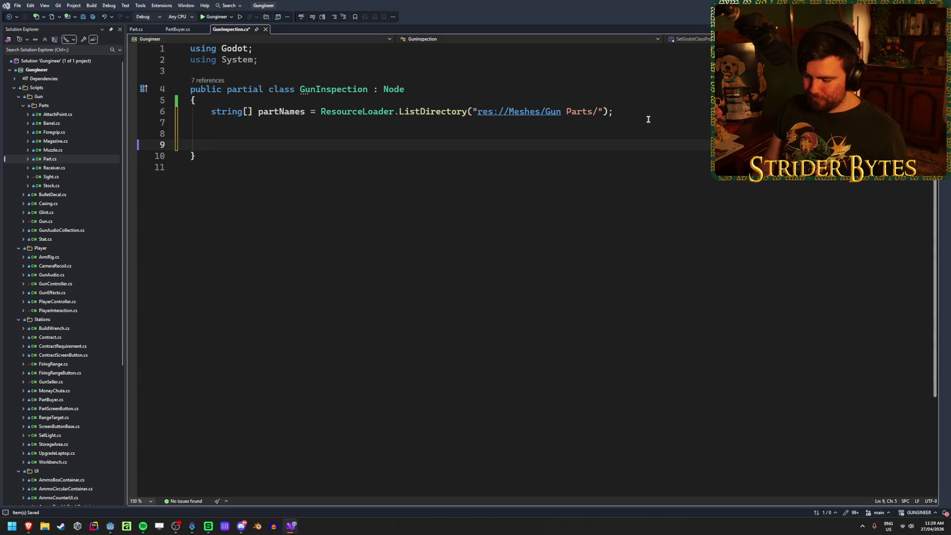
{"action": "type", "text": "override "}
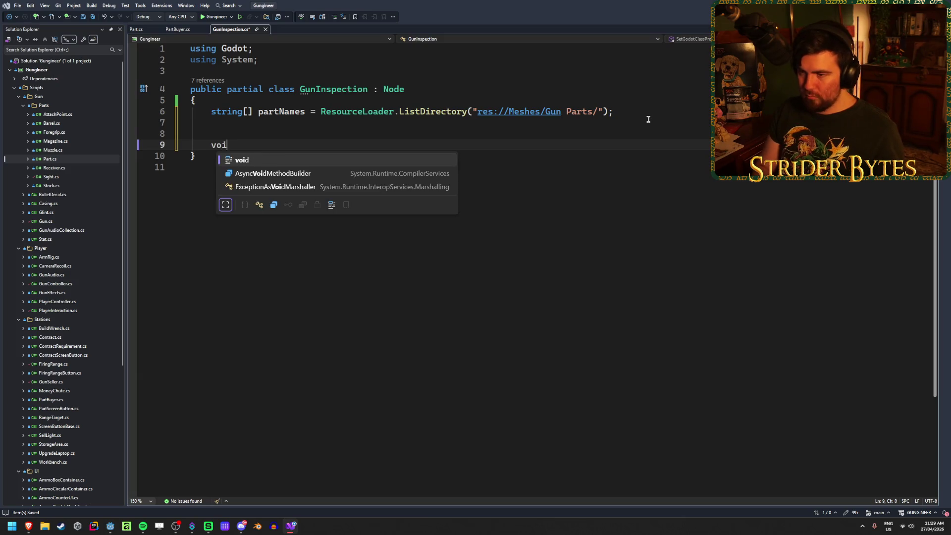
{"action": "type", "text": "read"}
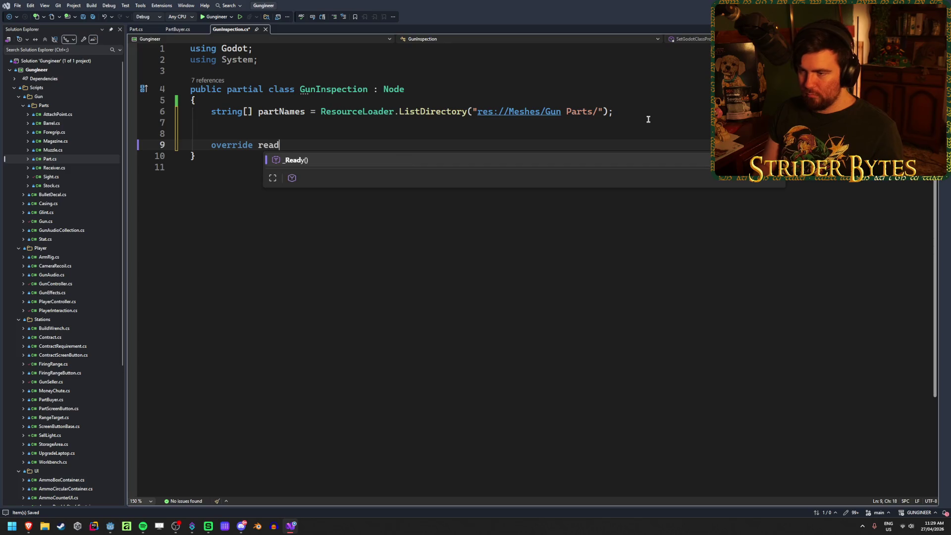
{"action": "key", "text": "Tab"}
{"action": "key", "text": "BackSpace"}
{"action": "left_click", "coordinate": [562, 150]}
{"action": "left_click", "coordinate": [574, 125]}
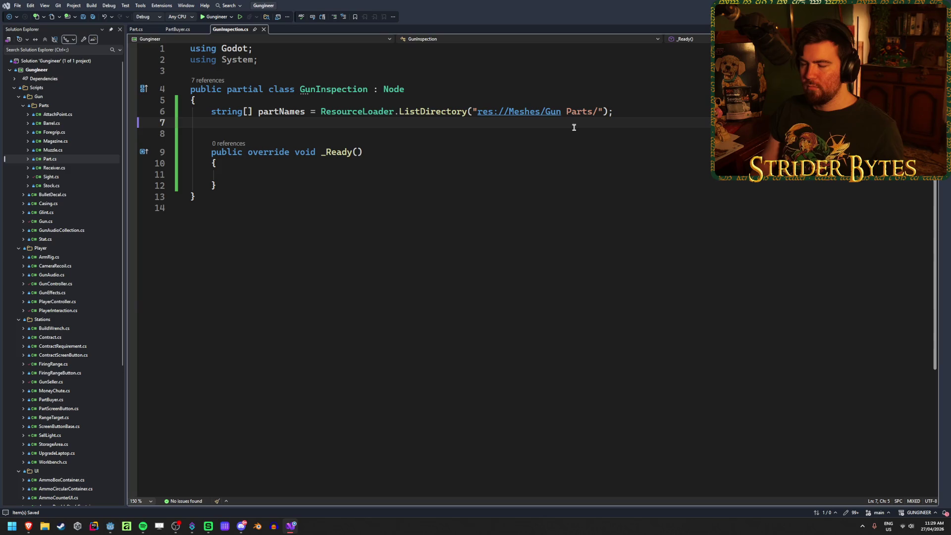
{"action": "key", "text": "Delete"}
{"action": "left_click", "coordinate": [301, 167]}
Highlight the partNames declaration and its Meshes folder path, then bring Godot to the front
{"action": "mouse_move", "coordinate": [614, 112]}
{"action": "left_mouse_down"}
{"action": "mouse_move", "coordinate": [212, 112]}
{"action": "mouse_move", "coordinate": [269, 114]}
{"action": "mouse_move", "coordinate": [257, 113]}
{"action": "left_mouse_up"}
{"action": "left_click", "coordinate": [630, 111]}
{"action": "left_click_drag", "start_coordinate": [630, 110], "coordinate": [222, 111]}
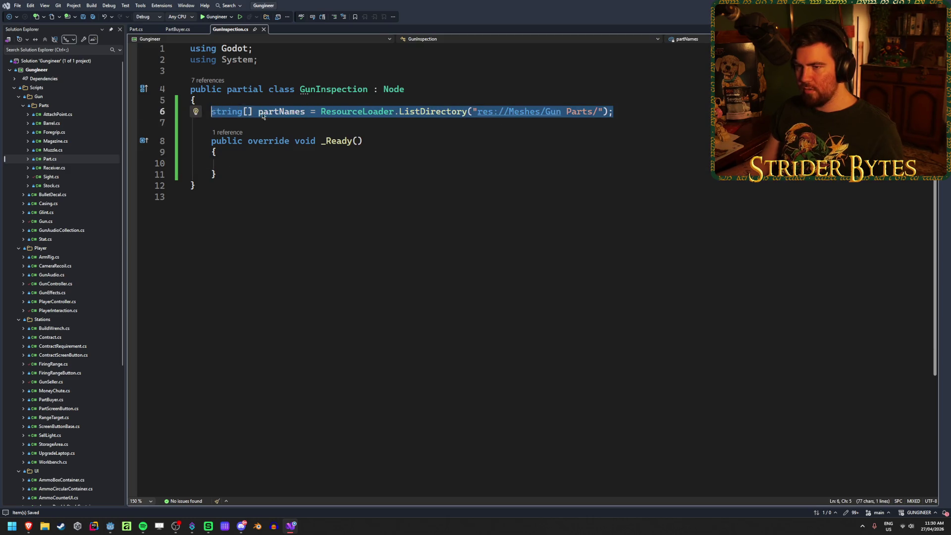
{"action": "left_click", "coordinate": [610, 111]}
{"action": "left_click_drag", "start_coordinate": [610, 110], "coordinate": [212, 111]}
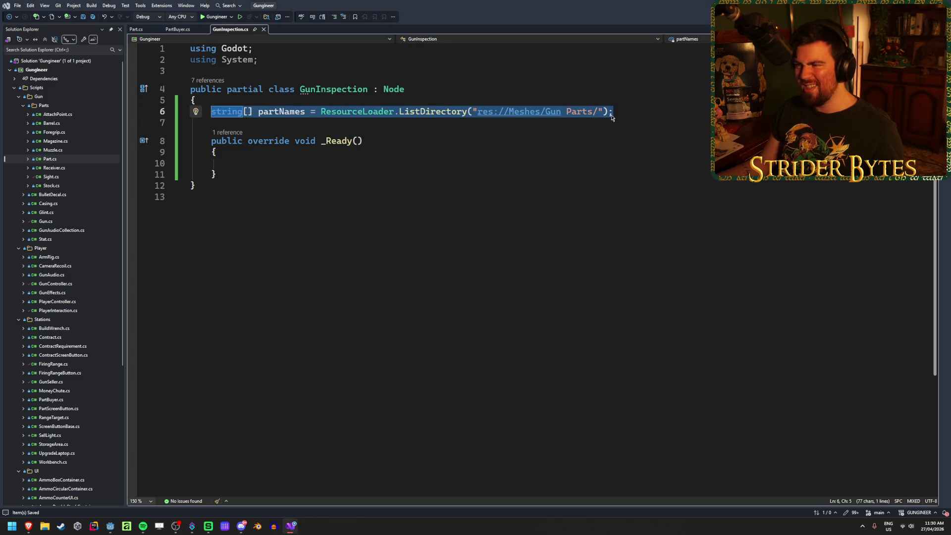
{"action": "left_click", "coordinate": [650, 115]}
{"action": "left_click_drag", "start_coordinate": [539, 111], "coordinate": [507, 112]}
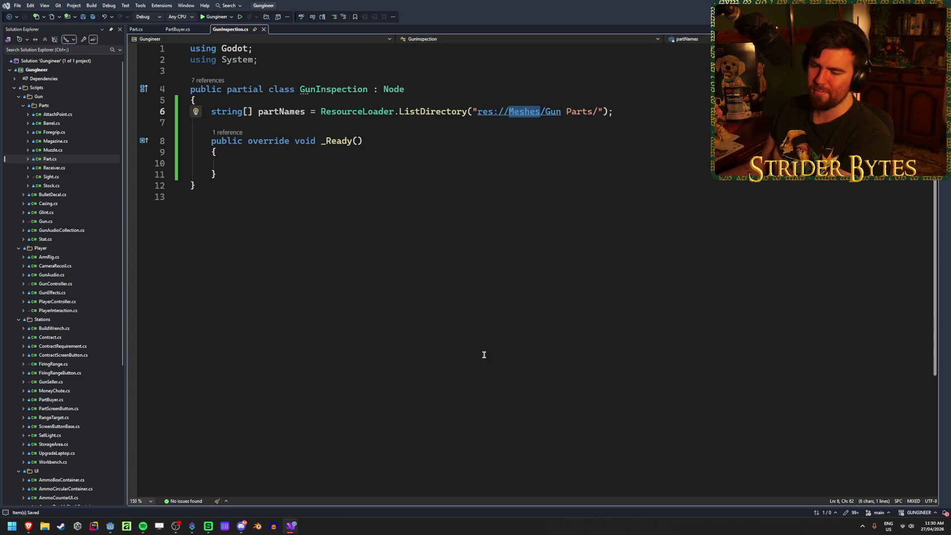
{"action": "left_click", "coordinate": [110, 526]}
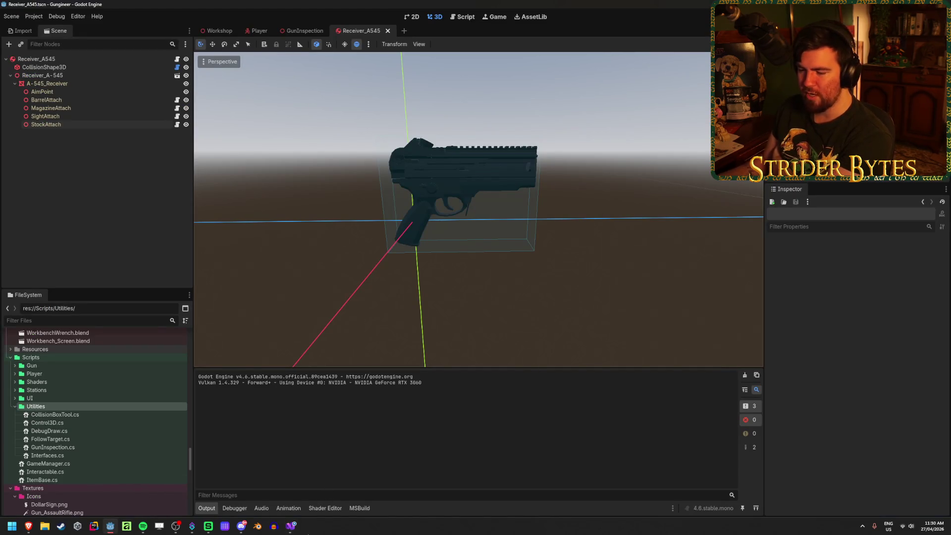
Return to GunInspection.cs in Visual Studio with the caret inside the empty _Ready() body
{"action": "left_click", "coordinate": [294, 533]}
{"action": "left_click", "coordinate": [268, 163]}
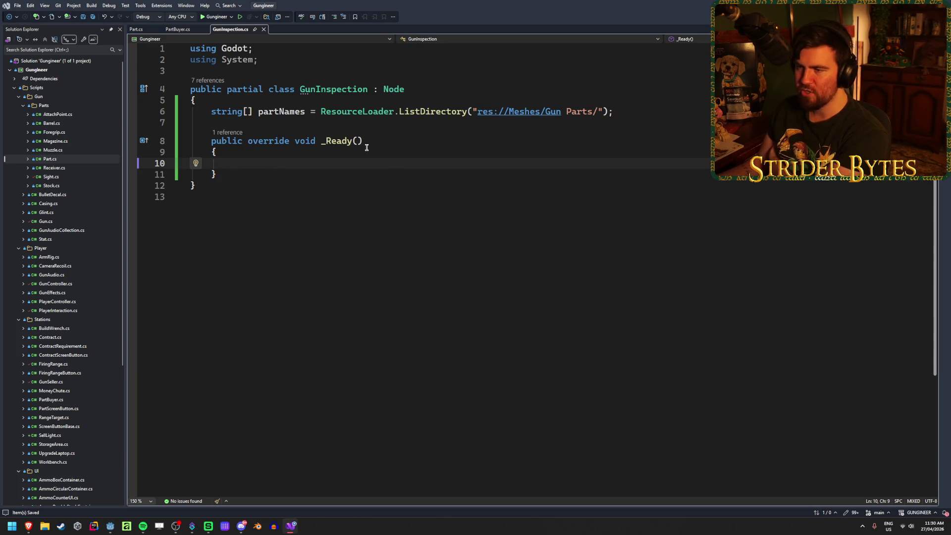
Highlight the partNames declaration line while explaining it, then switch back to Godot
{"action": "mouse_move", "coordinate": [640, 117]}
{"action": "left_mouse_down"}
{"action": "mouse_move", "coordinate": [192, 101]}
{"action": "mouse_move", "coordinate": [211, 112]}
{"action": "left_mouse_up"}
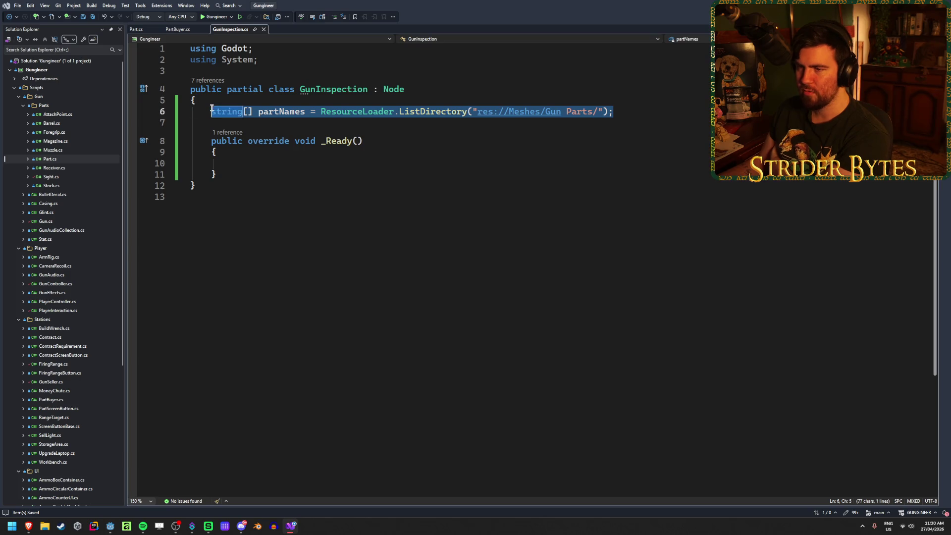
{"action": "left_click", "coordinate": [286, 111]}
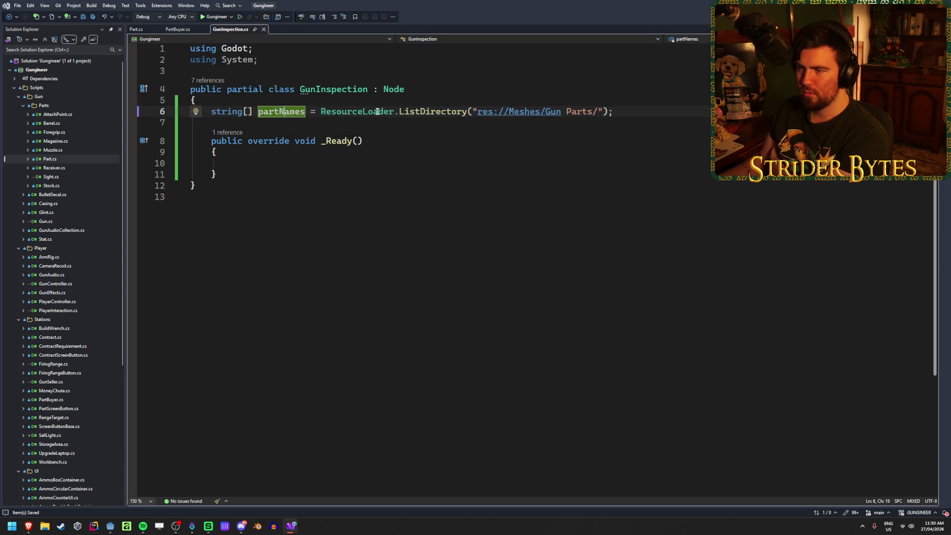
{"action": "mouse_move", "coordinate": [644, 111]}
{"action": "left_mouse_down"}
{"action": "mouse_move", "coordinate": [264, 103]}
{"action": "mouse_move", "coordinate": [214, 111]}
{"action": "left_mouse_up"}
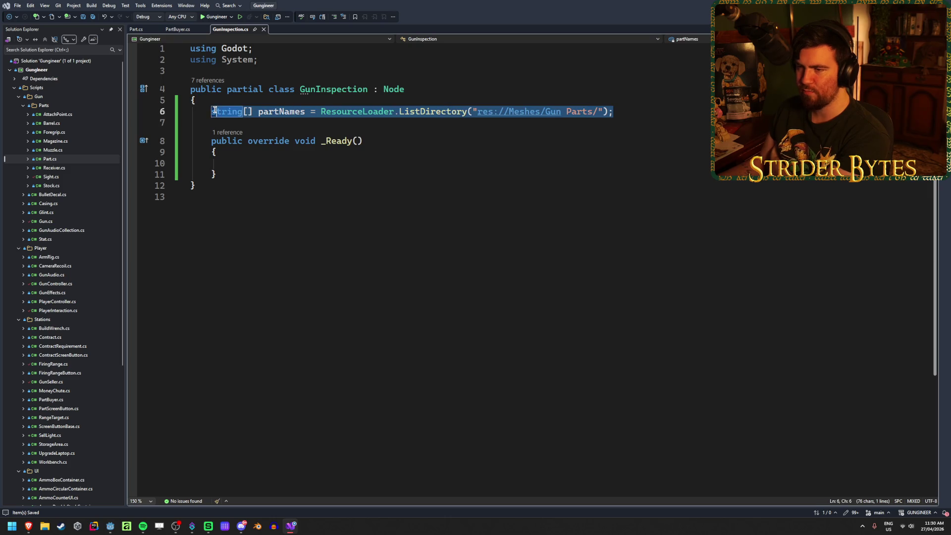
{"action": "left_click", "coordinate": [638, 113]}
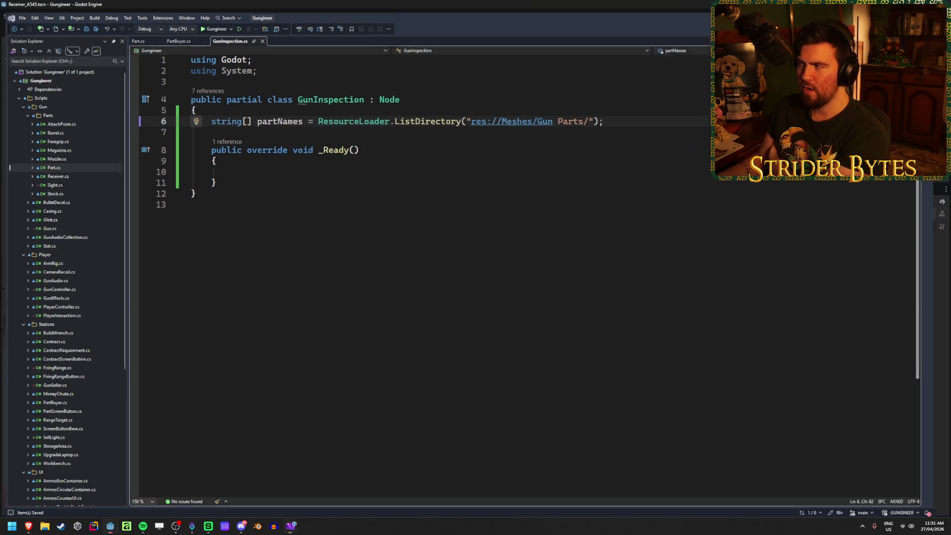
{"action": "key", "text": "alt+Tab"}
Browse the Gun Parts meshes in Godot's FileSystem dock, then select 'Meshes' in the partNames path
{"action": "scroll", "coordinate": [74, 434], "scroll_direction": "down", "scroll_amount": 3}
{"action": "scroll", "coordinate": [74, 434], "scroll_direction": "up", "scroll_amount": 10}
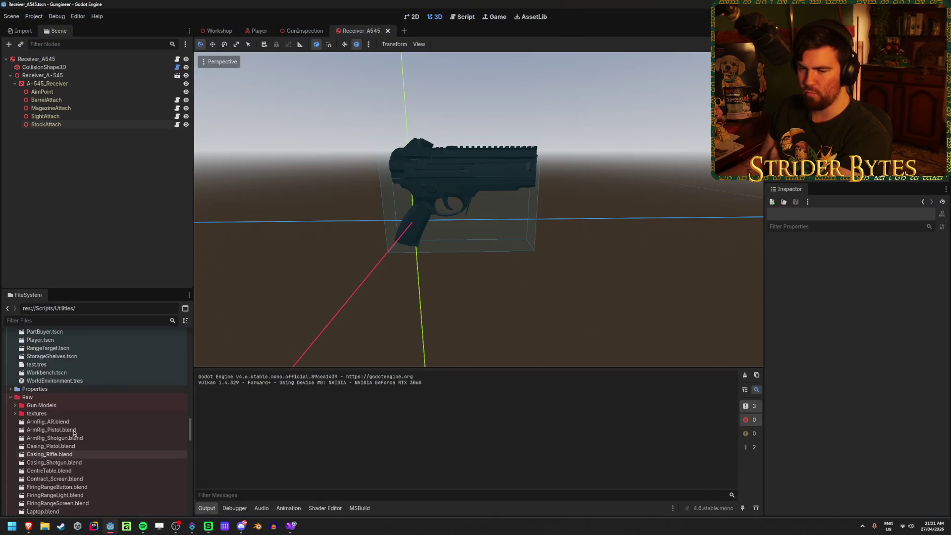
{"action": "scroll", "coordinate": [73, 434], "scroll_direction": "up", "scroll_amount": 8}
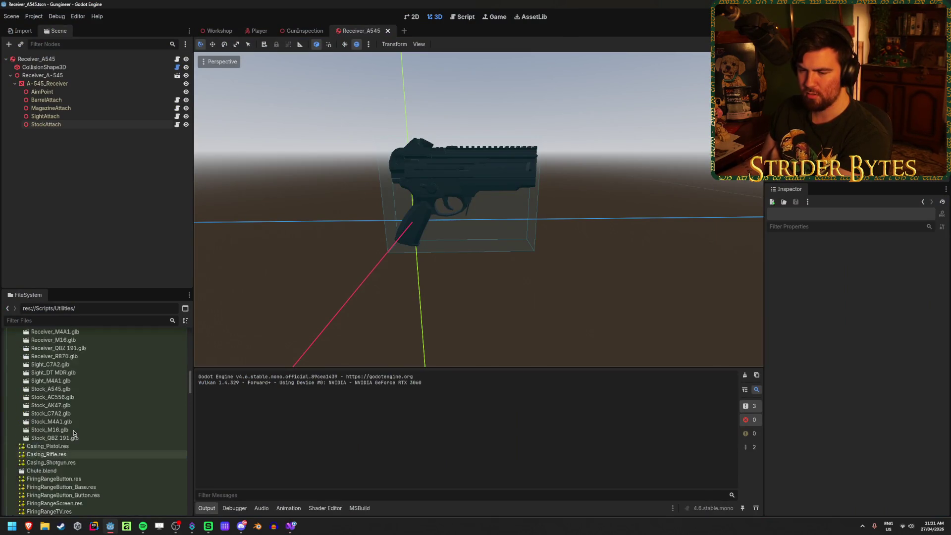
{"action": "scroll", "coordinate": [44, 495], "scroll_direction": "up", "scroll_amount": 9}
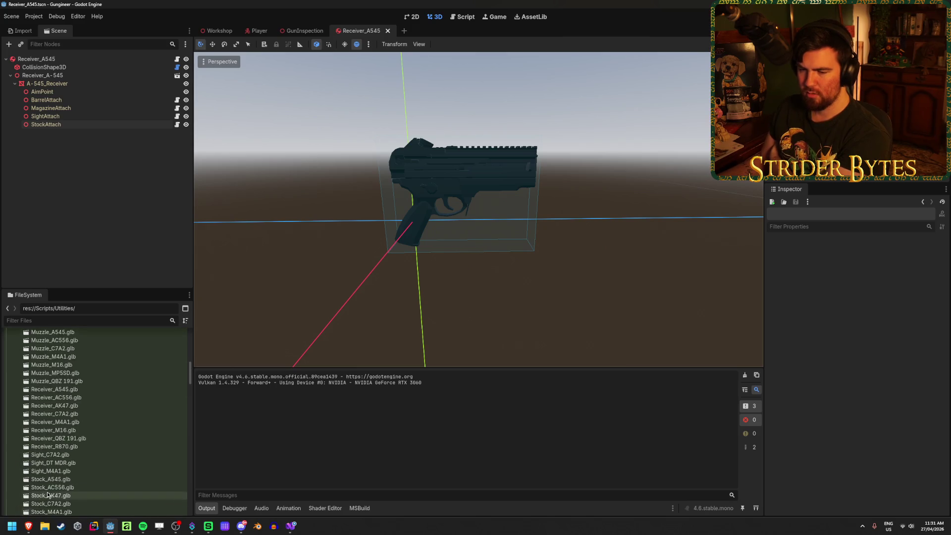
{"action": "scroll", "coordinate": [50, 480], "scroll_direction": "up", "scroll_amount": 2}
{"action": "scroll", "coordinate": [74, 421], "scroll_direction": "down", "scroll_amount": 5}
{"action": "scroll", "coordinate": [84, 406], "scroll_direction": "down", "scroll_amount": 5}
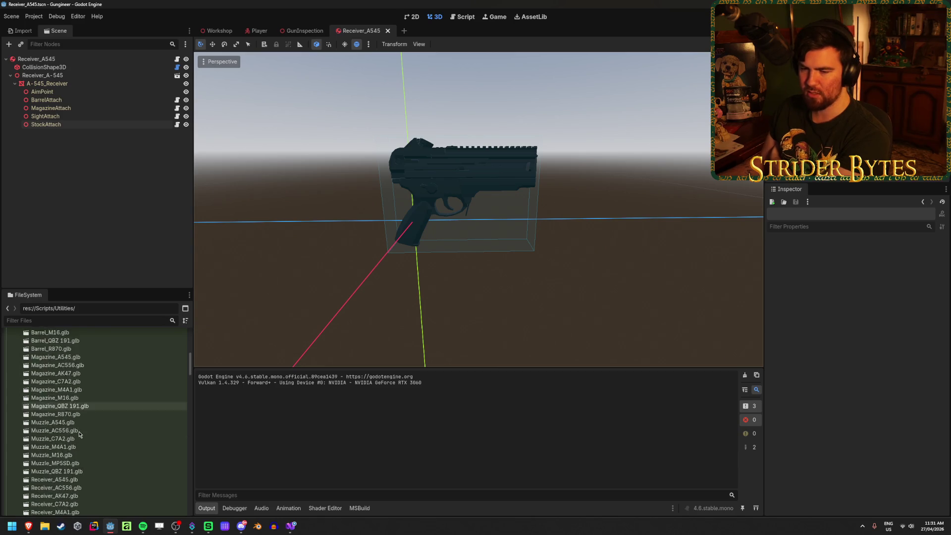
{"action": "scroll", "coordinate": [82, 433], "scroll_direction": "up", "scroll_amount": 6}
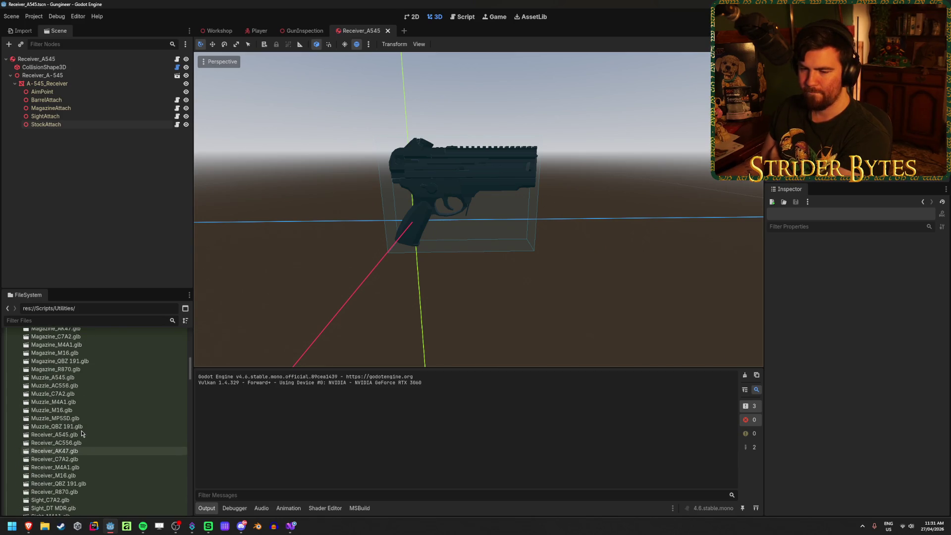
{"action": "scroll", "coordinate": [82, 434], "scroll_direction": "down", "scroll_amount": 5}
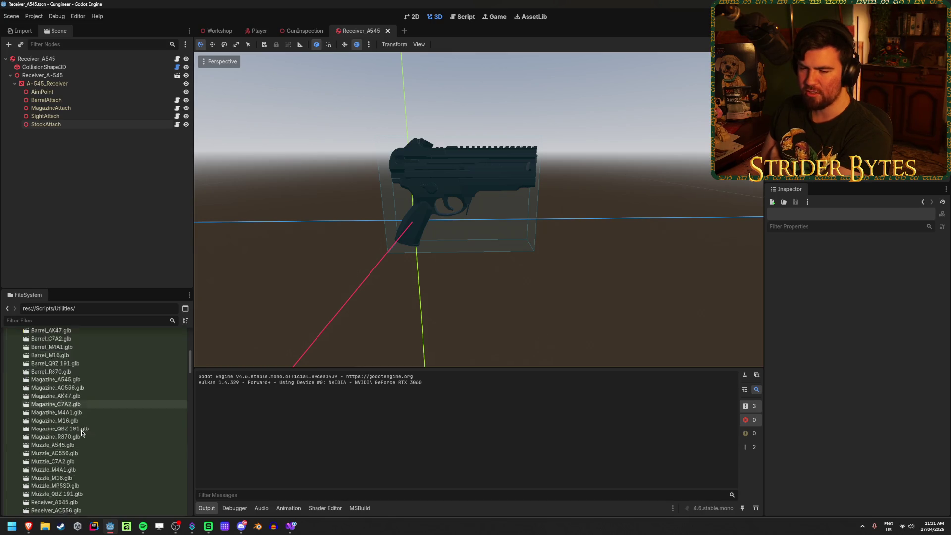
{"action": "scroll", "coordinate": [82, 434], "scroll_direction": "up", "scroll_amount": 10}
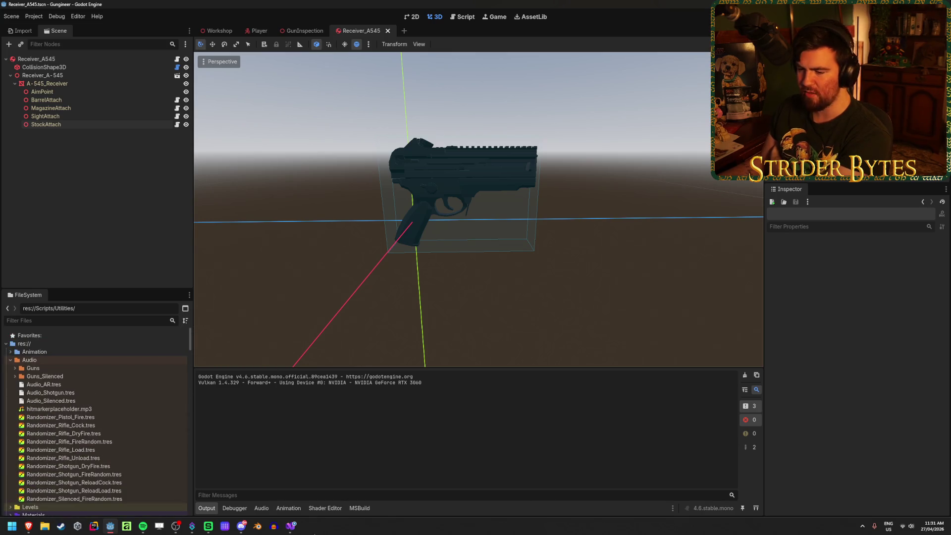
{"action": "left_click", "coordinate": [290, 526]}
{"action": "double_click", "coordinate": [522, 111]}
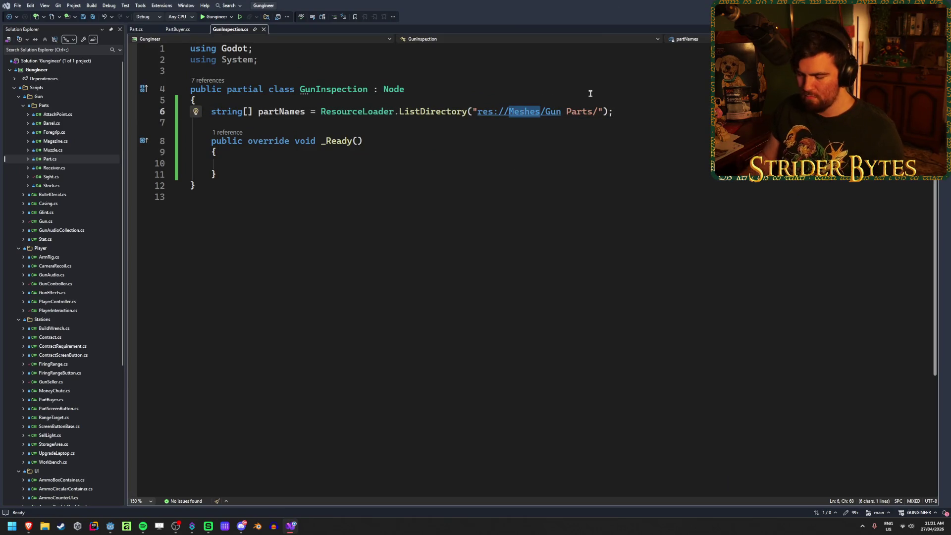
Change the partNames path to res://Prefabs/Gun Parts/, save GunInspection.cs, and return to Godot
{"action": "type", "text": "Prefabs"}
{"action": "key", "text": "ctrl+s"}
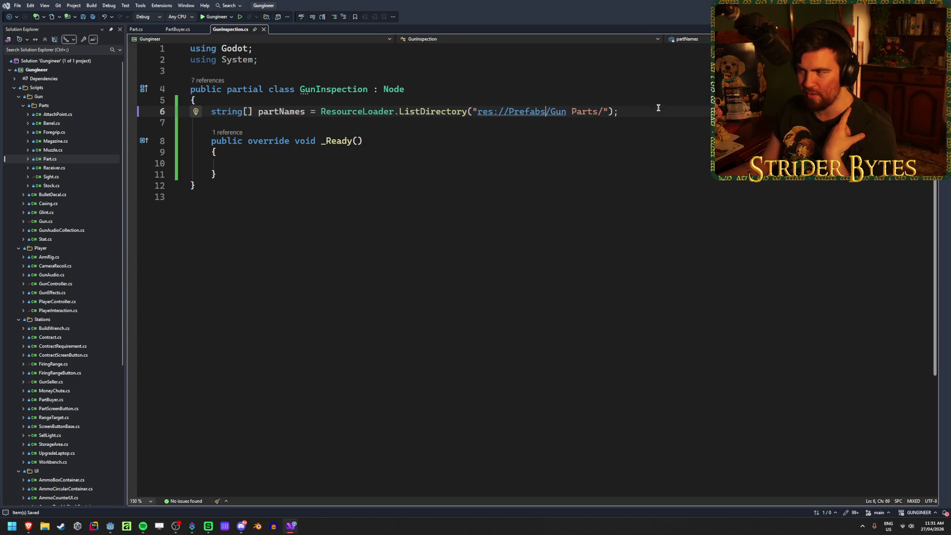
{"action": "left_click", "coordinate": [109, 527]}
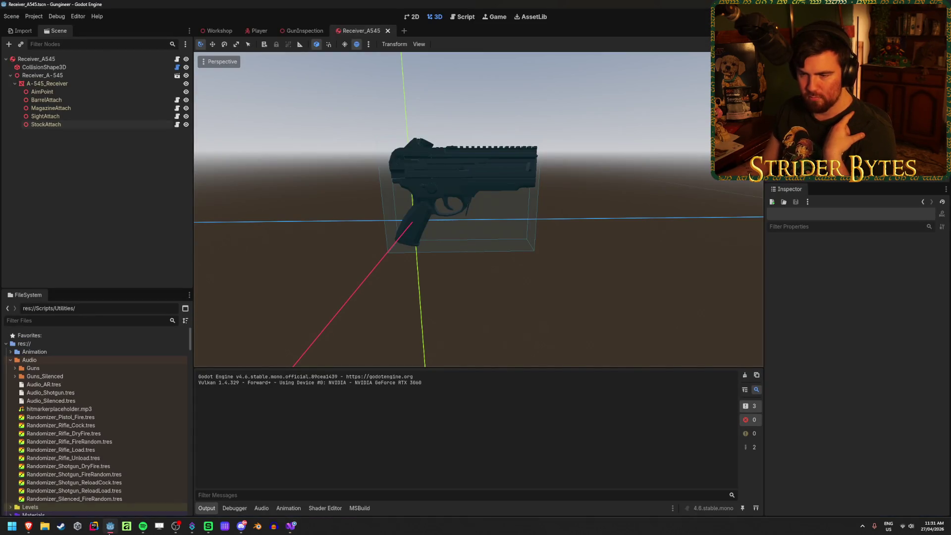
Look over the .tscn files in Prefabs > Gun Parts in the FileSystem dock, then return to Visual Studio
{"action": "scroll", "coordinate": [123, 449], "scroll_direction": "down", "scroll_amount": 15}
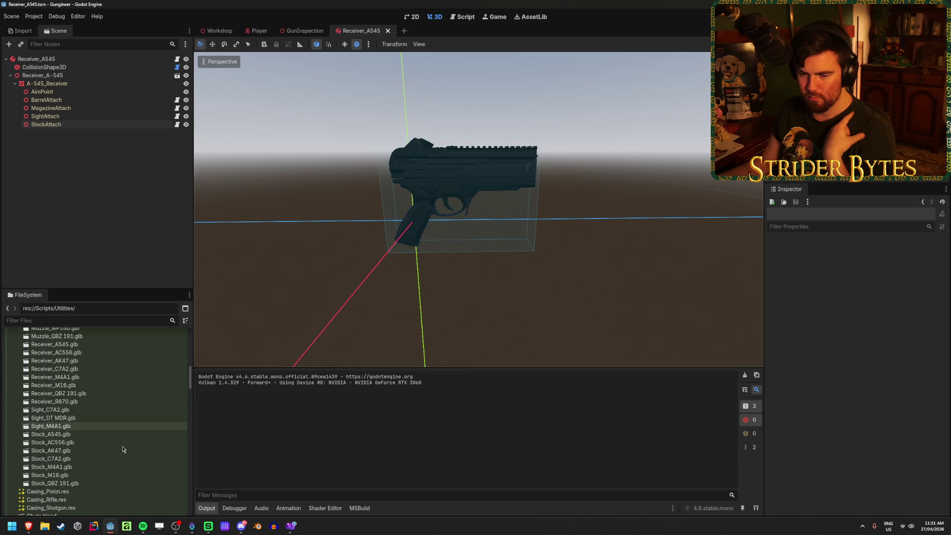
{"action": "scroll", "coordinate": [124, 449], "scroll_direction": "down", "scroll_amount": 3}
{"action": "scroll", "coordinate": [123, 449], "scroll_direction": "down", "scroll_amount": 5}
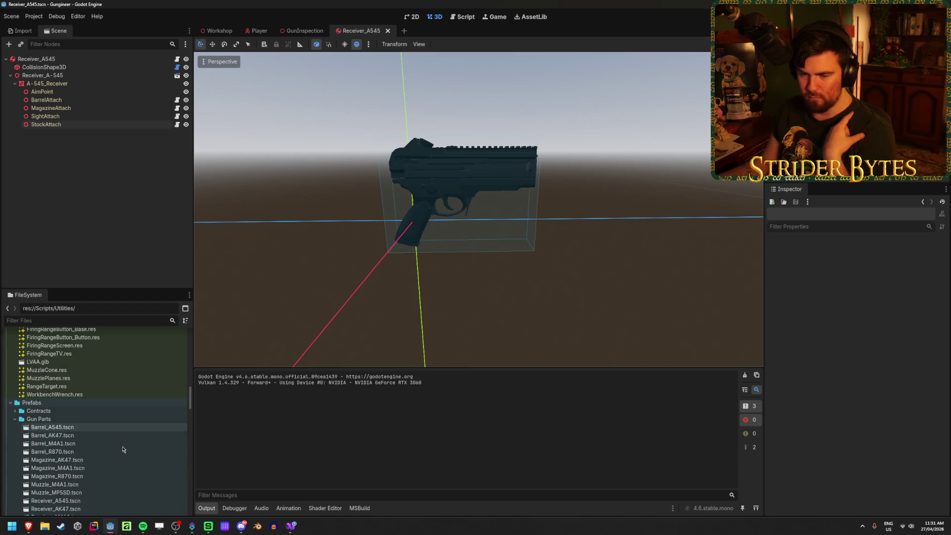
{"action": "scroll", "coordinate": [123, 450], "scroll_direction": "down", "scroll_amount": 5}
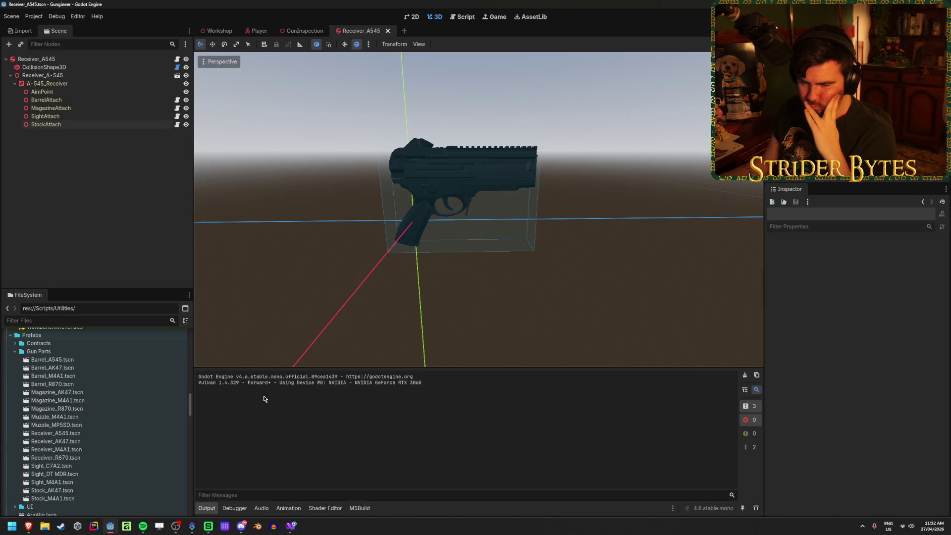
{"action": "left_click", "coordinate": [290, 528]}
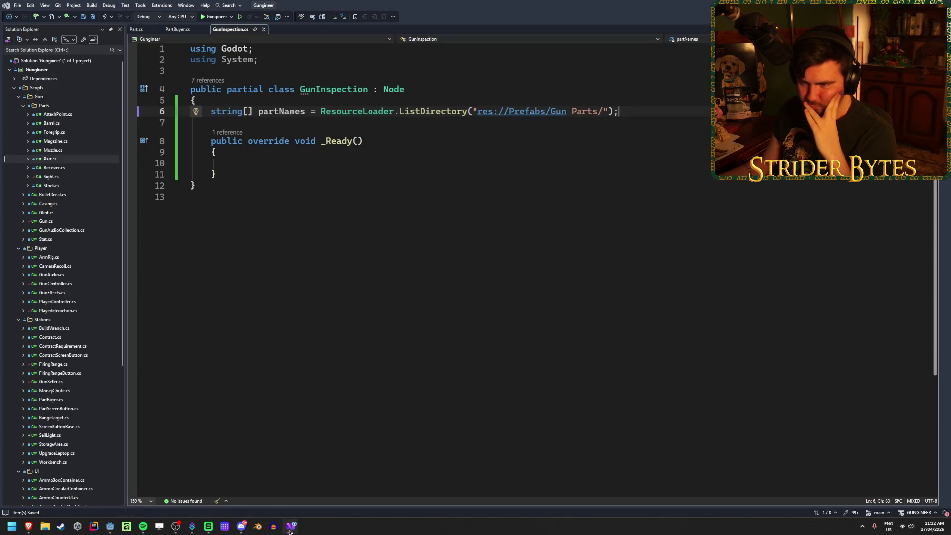
Copy the foreach loop that loads the part scenes from PartBuyer.cs
{"action": "left_click", "coordinate": [137, 30]}
{"action": "scroll", "coordinate": [350, 192], "scroll_direction": "up", "scroll_amount": 5}
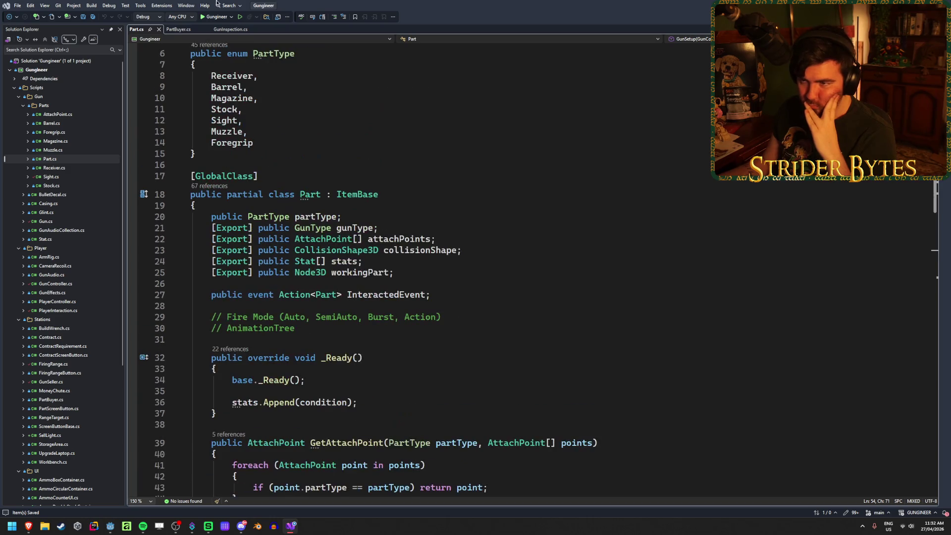
{"action": "left_click", "coordinate": [178, 29]}
{"action": "left_click", "coordinate": [671, 287]}
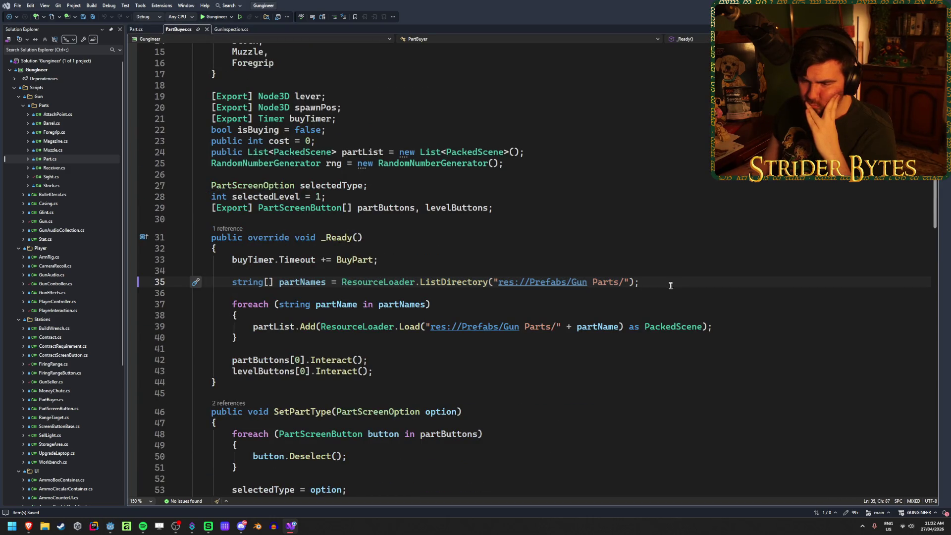
{"action": "left_click", "coordinate": [322, 338]}
{"action": "mouse_move", "coordinate": [322, 338]}
{"action": "left_mouse_down"}
{"action": "mouse_move", "coordinate": [235, 338]}
{"action": "mouse_move", "coordinate": [248, 327]}
{"action": "mouse_move", "coordinate": [193, 293]}
{"action": "left_mouse_up"}
{"action": "left_click", "coordinate": [263, 340]}
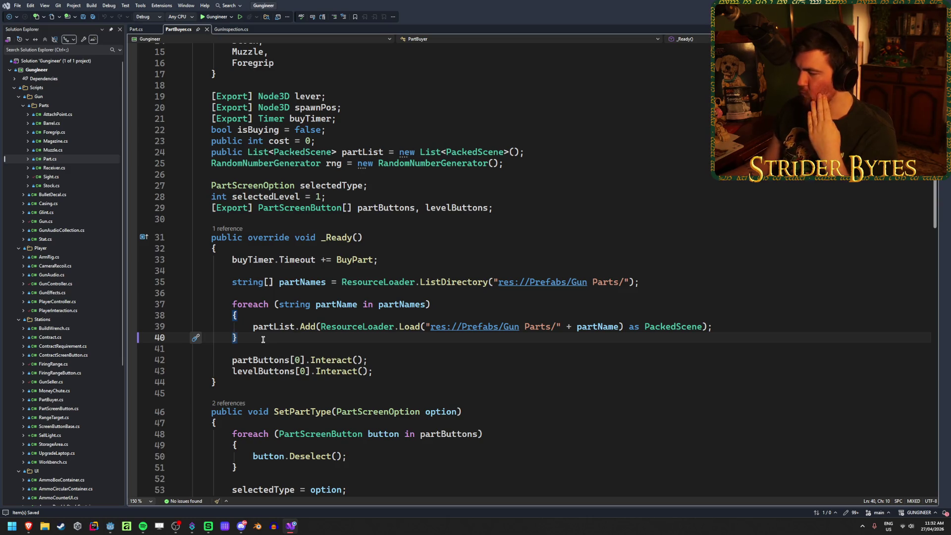
{"action": "left_click_drag", "start_coordinate": [260, 335], "coordinate": [133, 303]}
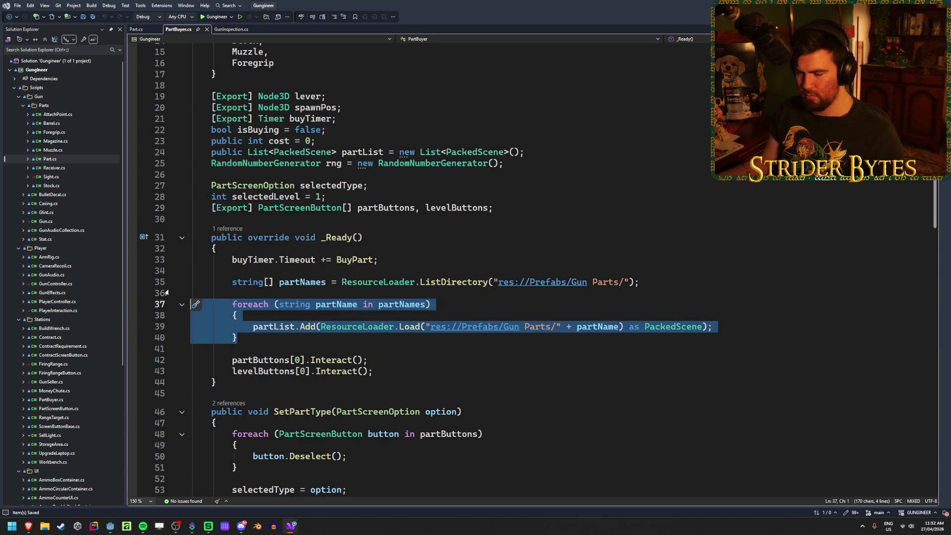
{"action": "key", "text": "ctrl+c"}
Paste the loop into GunInspection.cs's _Ready() body and save the file
{"action": "left_click", "coordinate": [231, 30]}
{"action": "left_click", "coordinate": [354, 163]}
{"action": "key", "text": "ctrl+v"}
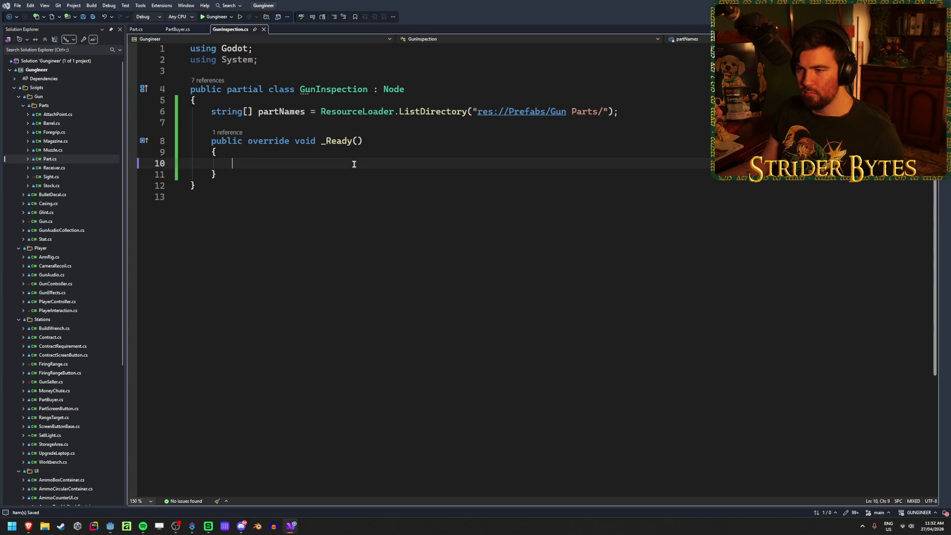
{"action": "left_click", "coordinate": [183, 30]}
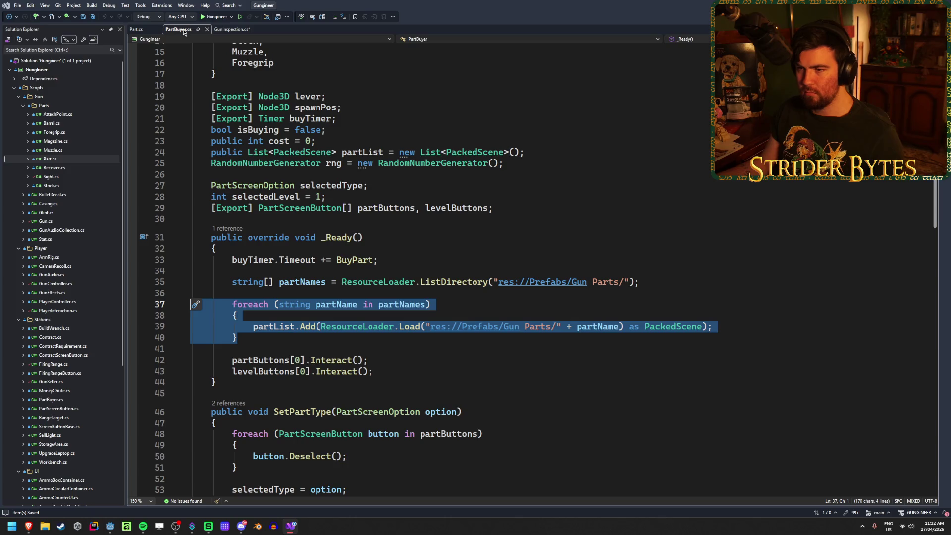
{"action": "left_click", "coordinate": [237, 30]}
{"action": "key", "text": "ctrl+s"}
Declare 'List<Part> partList = new List<Part>();' below partNames, checking it against PartBuyer.cs
{"action": "left_click", "coordinate": [647, 112]}
{"action": "key", "text": "Return"}
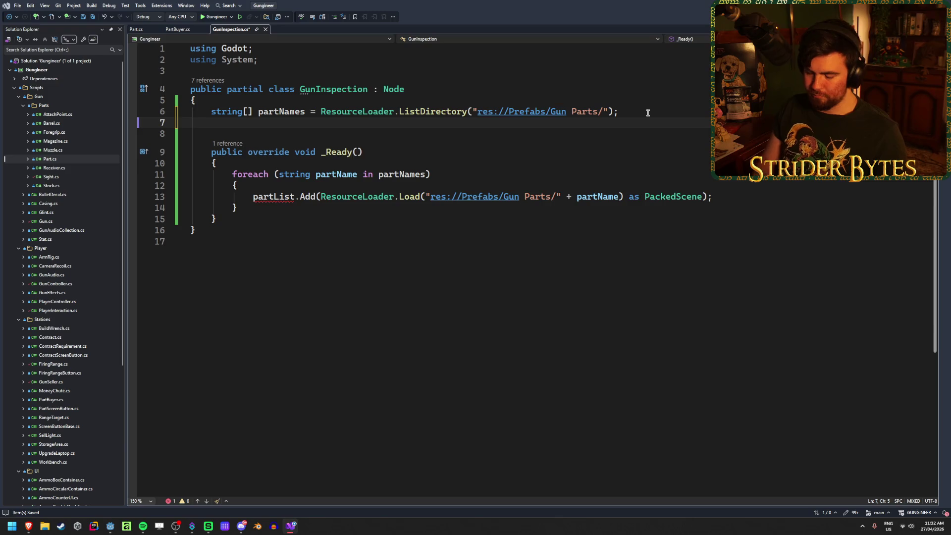
{"action": "type", "text": "List"}
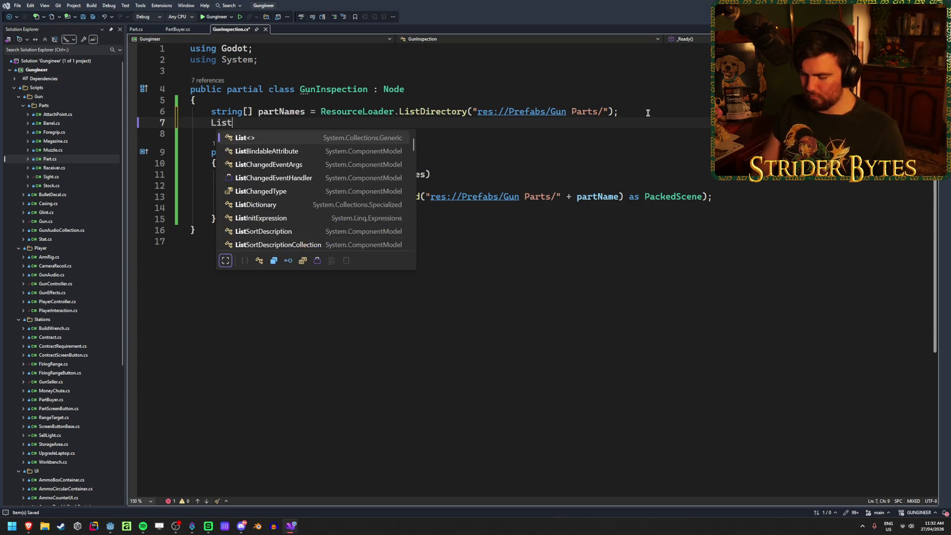
{"action": "type", "text": "<Part> "}
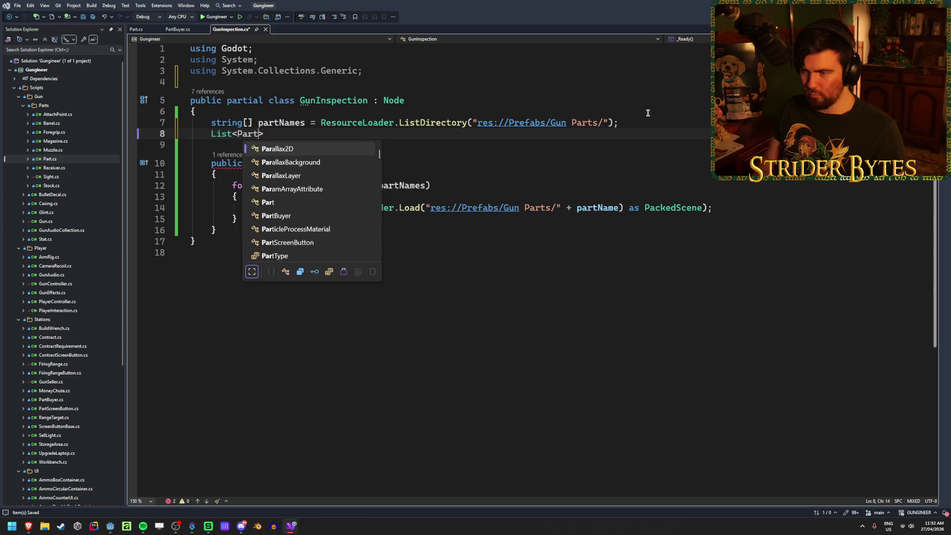
{"action": "type", "text": "par"}
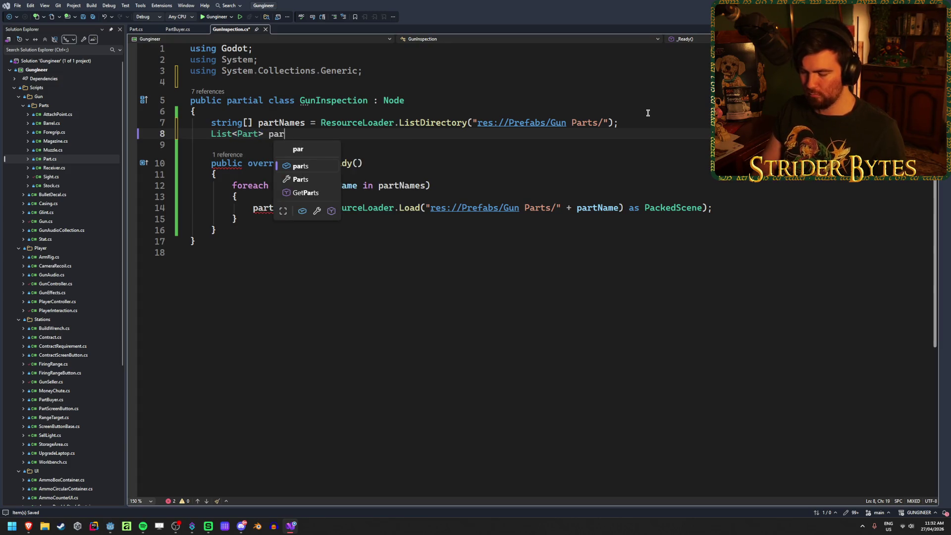
{"action": "type", "text": "tList = new List<Part>();"}
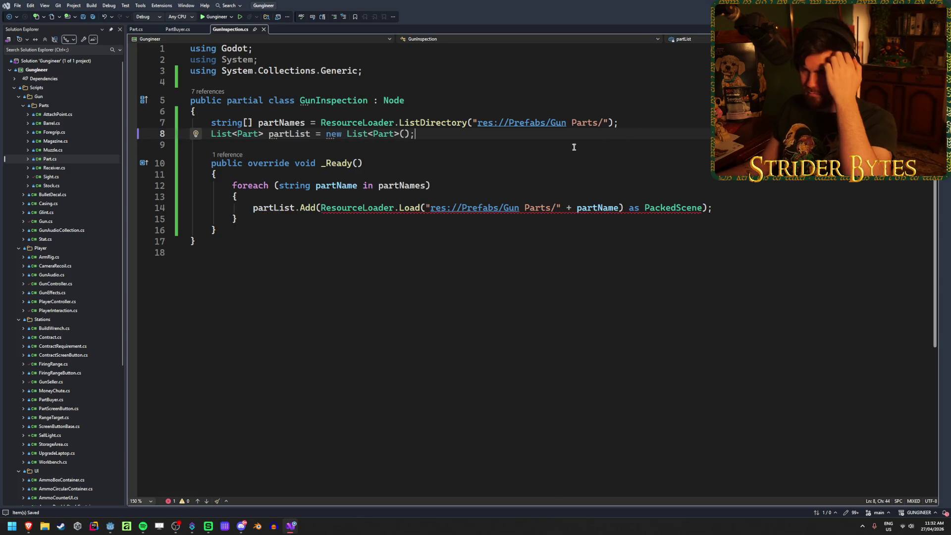
{"action": "left_click", "coordinate": [175, 30]}
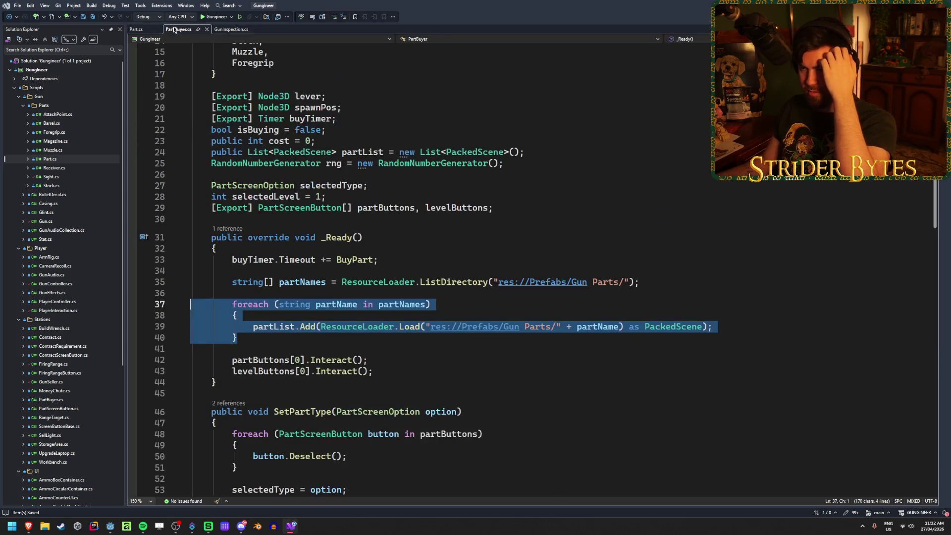
{"action": "left_click", "coordinate": [230, 29]}
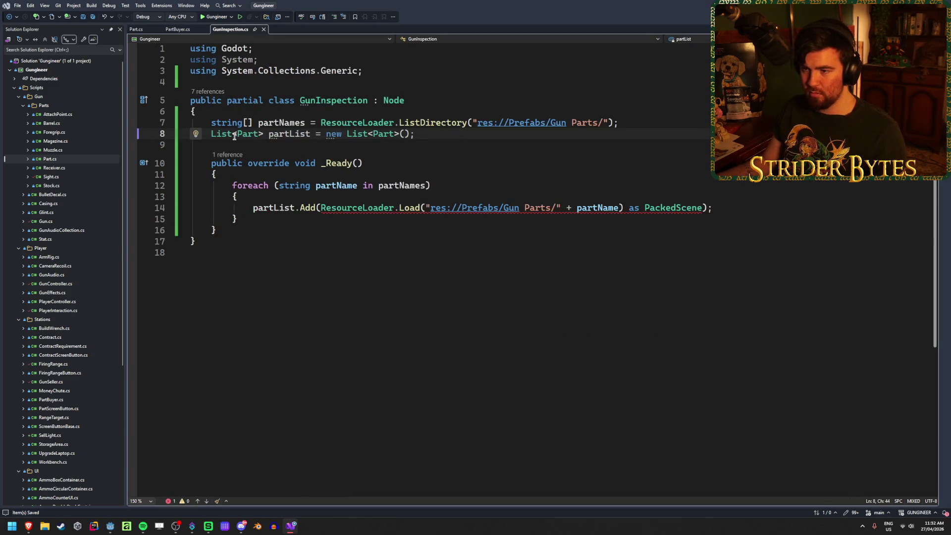
Try a Part cast on line 14, then revert it to PackedScene
{"action": "double_click", "coordinate": [673, 208]}
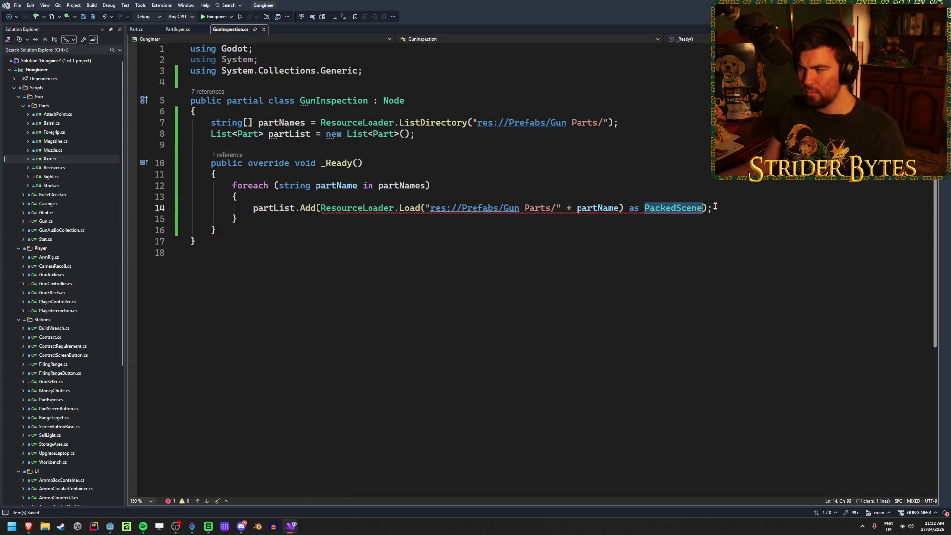
{"action": "type", "text": "Part"}
{"action": "key", "text": "Escape"}
{"action": "left_click", "coordinate": [722, 210]}
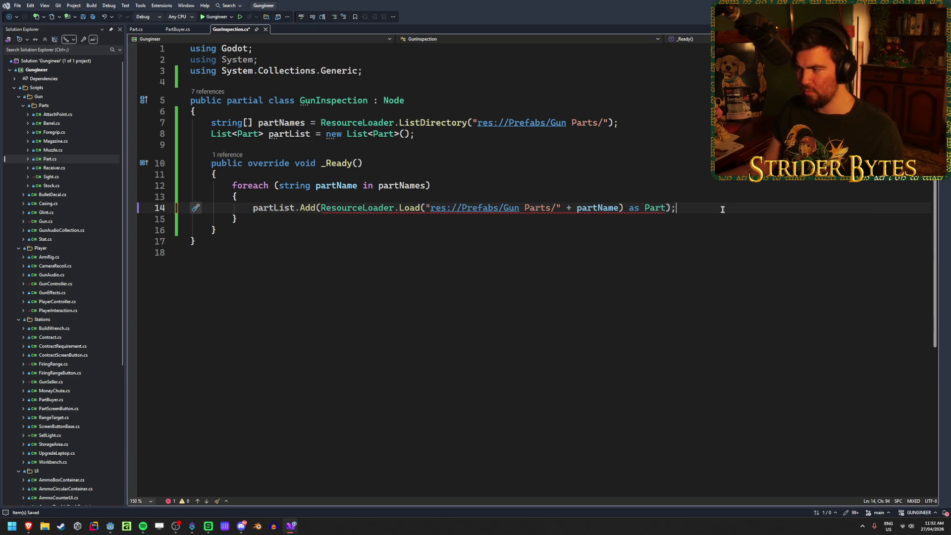
{"action": "key", "text": "ctrl+z"}
{"action": "key", "text": "ctrl+z"}
{"action": "key", "text": "ctrl+y"}
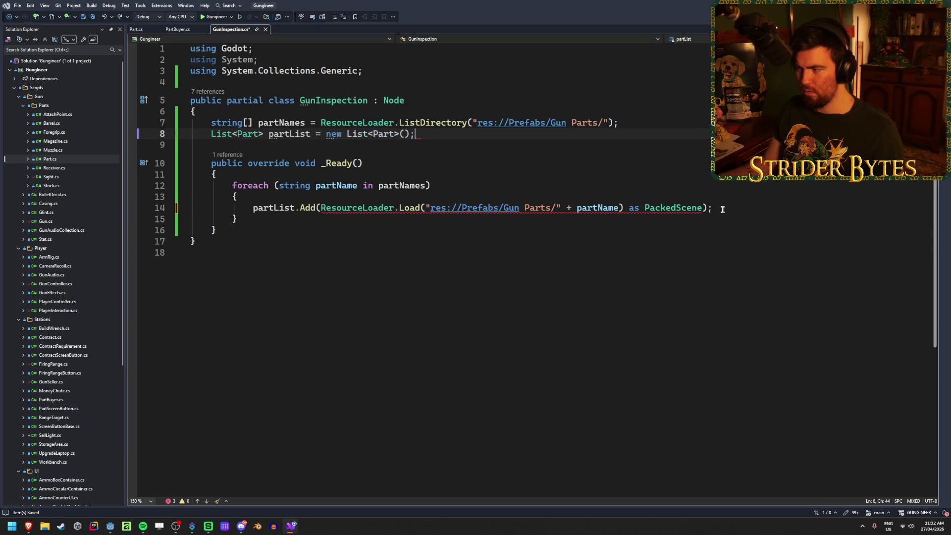
{"action": "left_click", "coordinate": [722, 209]}
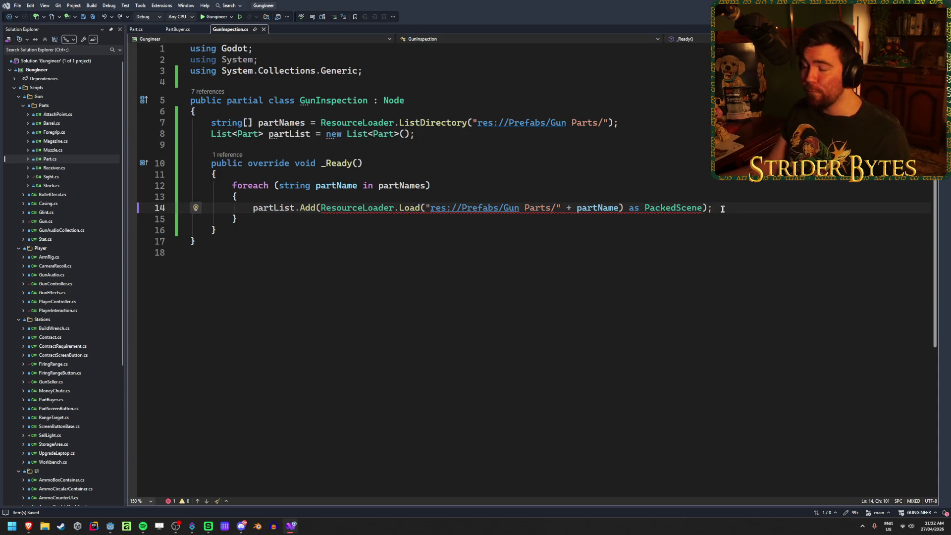
{"action": "left_click", "coordinate": [173, 27]}
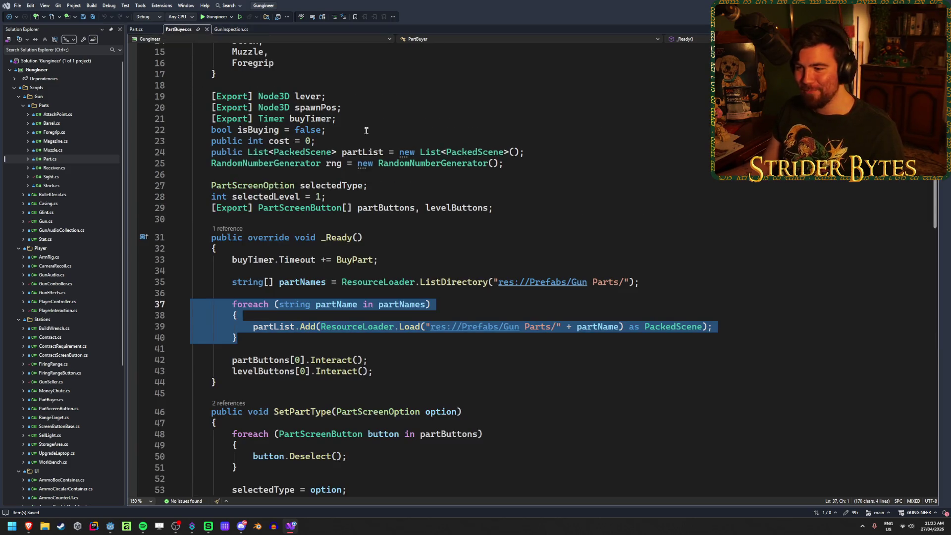
{"action": "left_click", "coordinate": [451, 302]}
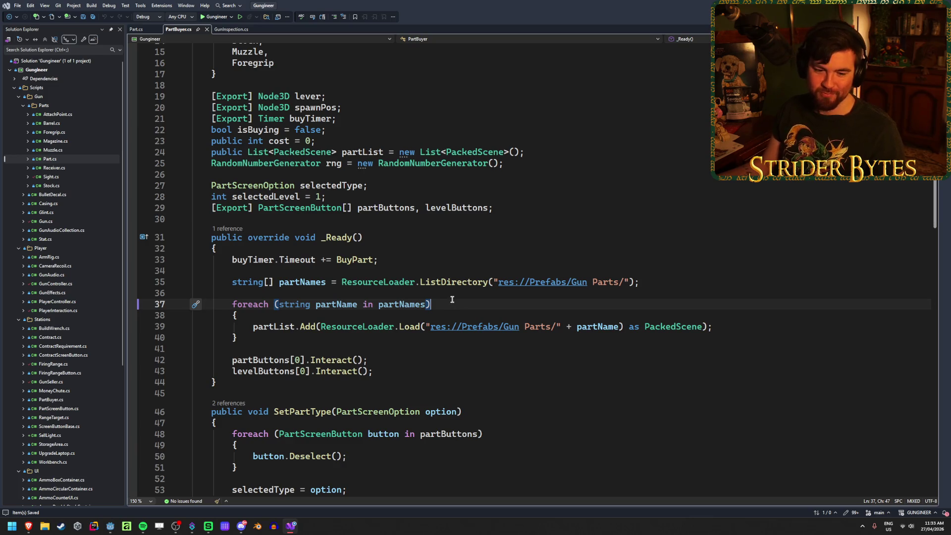
{"action": "scroll", "coordinate": [539, 212], "scroll_direction": "down", "scroll_amount": 3}
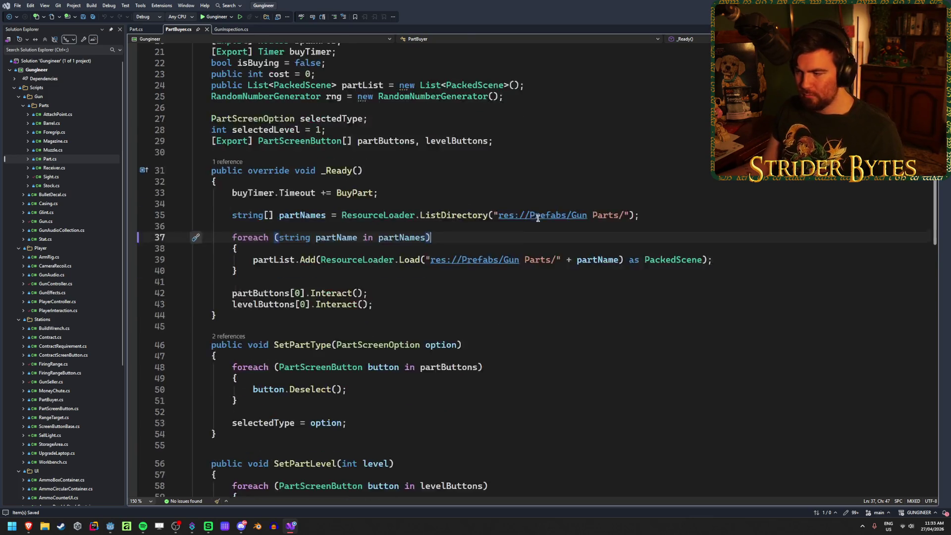
{"action": "left_click", "coordinate": [276, 229]}
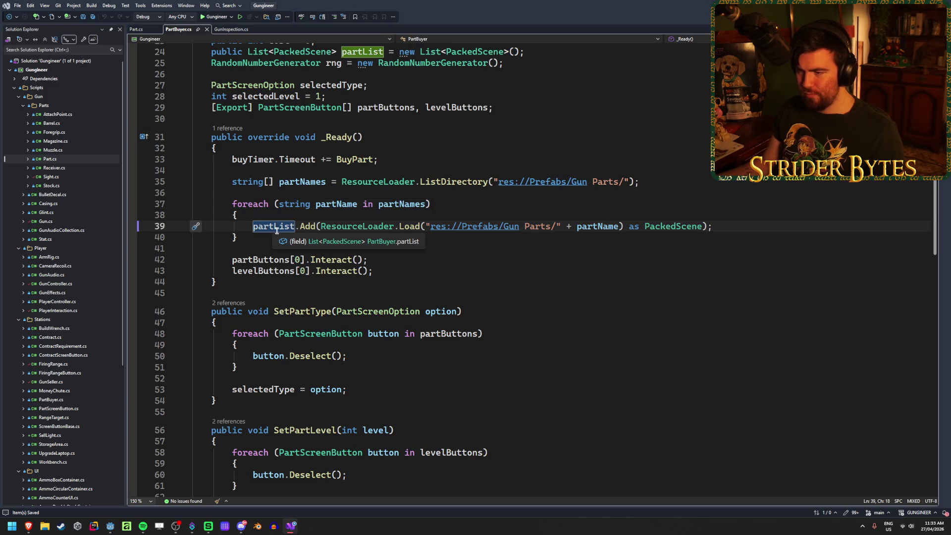
{"action": "scroll", "coordinate": [437, 282], "scroll_direction": "down", "scroll_amount": 8}
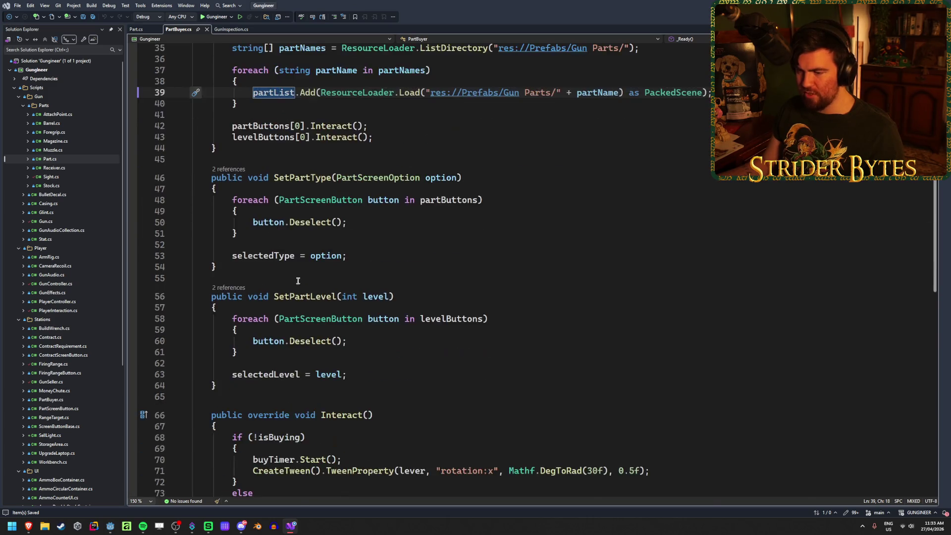
{"action": "scroll", "coordinate": [437, 283], "scroll_direction": "down", "scroll_amount": 4}
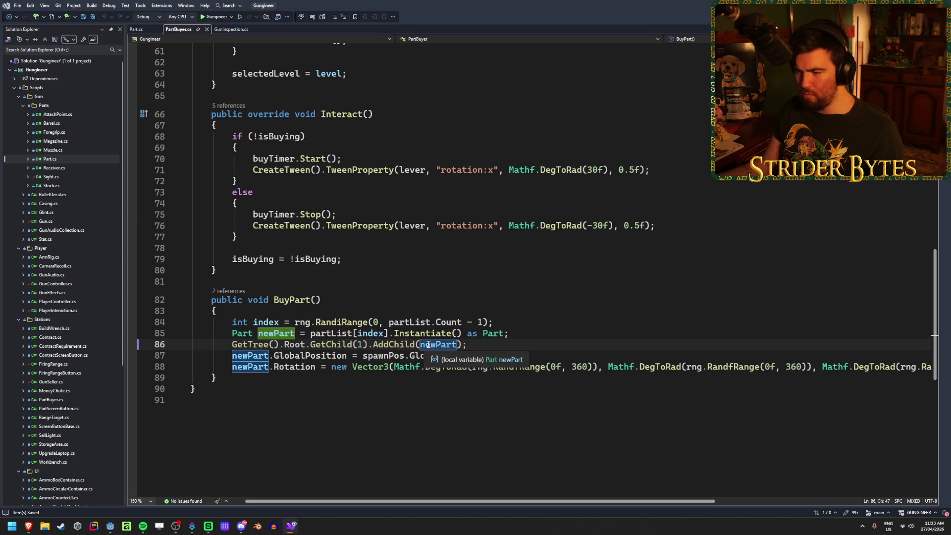
{"action": "left_click_drag", "start_coordinate": [510, 333], "coordinate": [310, 334]}
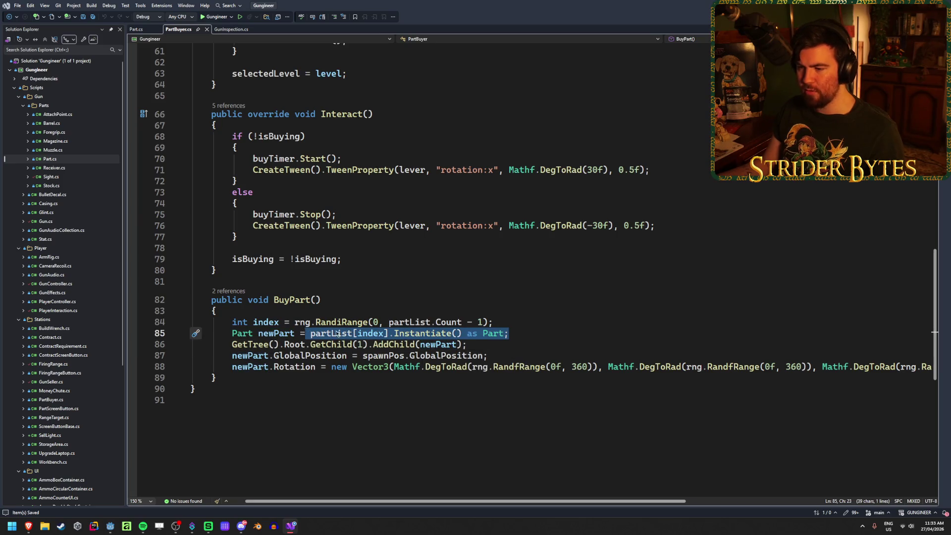
{"action": "left_click", "coordinate": [556, 331]}
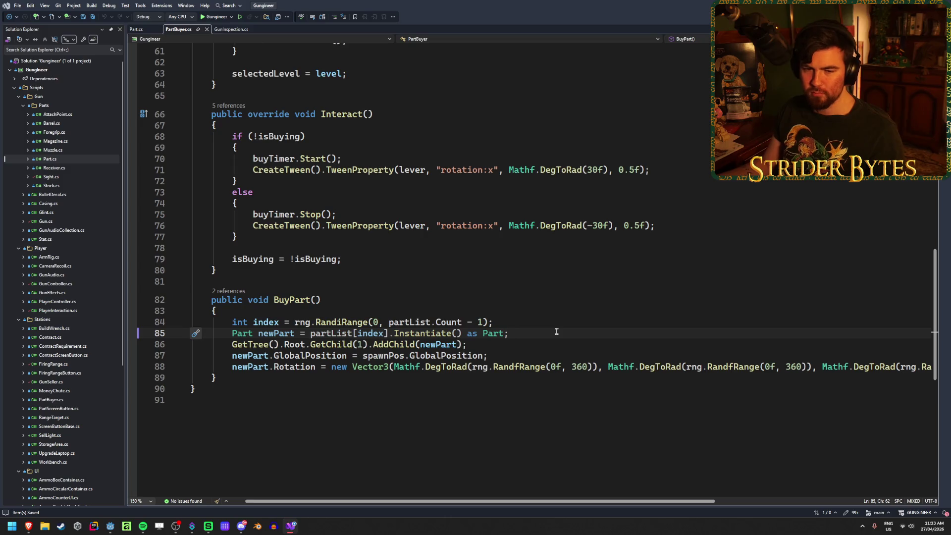
{"action": "scroll", "coordinate": [556, 331], "scroll_direction": "up", "scroll_amount": 20}
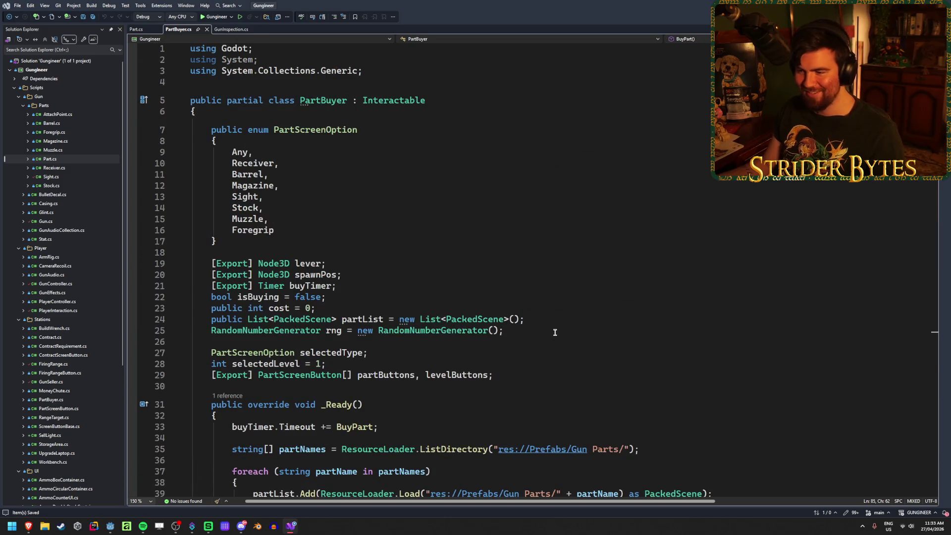
{"action": "key", "text": "ctrl+Tab"}
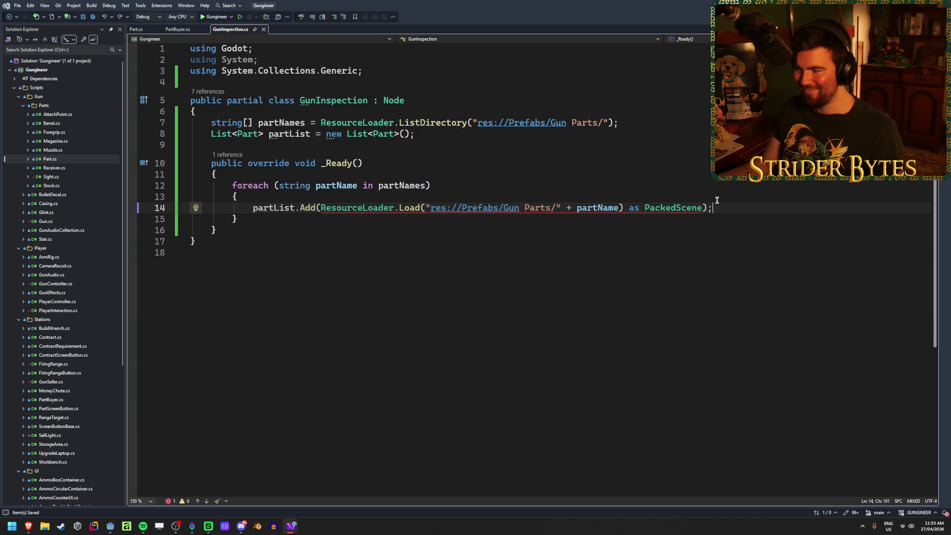
Change partList's first type argument to PackedScene, save, and add blank lines after the foreach loop
{"action": "double_click", "coordinate": [249, 132]}
{"action": "type", "text": "PackedS"}
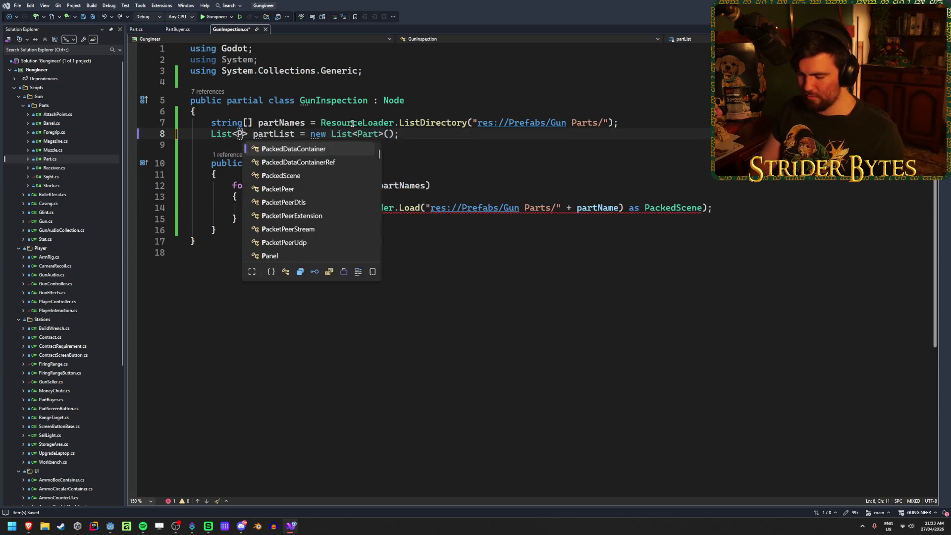
{"action": "key", "text": "Tab"}
{"action": "key", "text": "ctrl+s"}
{"action": "left_click", "coordinate": [741, 207]}
{"action": "key", "text": "Down"}
{"action": "key", "text": "Return"}
{"action": "key", "text": "Return"}
Change the second Part type argument on line 8 to PackedScene and save GunInspection.cs
{"action": "double_click", "coordinate": [423, 135]}
{"action": "type", "text": "PackedScene"}
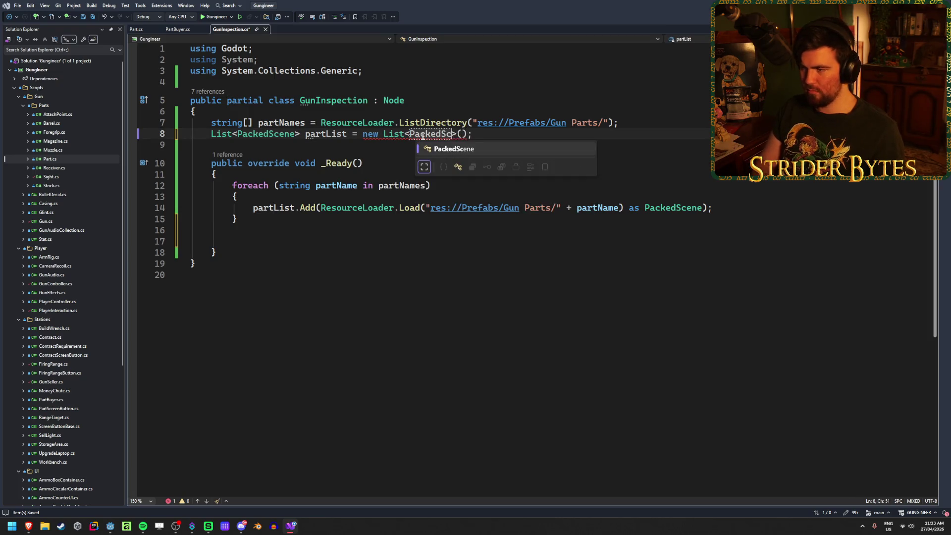
{"action": "key", "text": "Tab"}
{"action": "key", "text": "ctrl+s"}
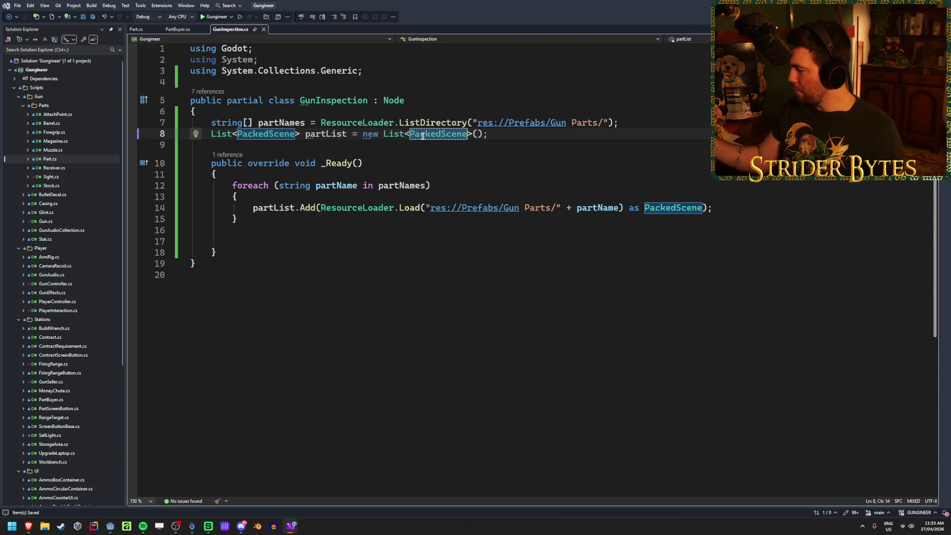
{"action": "left_click", "coordinate": [500, 136]}
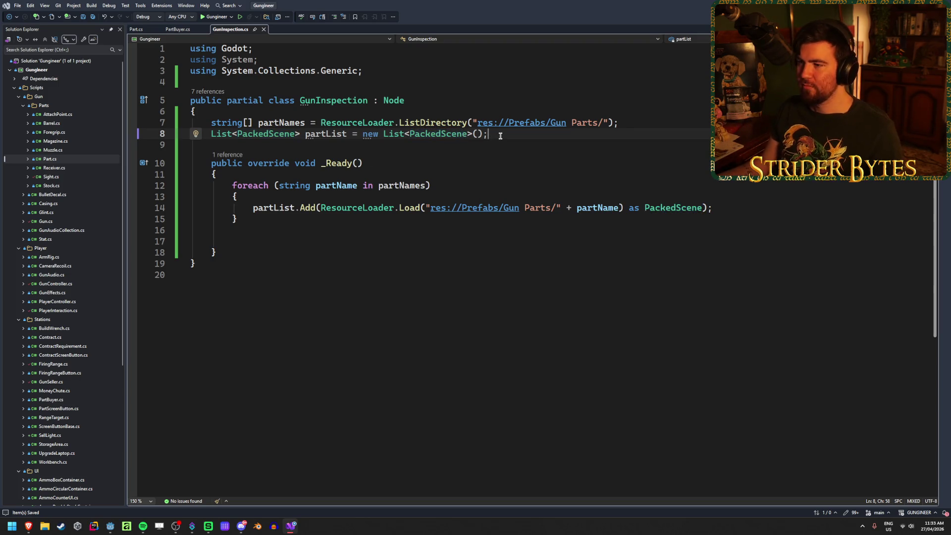
Review the res://Prefabs/Gun Parts/ path and loading lines 12–14, dismissing the res:// link popup
{"action": "left_click", "coordinate": [254, 242]}
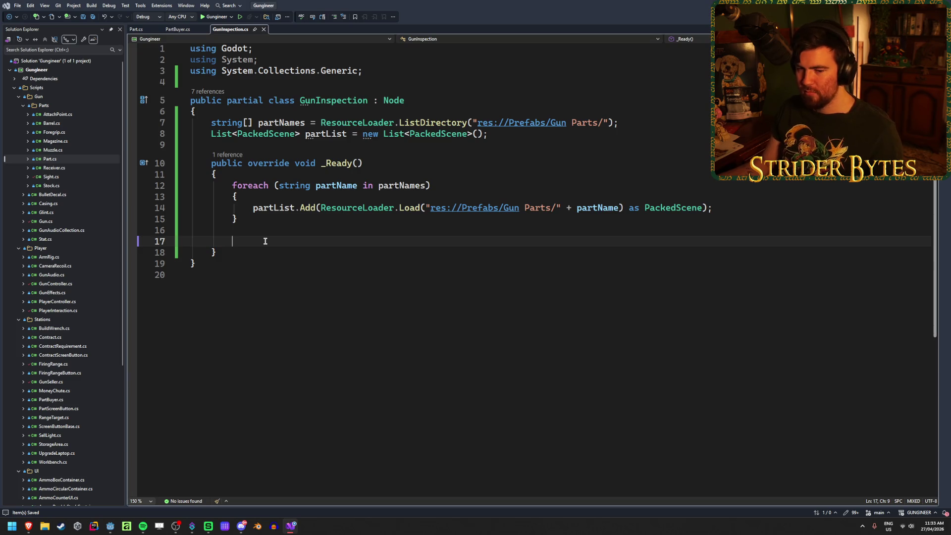
{"action": "double_click", "coordinate": [569, 123]}
{"action": "left_click", "coordinate": [648, 123]}
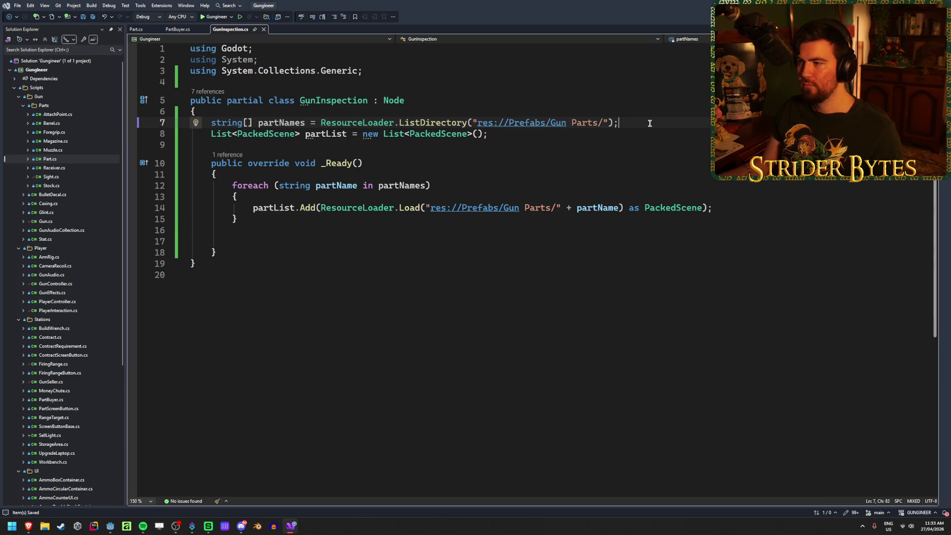
{"action": "left_click", "coordinate": [541, 123], "text": "ctrl"}
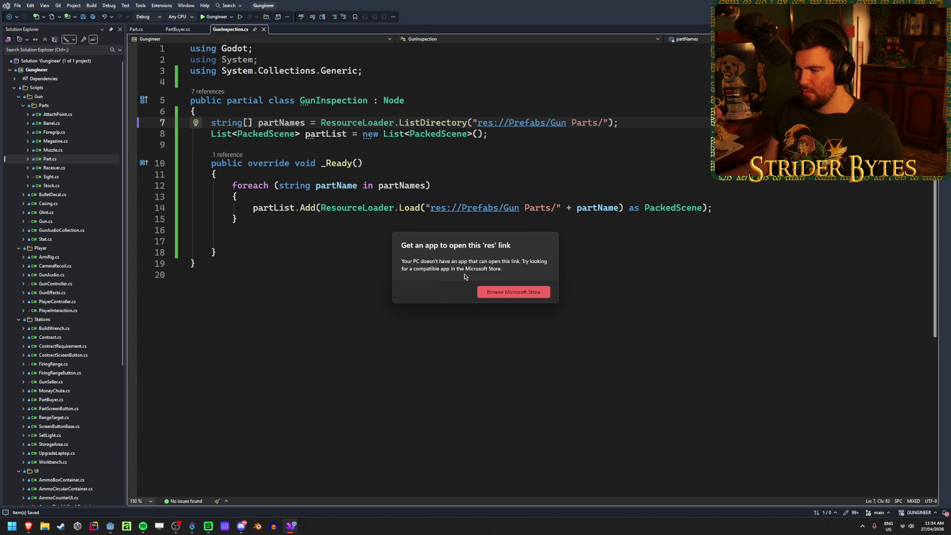
{"action": "left_click", "coordinate": [720, 188]}
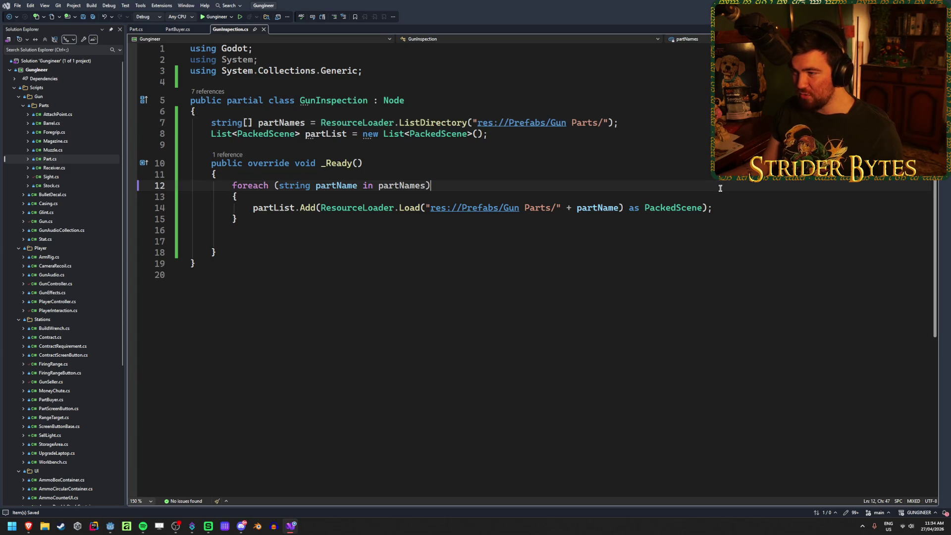
{"action": "left_click", "coordinate": [723, 196]}
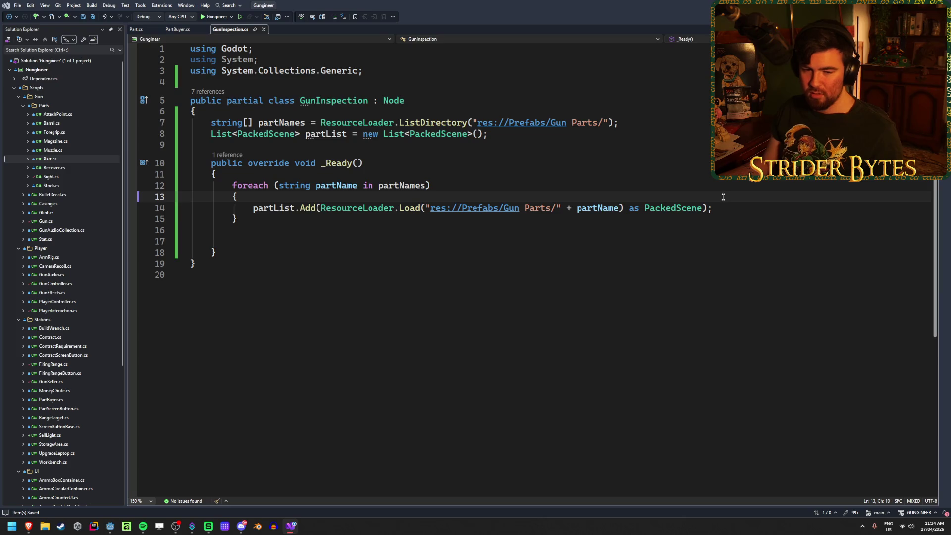
{"action": "left_click", "coordinate": [723, 210]}
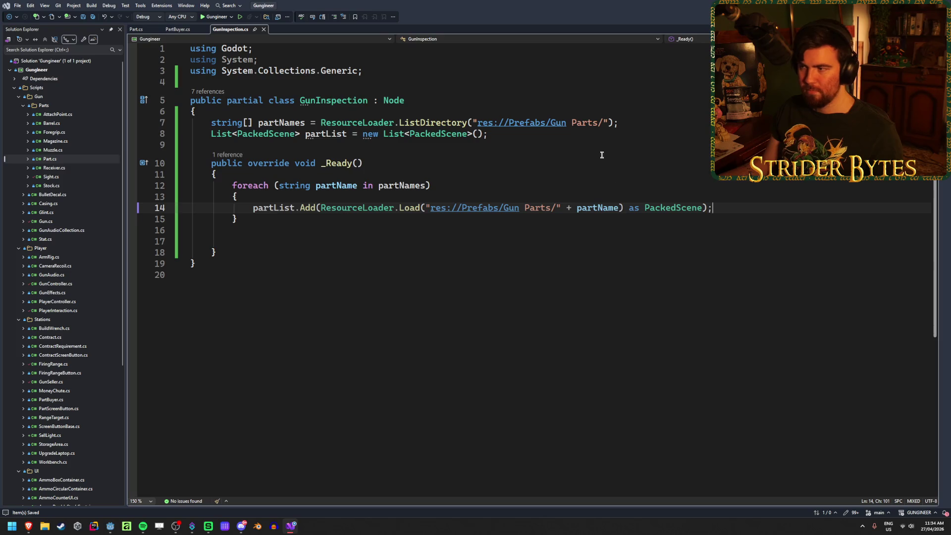
{"action": "left_click", "coordinate": [708, 122]}
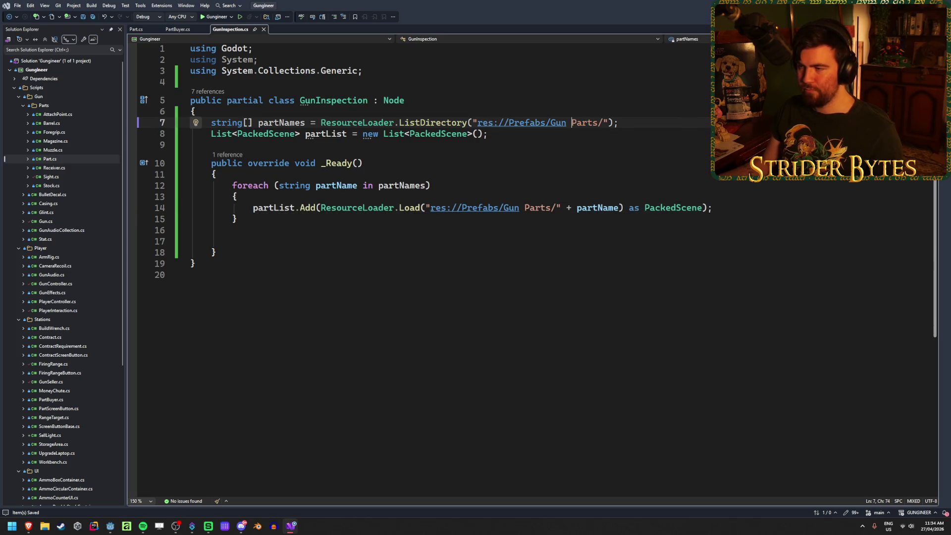
Remove the space from 'Gun Parts' in the res:// path on line 7 of GunInspection.cs
{"action": "key", "text": "BackSpace"}
{"action": "left_click", "coordinate": [686, 125]}
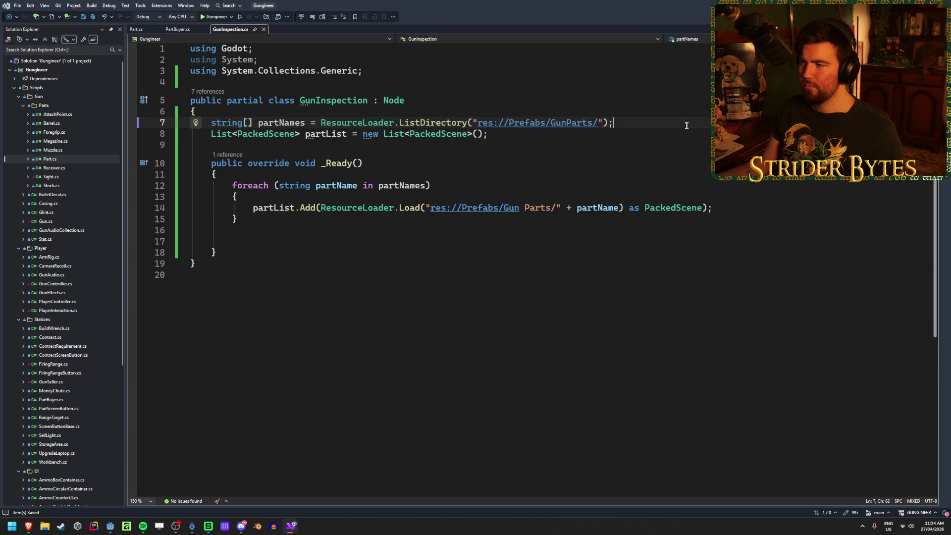
{"action": "left_click", "coordinate": [578, 125], "text": "ctrl"}
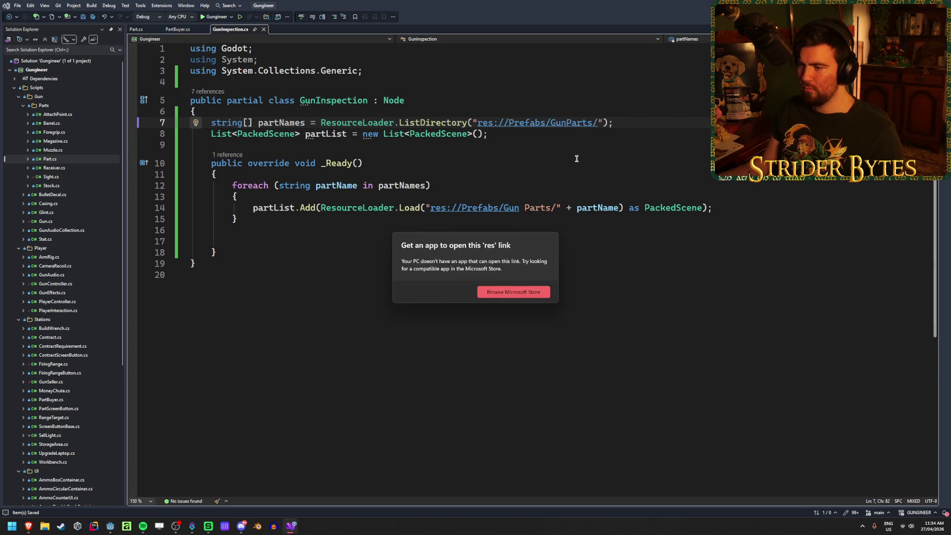
{"action": "left_click", "coordinate": [706, 207]}
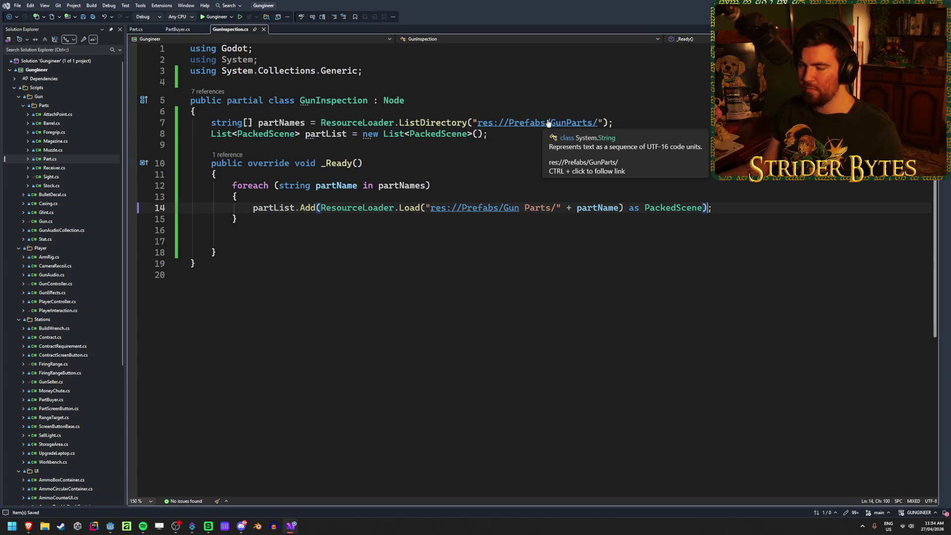
{"action": "left_click", "coordinate": [616, 122]}
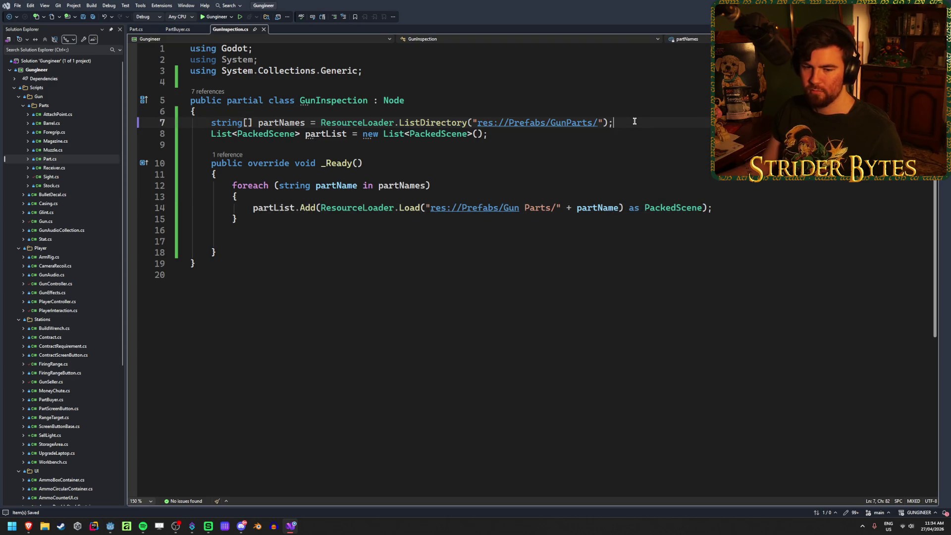
Remove the space from 'Gun Parts' on lines 35 and 39 of PartBuyer.cs, then return to Godot
{"action": "left_click", "coordinate": [176, 30]}
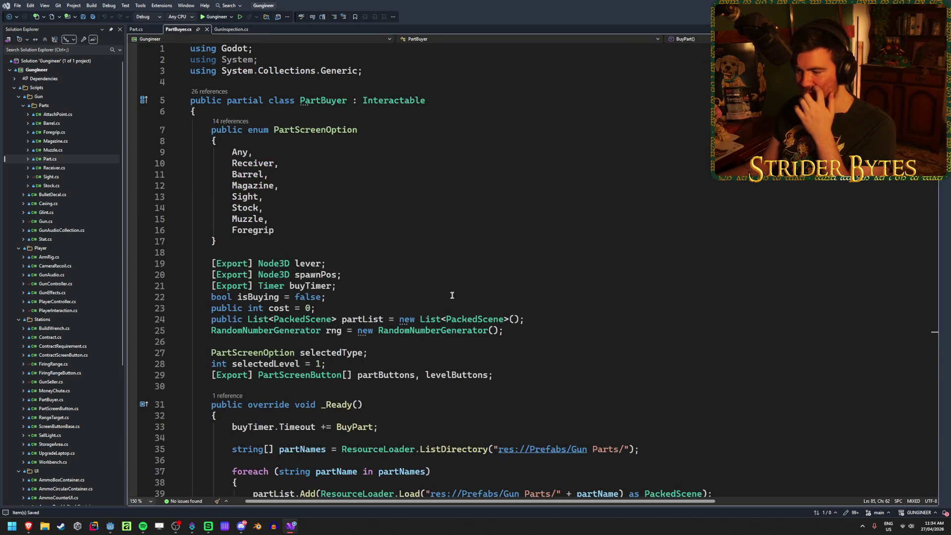
{"action": "scroll", "coordinate": [449, 295], "scroll_direction": "down", "scroll_amount": 4}
{"action": "left_click", "coordinate": [592, 316]}
{"action": "key", "text": "BackSpace"}
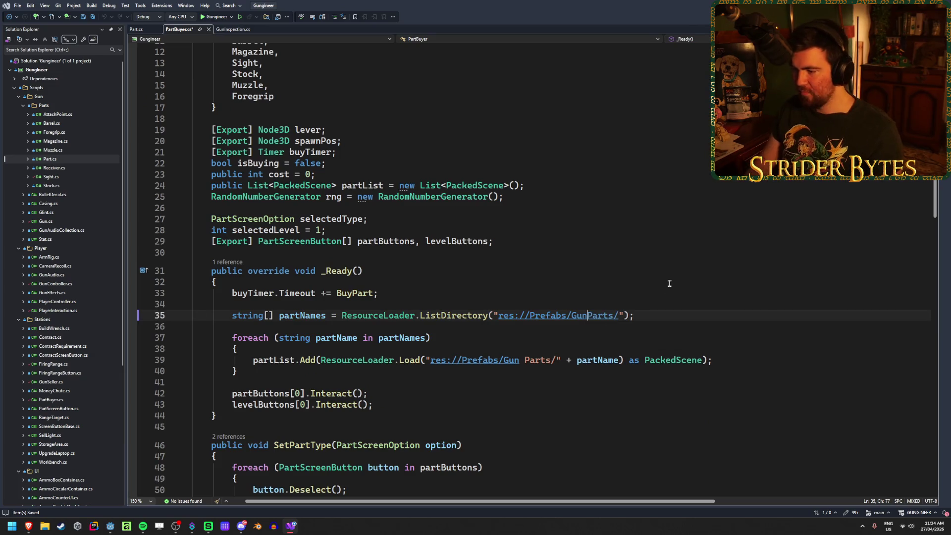
{"action": "key", "text": "Down"}
{"action": "key", "text": "Down"}
{"action": "key", "text": "Down"}
{"action": "key", "text": "Left"}
{"action": "key", "text": "Left"}
{"action": "key", "text": "Left"}
{"action": "key", "text": "BackSpace"}
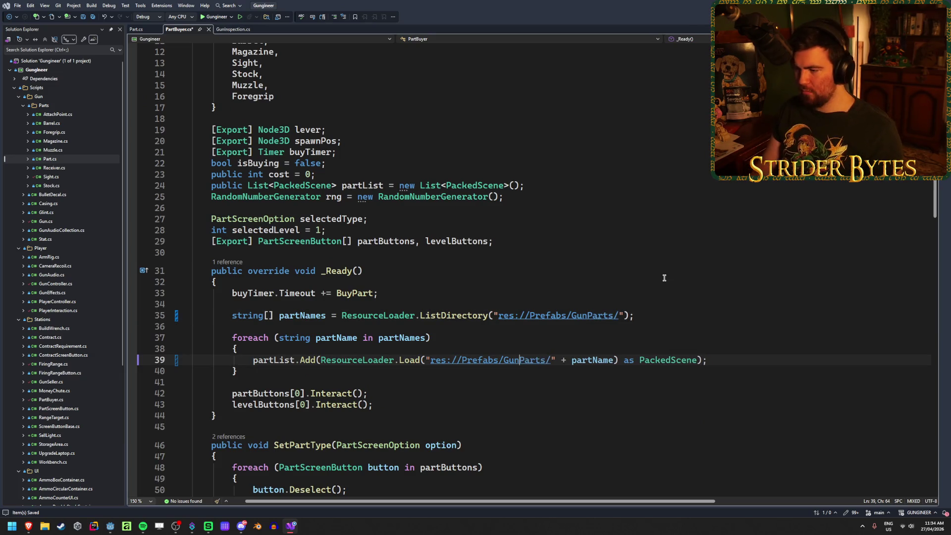
{"action": "key", "text": "alt+Tab"}
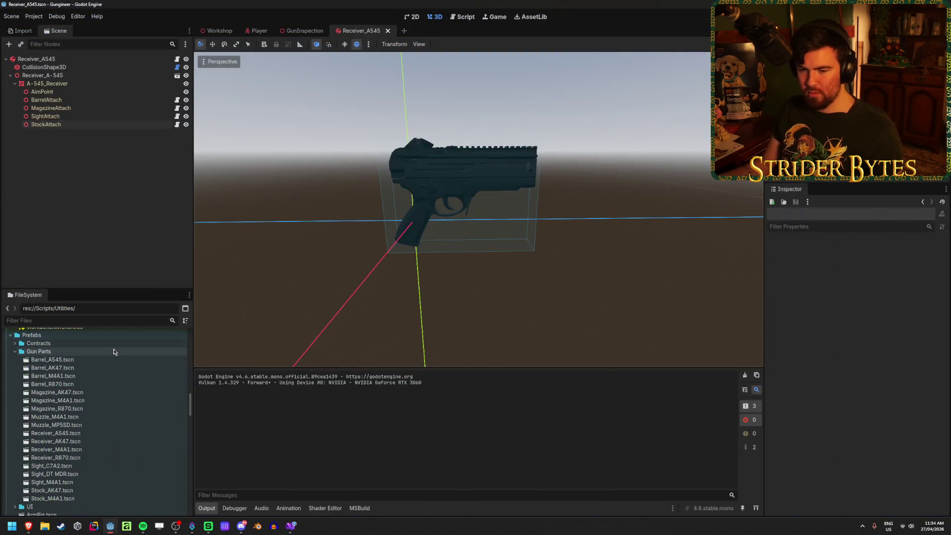
Rename the Prefabs/Gun Parts folder to GunParts
{"action": "scroll", "coordinate": [114, 352], "scroll_direction": "up", "scroll_amount": 2}
{"action": "left_click", "coordinate": [55, 397]}
{"action": "key", "text": "F2"}
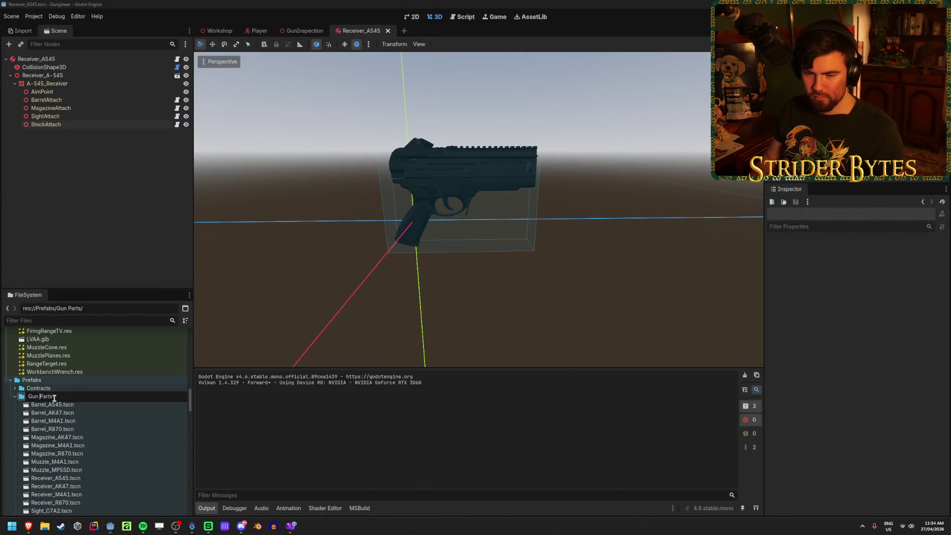
{"action": "key", "text": "BackSpace"}
{"action": "key", "text": "Return"}
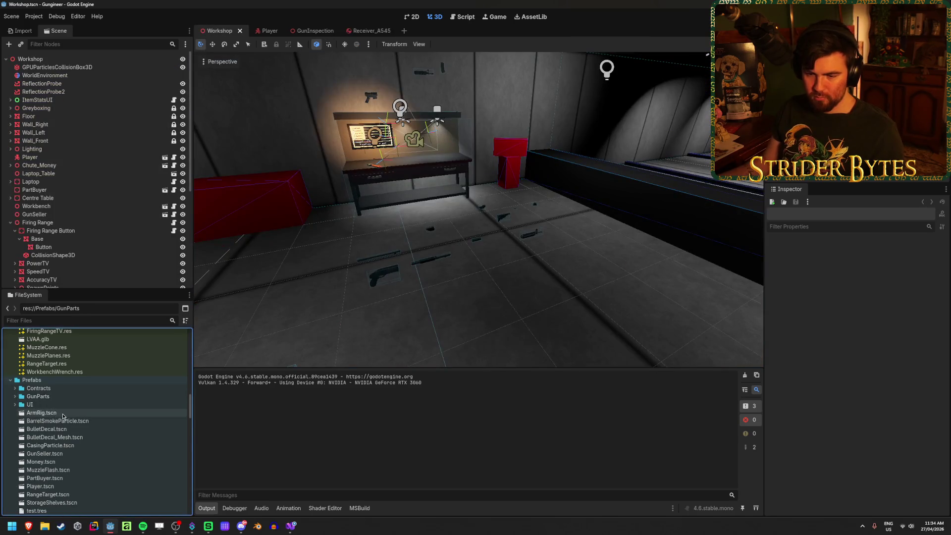
Rename the Meshes/Gun Parts folder to GunParts
{"action": "scroll", "coordinate": [60, 406], "scroll_direction": "up", "scroll_amount": 4}
{"action": "right_click", "coordinate": [58, 404]}
{"action": "scroll", "coordinate": [13, 383], "scroll_direction": "up", "scroll_amount": 10}
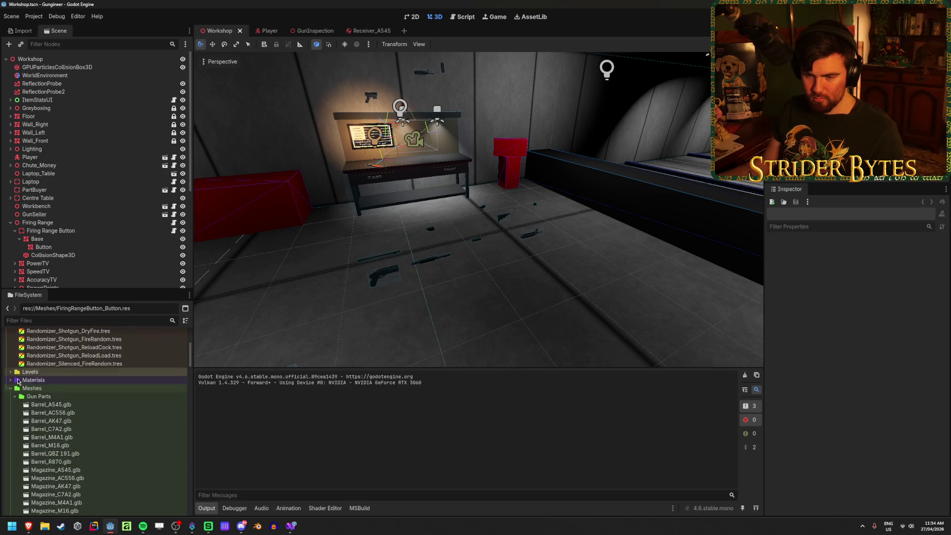
{"action": "left_click", "coordinate": [42, 397]}
{"action": "left_click", "coordinate": [40, 399]}
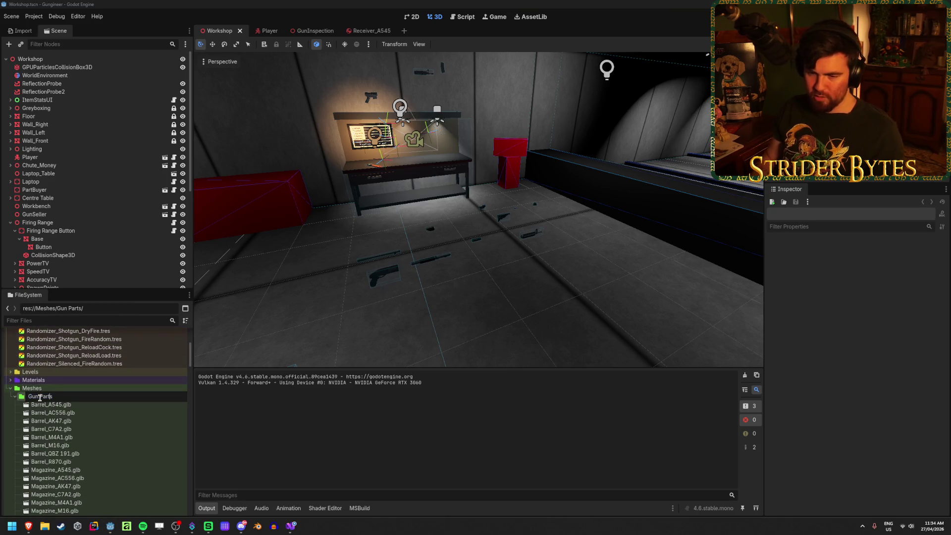
{"action": "key", "text": "BackSpace"}
{"action": "key", "text": "Return"}
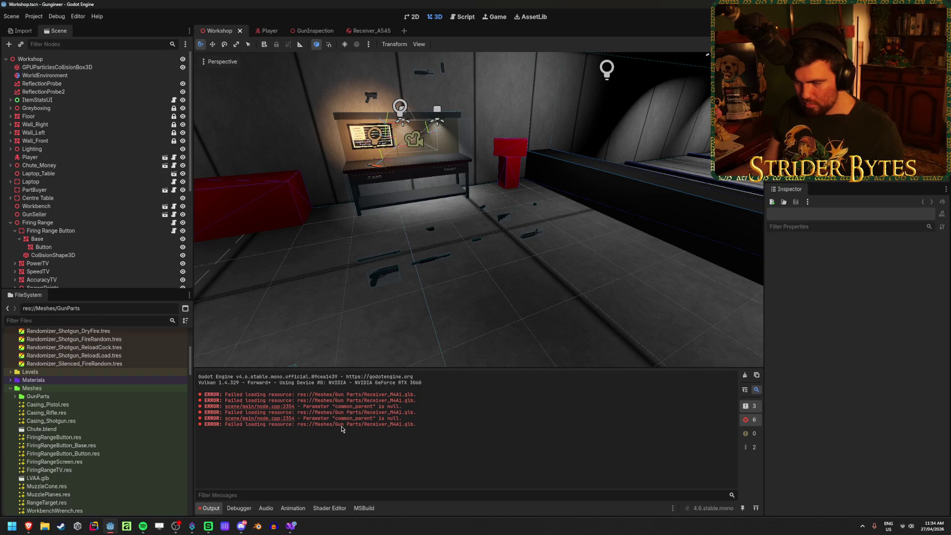
Clear the Receiver_M4A1 load errors from the Output log and return to Visual Studio
{"action": "left_click", "coordinate": [743, 376]}
{"action": "scroll", "coordinate": [131, 424], "scroll_direction": "up", "scroll_amount": 3}
{"action": "scroll", "coordinate": [135, 425], "scroll_direction": "down", "scroll_amount": 4}
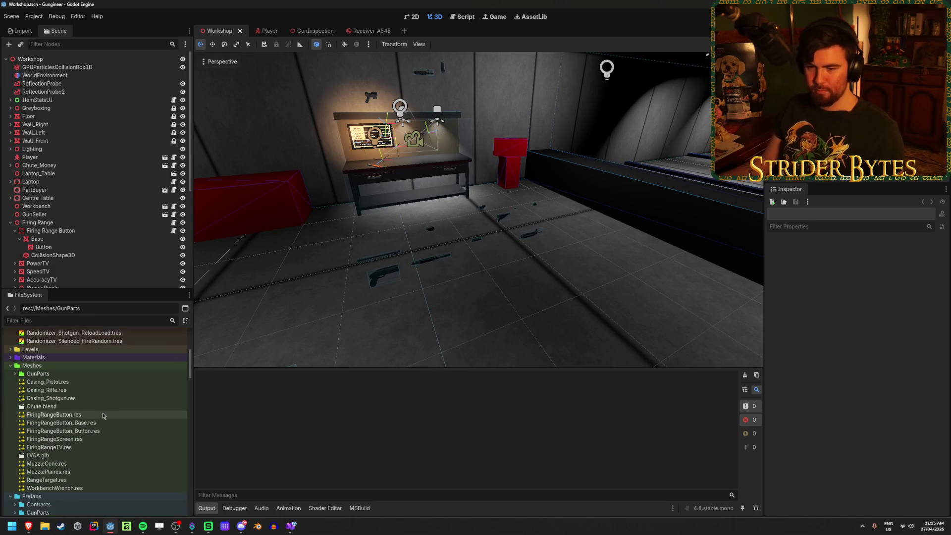
{"action": "scroll", "coordinate": [102, 415], "scroll_direction": "down", "scroll_amount": 5}
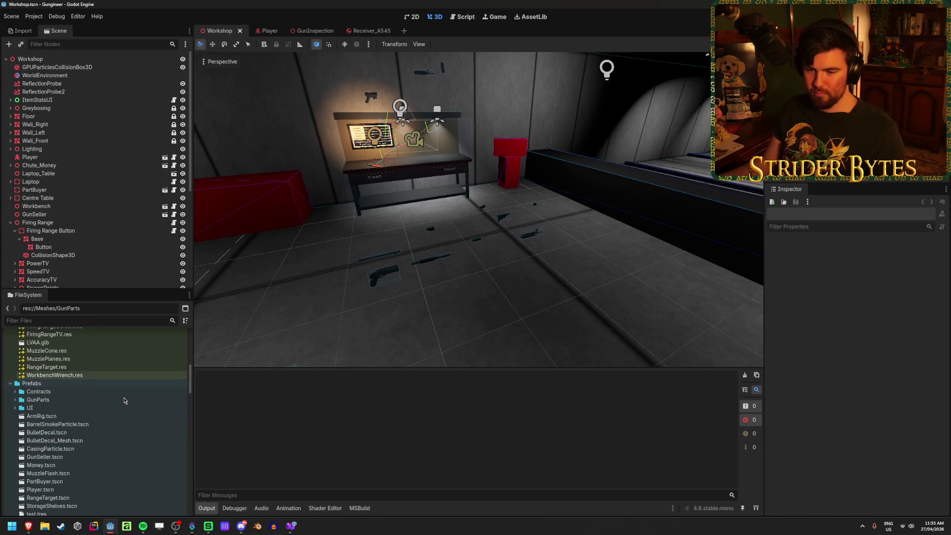
{"action": "left_click", "coordinate": [290, 526]}
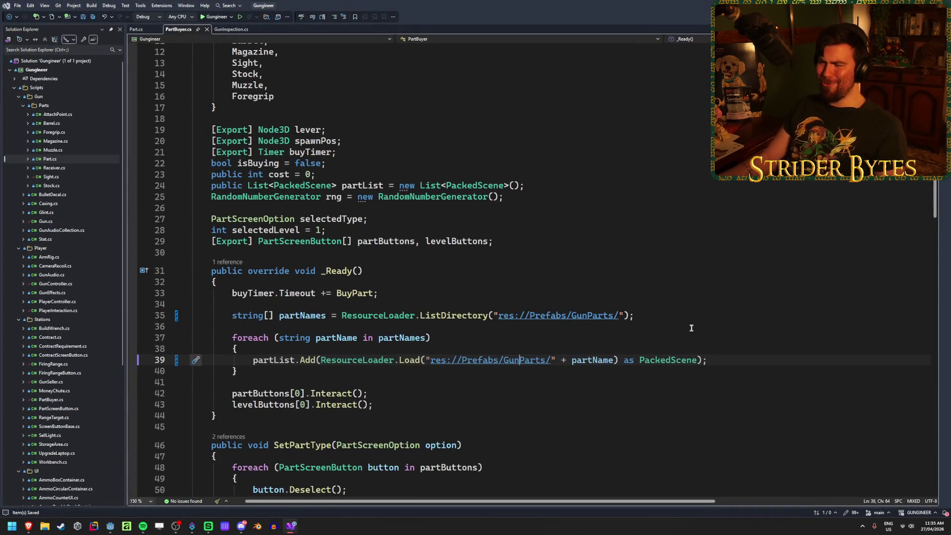
Verify line 35 of PartBuyer.cs reads res://Prefabs/GunParts/, then bring GunInspection.cs back to front
{"action": "scroll", "coordinate": [691, 328], "scroll_direction": "down", "scroll_amount": 10}
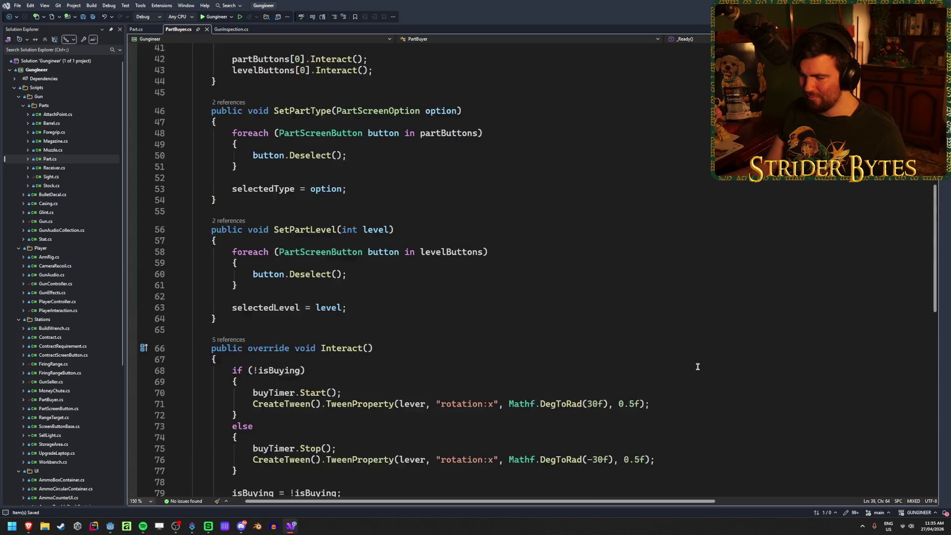
{"action": "scroll", "coordinate": [693, 369], "scroll_direction": "down", "scroll_amount": 5}
{"action": "scroll", "coordinate": [686, 379], "scroll_direction": "up", "scroll_amount": 18}
{"action": "scroll", "coordinate": [501, 357], "scroll_direction": "down", "scroll_amount": 3}
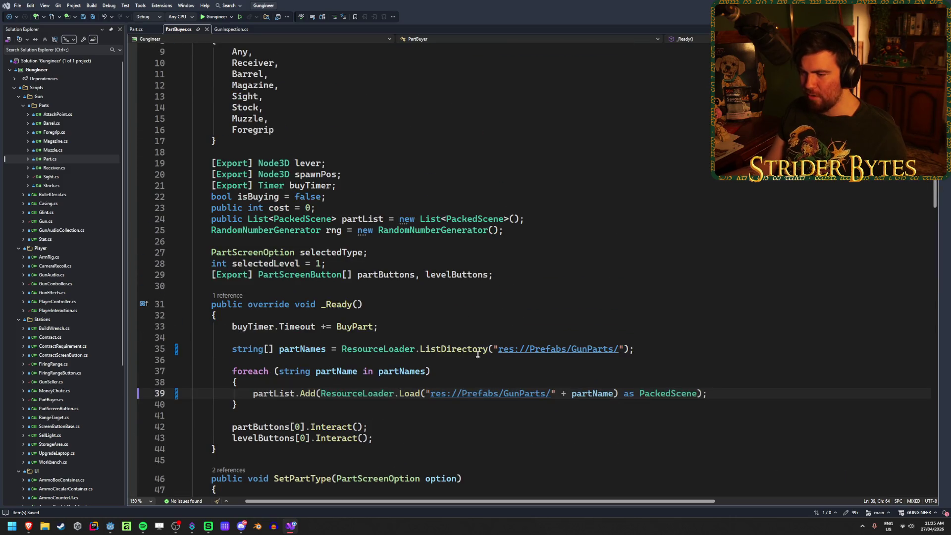
{"action": "triple_click", "coordinate": [626, 349]}
{"action": "left_click", "coordinate": [677, 353]}
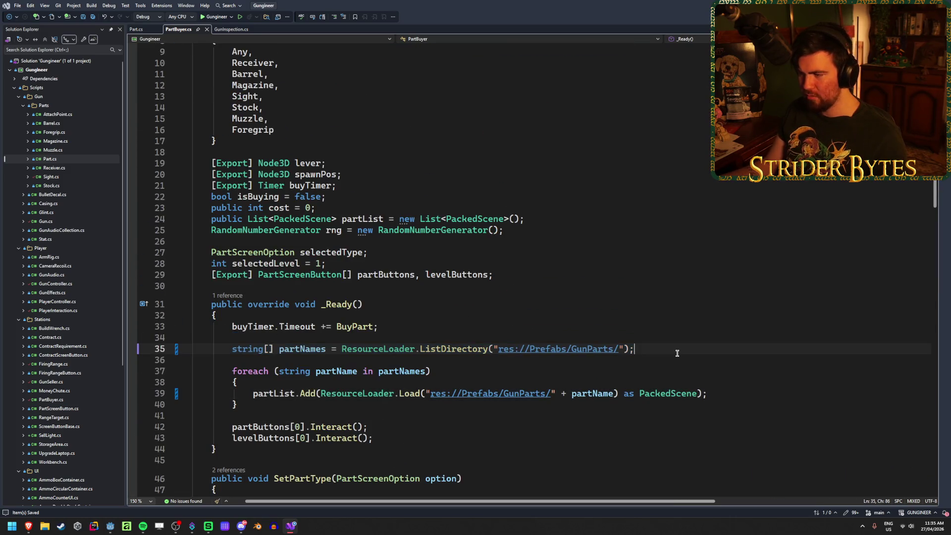
{"action": "left_click", "coordinate": [231, 29]}
{"action": "left_click", "coordinate": [639, 121]}
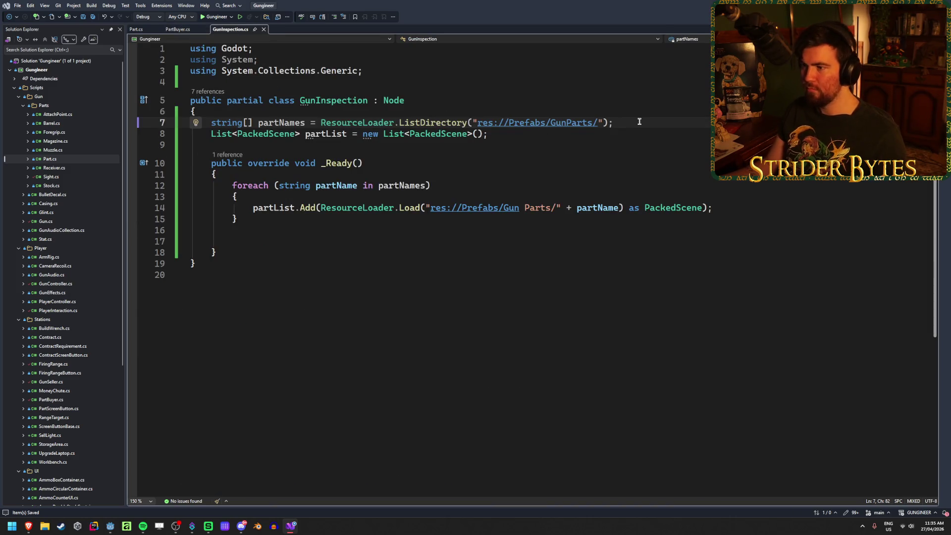
Look through Visual Studio's project menus, then close them without changes
{"action": "left_click", "coordinate": [352, 243]}
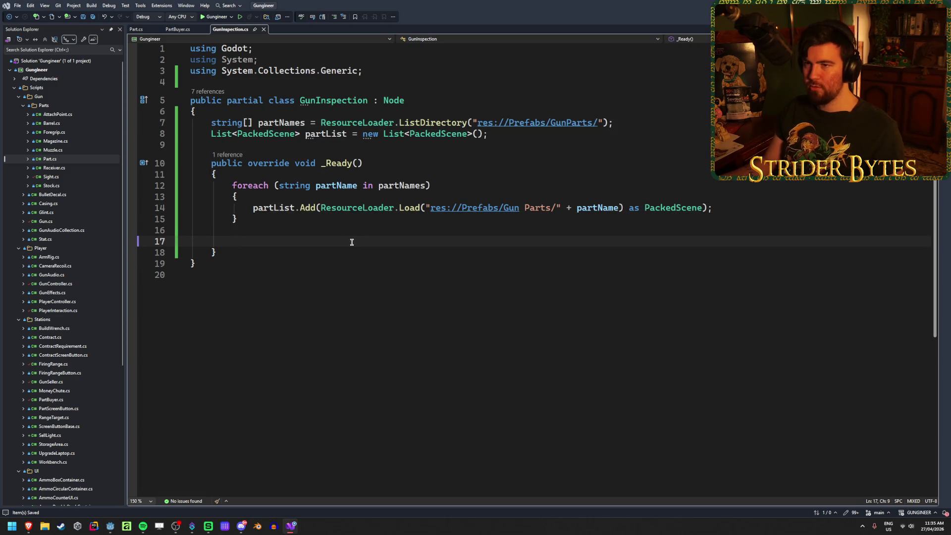
{"action": "left_click", "coordinate": [74, 6]}
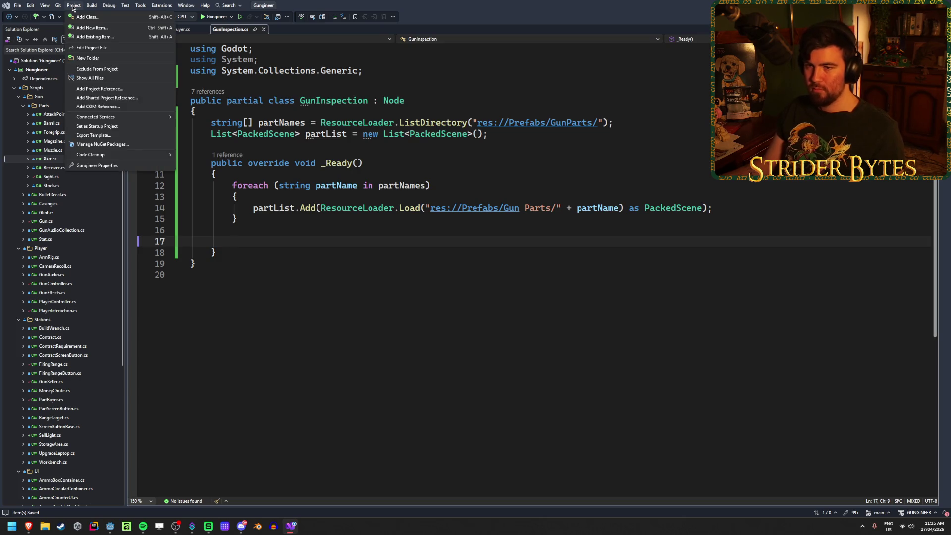
{"action": "mouse_move", "coordinate": [167, 9]}
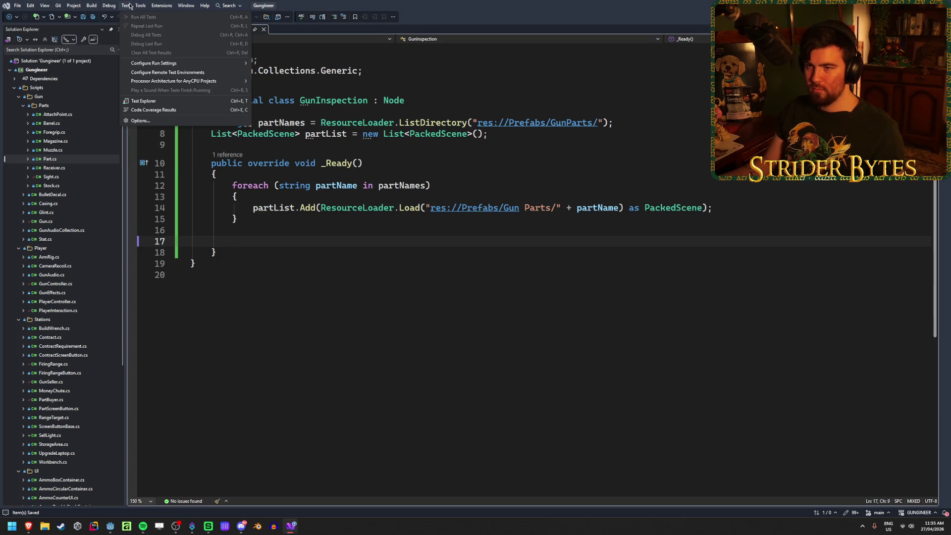
{"action": "mouse_move", "coordinate": [44, 7]}
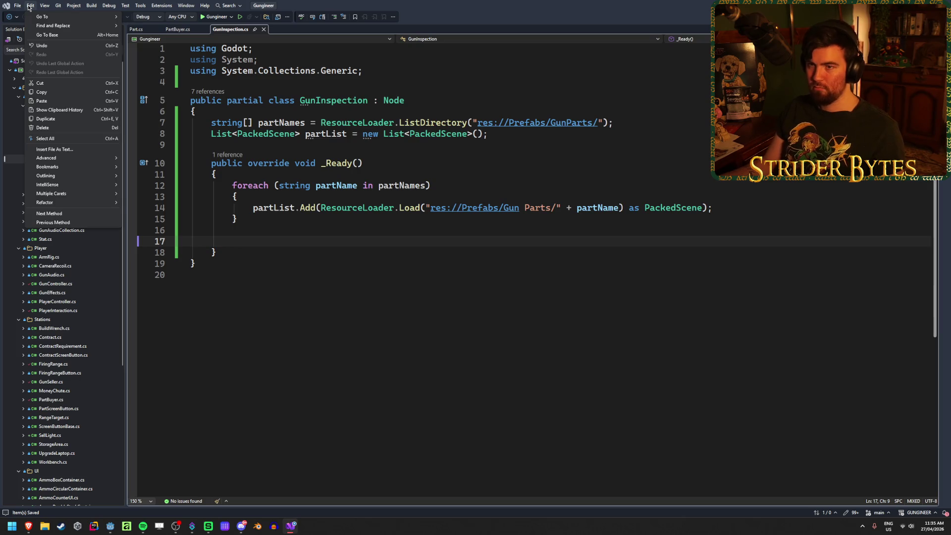
{"action": "left_click", "coordinate": [30, 7]}
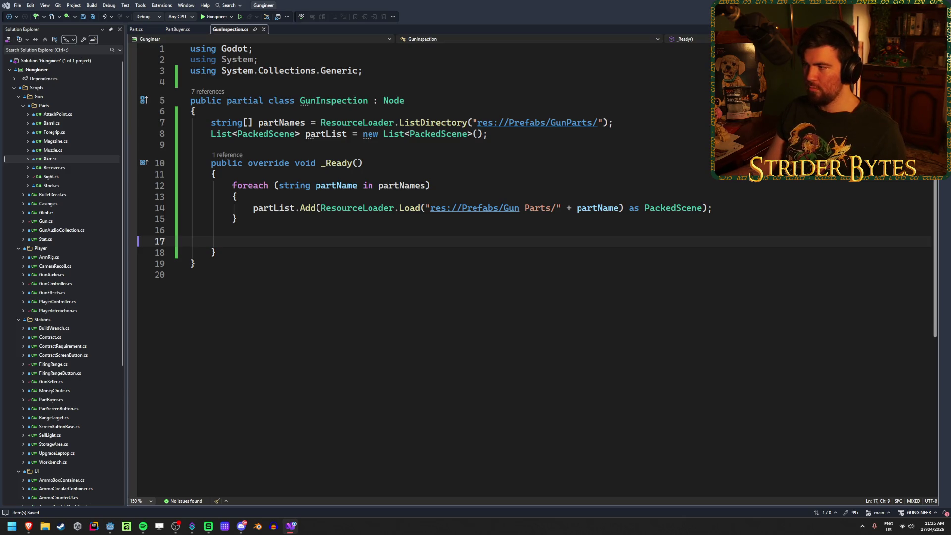
Find 'Gun Parts' on line 14, delete its space so it reads GunParts, and save
{"action": "key", "text": "ctrl+f"}
{"action": "type", "text": "Gun Parts"}
{"action": "key", "text": "Return"}
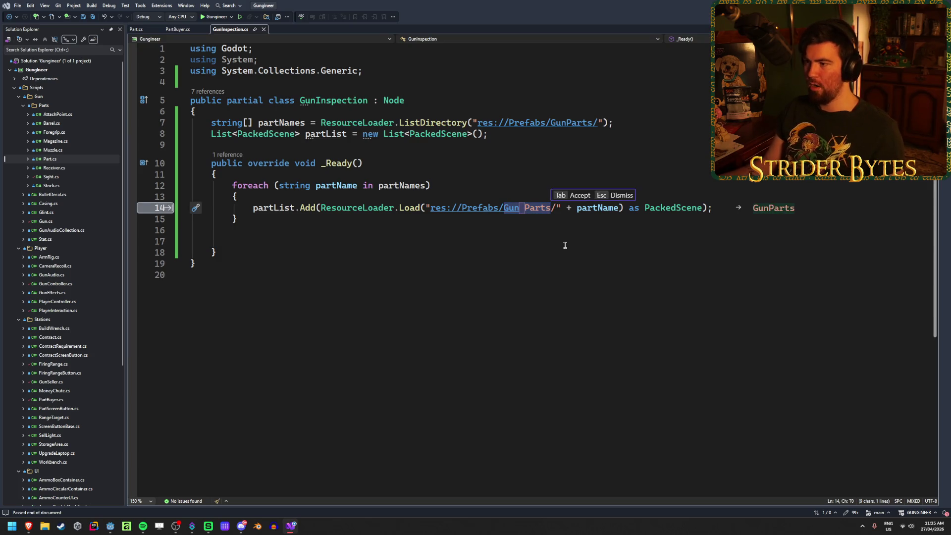
{"action": "left_click", "coordinate": [814, 209]}
{"action": "key", "text": "Tab"}
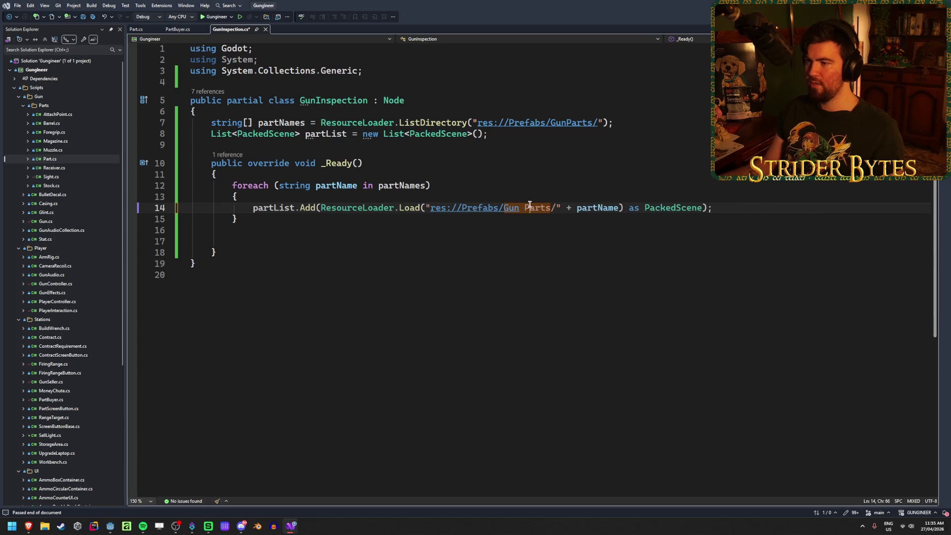
{"action": "key", "text": "Left"}
{"action": "key", "text": "BackSpace"}
{"action": "key", "text": "ctrl+s"}
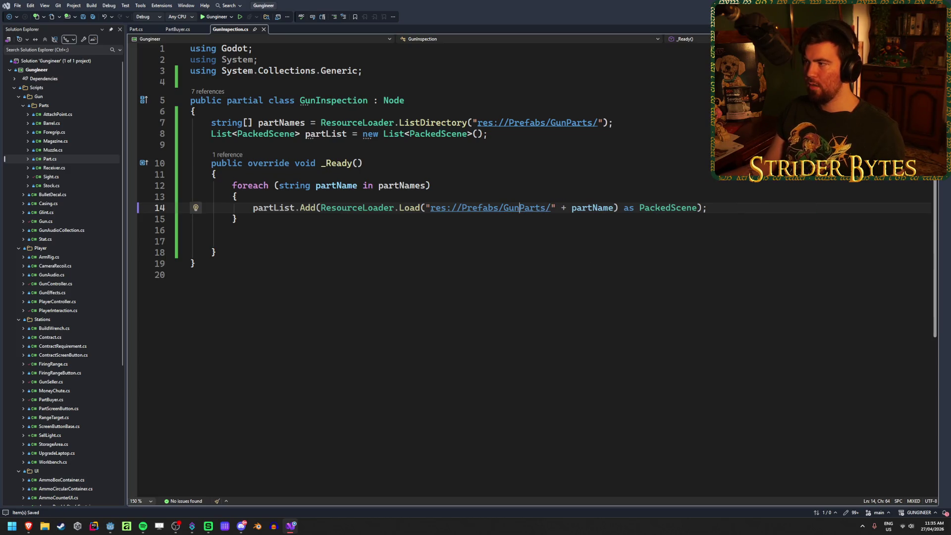
Confirm no further 'Gun Parts' occurrences remain in the file and save again
{"action": "key", "text": "F3"}
{"action": "key", "text": "Return"}
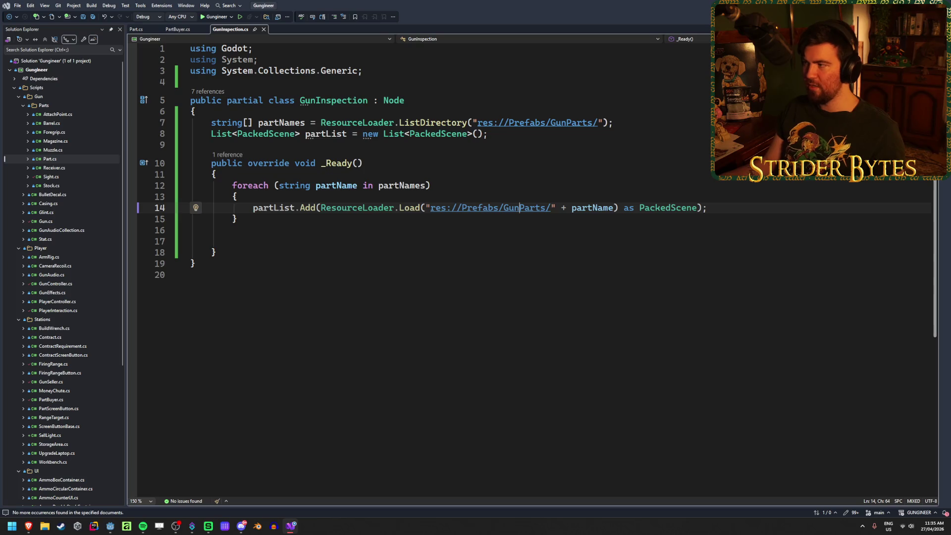
{"action": "left_click", "coordinate": [730, 208]}
{"action": "key", "text": "ctrl+s"}
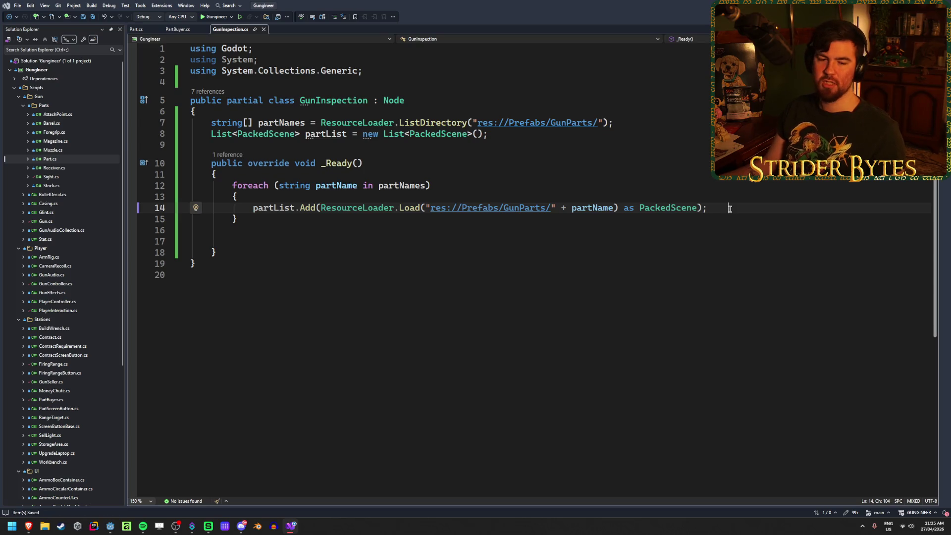
{"action": "key", "text": "Up"}
Search the entire solution for 'Gun Parts' with Find All, then close the results
{"action": "key", "text": "ctrl+shift+f"}
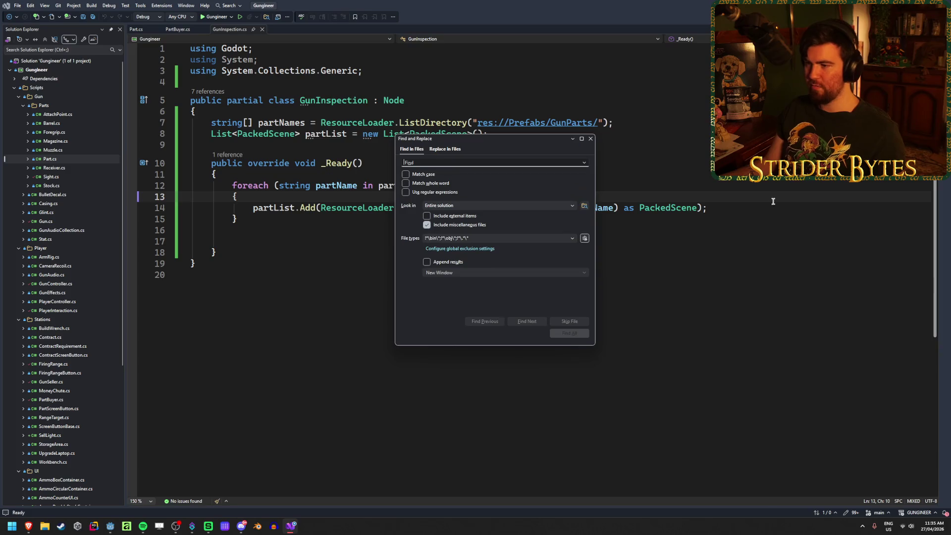
{"action": "type", "text": "Gun Parts"}
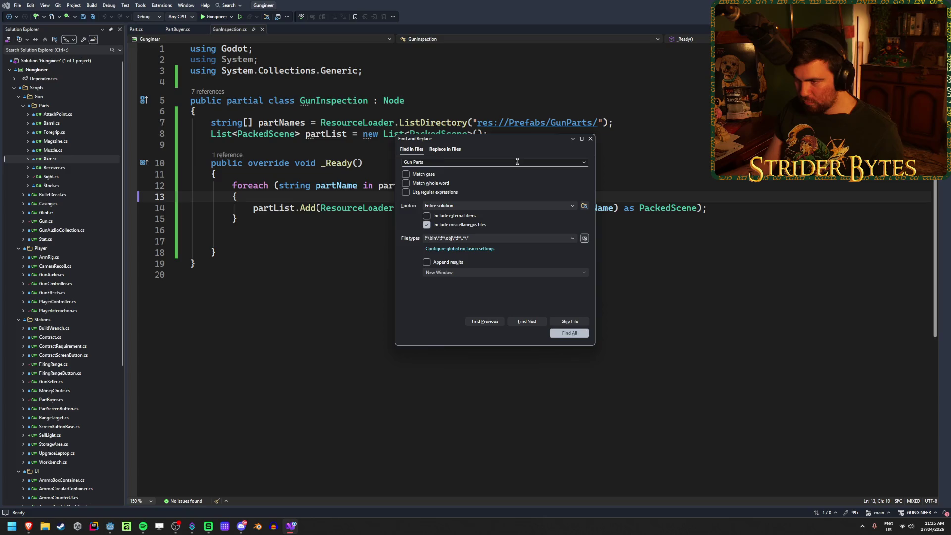
{"action": "left_click", "coordinate": [569, 333]}
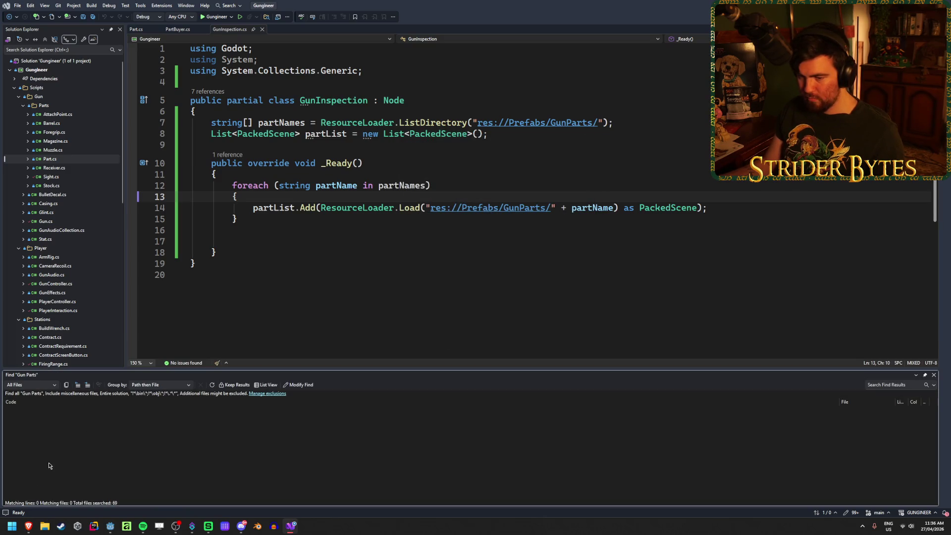
{"action": "left_click", "coordinate": [933, 374]}
Delete a trailing character at the end of line 14 and save GunInspection.cs
{"action": "left_click", "coordinate": [759, 208]}
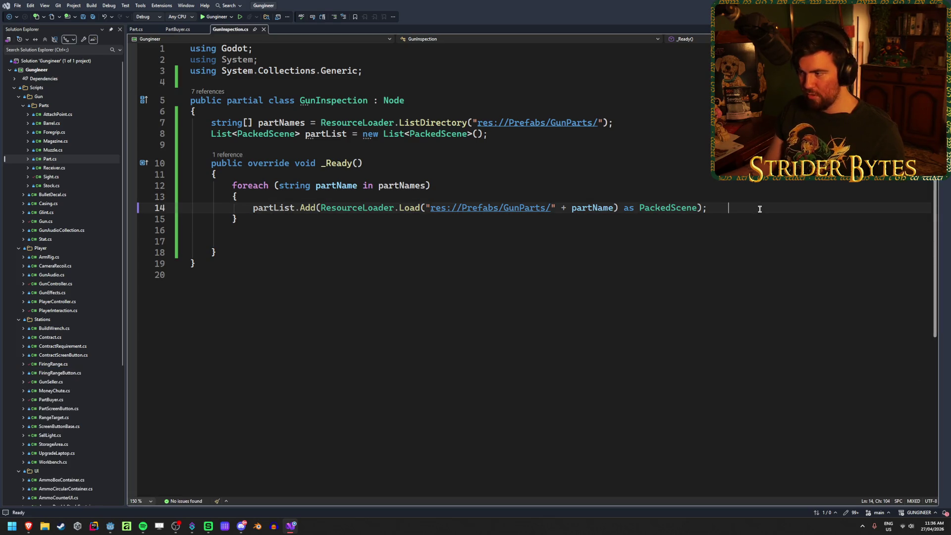
{"action": "key", "text": "BackSpace"}
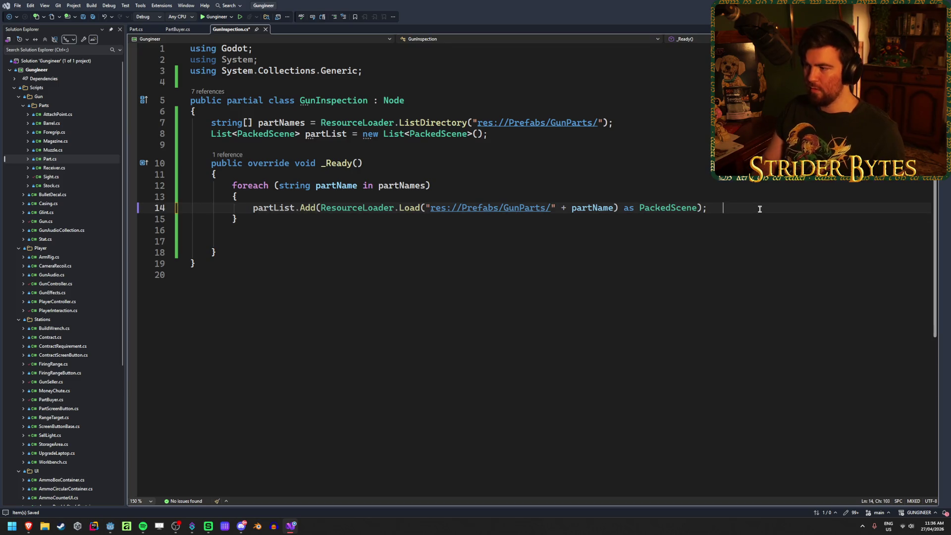
{"action": "key", "text": "ctrl+s"}
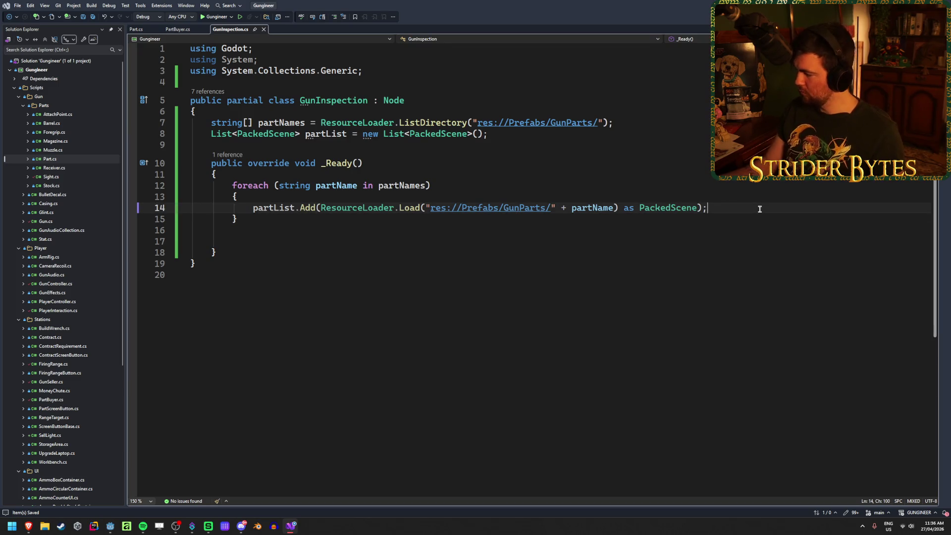
{"action": "left_click", "coordinate": [737, 238]}
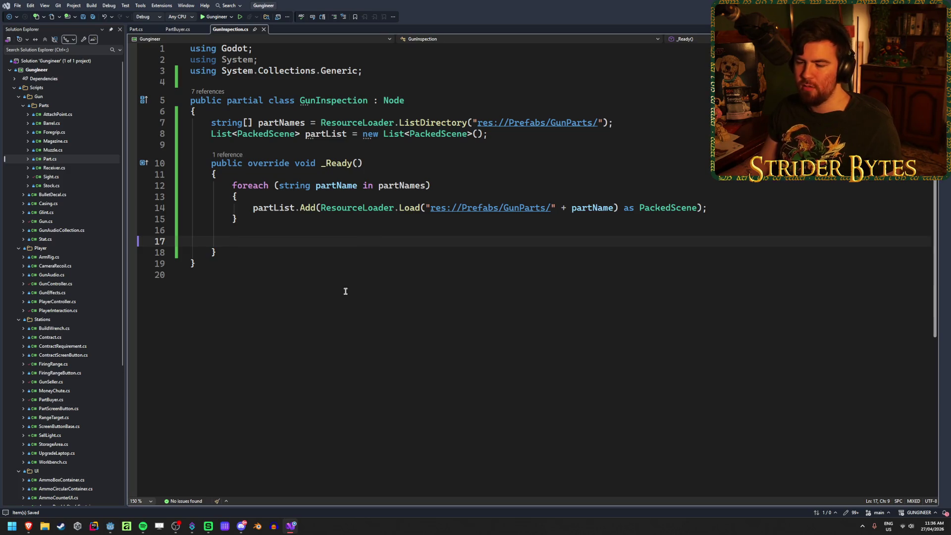
Close Receiver_A545, open the GunInspection scene, clear the Output log, and return to Visual Studio
{"action": "left_click", "coordinate": [110, 526]}
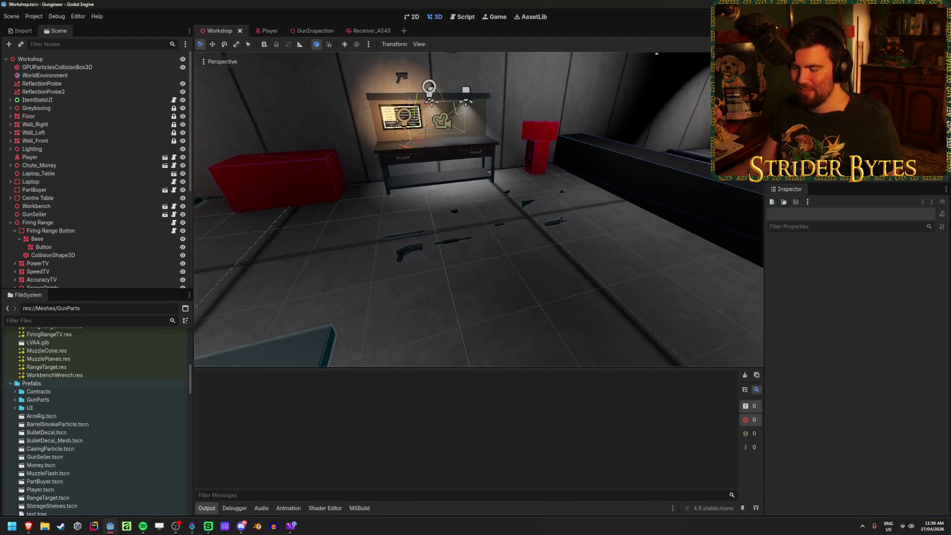
{"action": "middle_click", "coordinate": [374, 31]}
{"action": "left_click", "coordinate": [312, 31]}
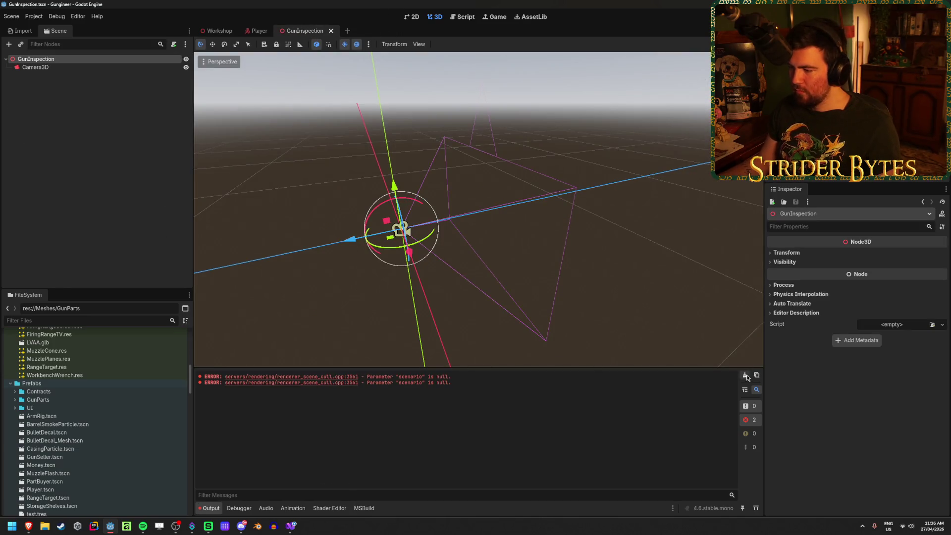
{"action": "key", "text": "ctrl+alt+k"}
{"action": "left_click", "coordinate": [296, 530]}
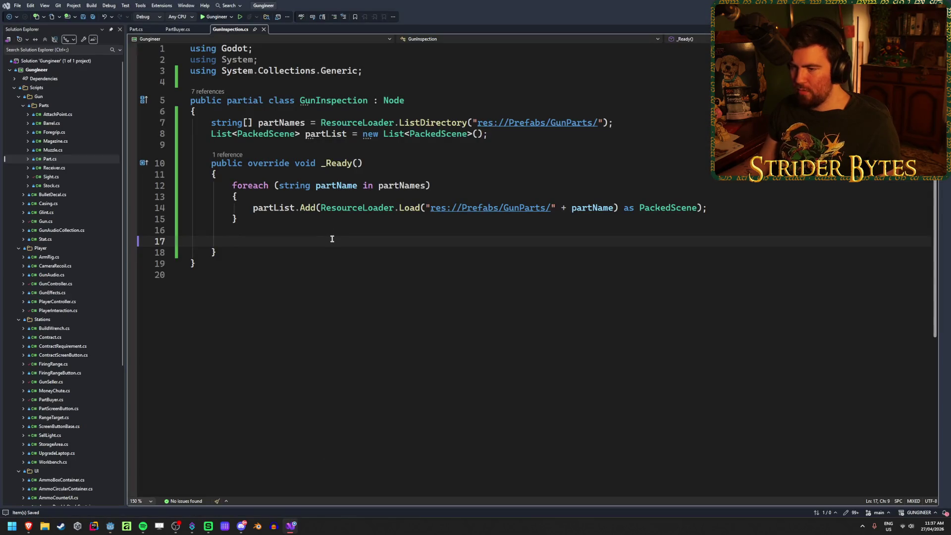
Write 'for (int r = 0; r < partList.Count; r++)' on line 17 with an empty { } body
{"action": "type", "text": "for (int i = 0;"}
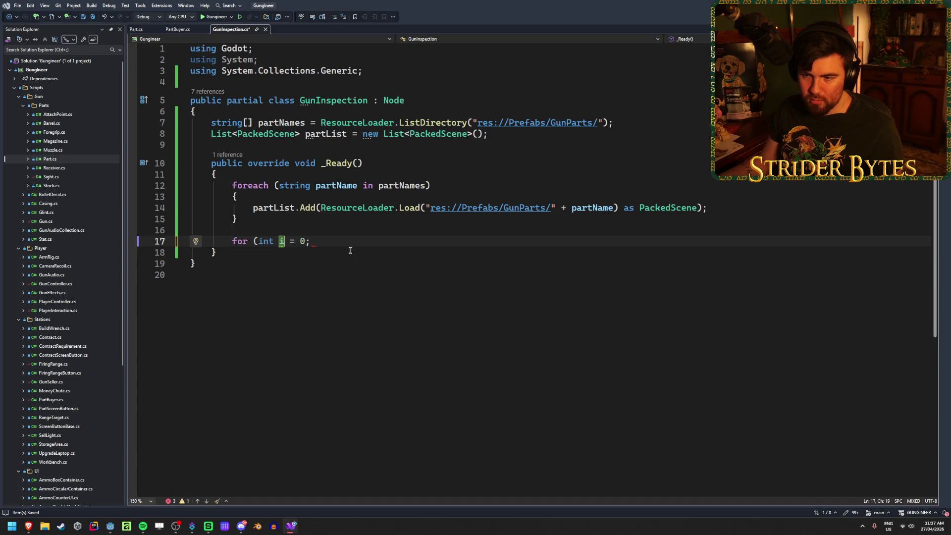
{"action": "type", "text": "st"}
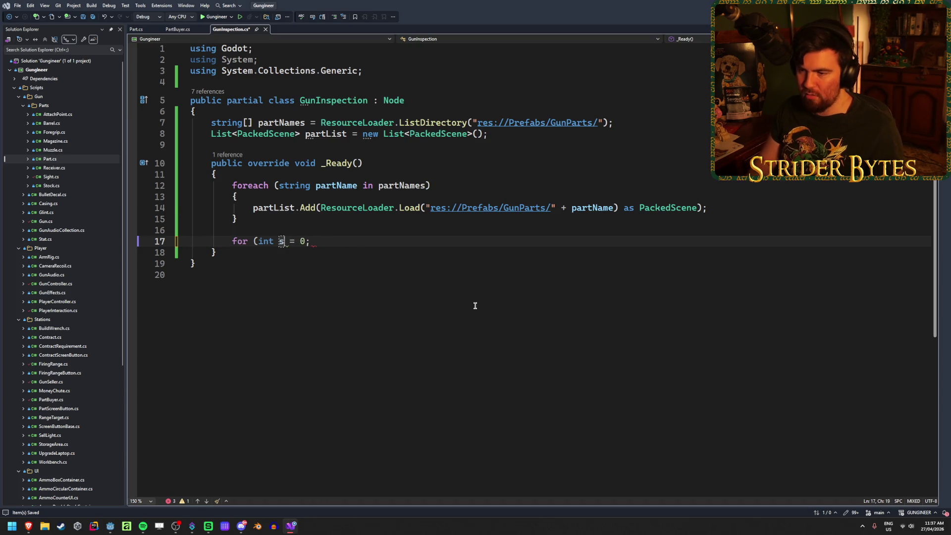
{"action": "key", "text": "BackSpace"}
{"action": "key", "text": "BackSpace"}
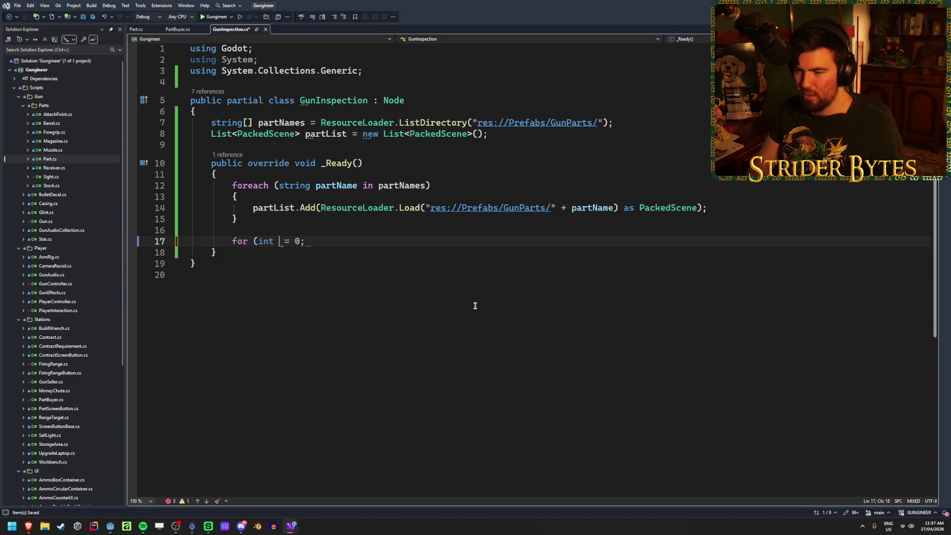
{"action": "type", "text": "i"}
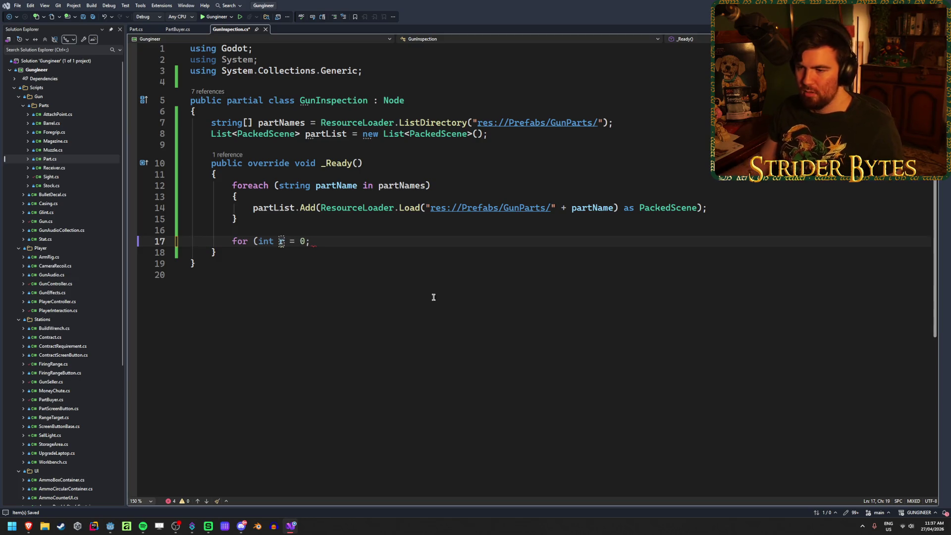
{"action": "key", "text": "BackSpace"}
{"action": "type", "text": "r"}
{"action": "key", "text": "End"}
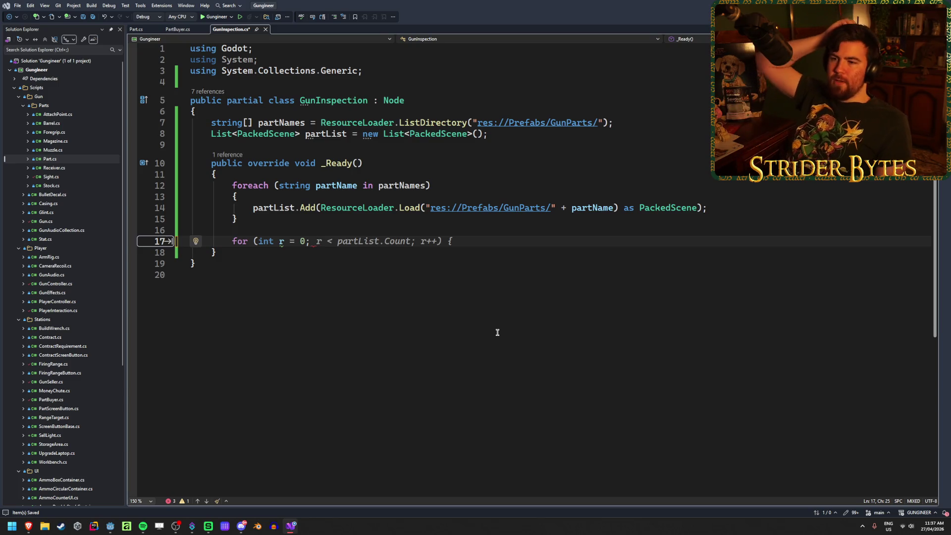
{"action": "key", "text": "Tab"}
{"action": "key", "text": "BackSpace"}
{"action": "key", "text": "BackSpace"}
{"action": "key", "text": "Return"}
{"action": "type", "text": "{"}
{"action": "key", "text": "Return"}
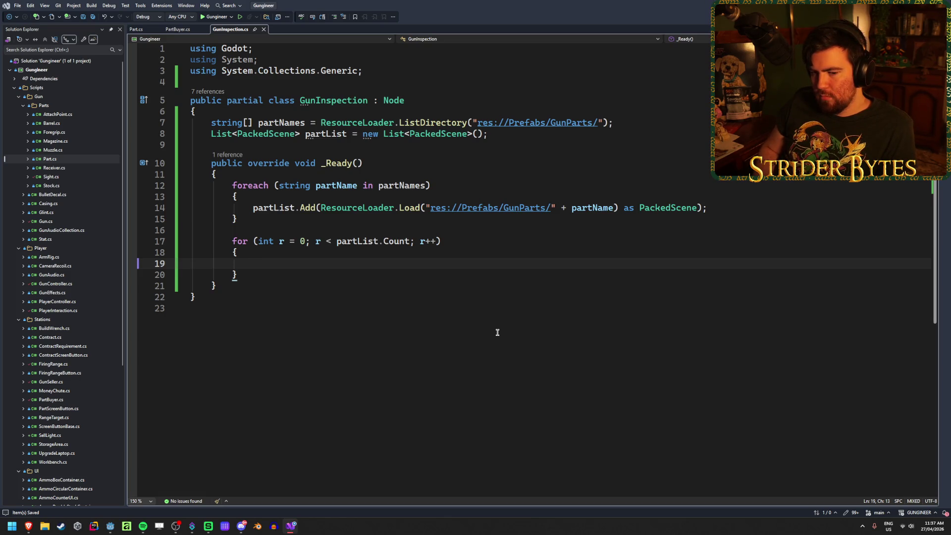
Start an 'if (partList[r]' condition inside the loop body, then switch to Godot
{"action": "type", "text": "if ("}
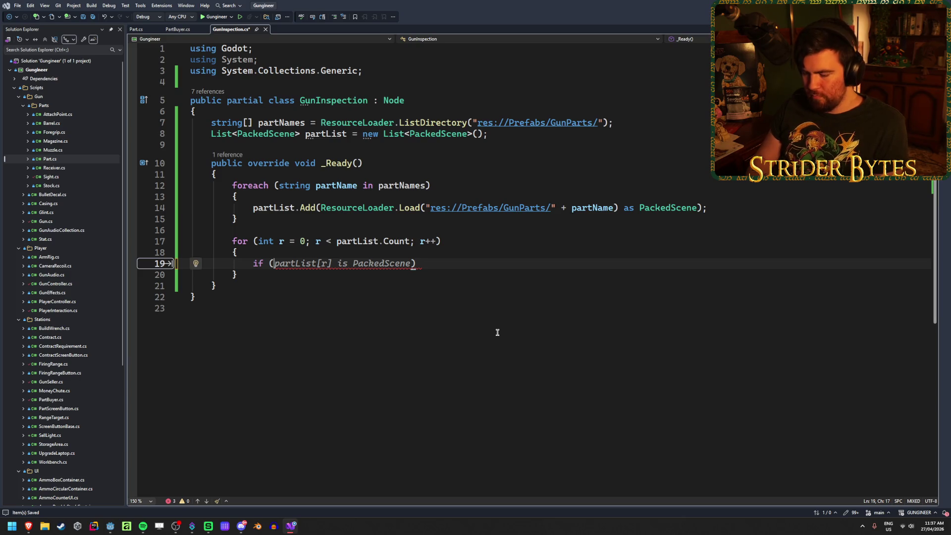
{"action": "type", "text": "partList"}
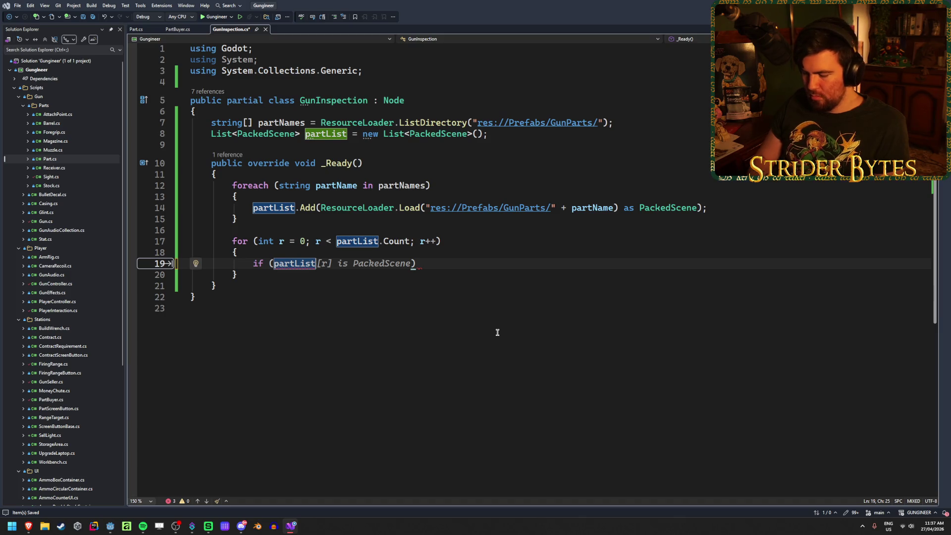
{"action": "type", "text": "[r]."}
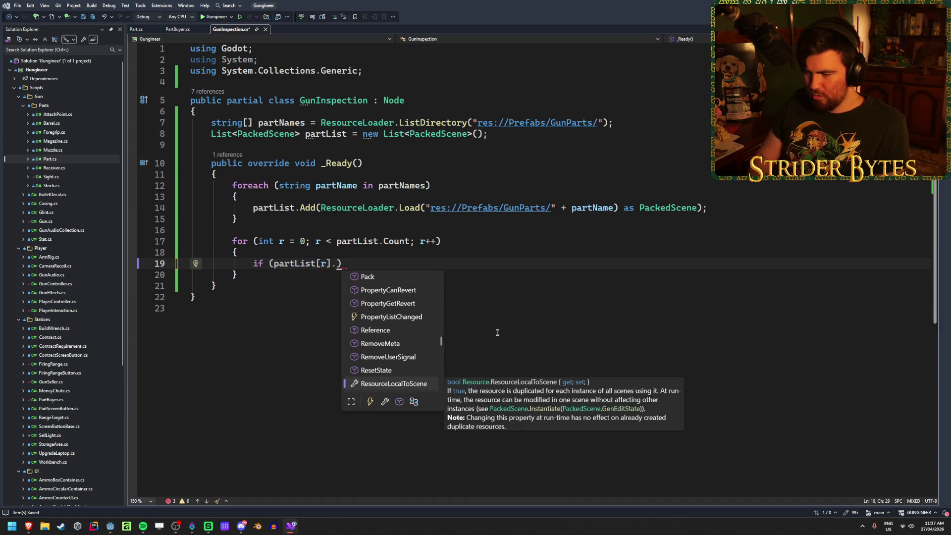
{"action": "key", "text": "BackSpace"}
{"action": "key", "text": "BackSpace"}
{"action": "key", "text": "BackSpace"}
{"action": "key", "text": "BackSpace"}
{"action": "key", "text": "BackSpace"}
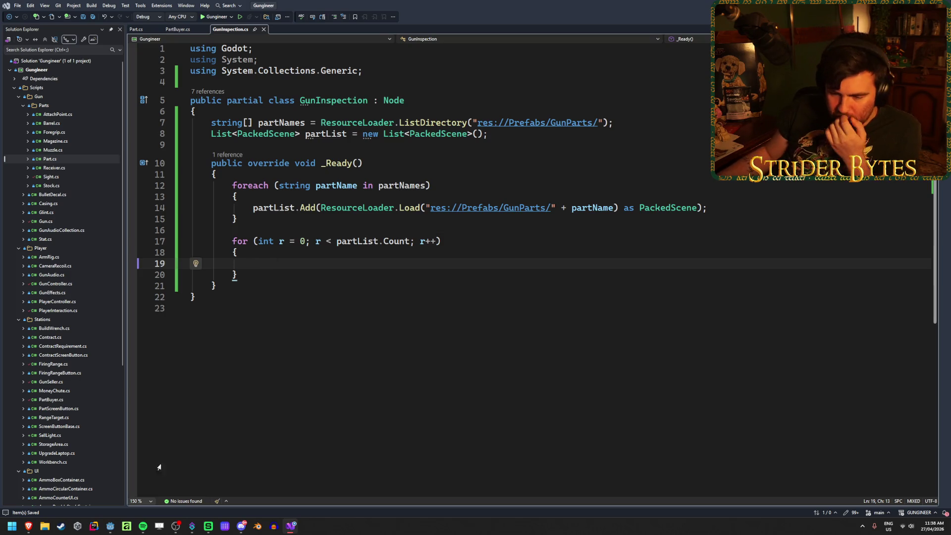
{"action": "left_click", "coordinate": [112, 526]}
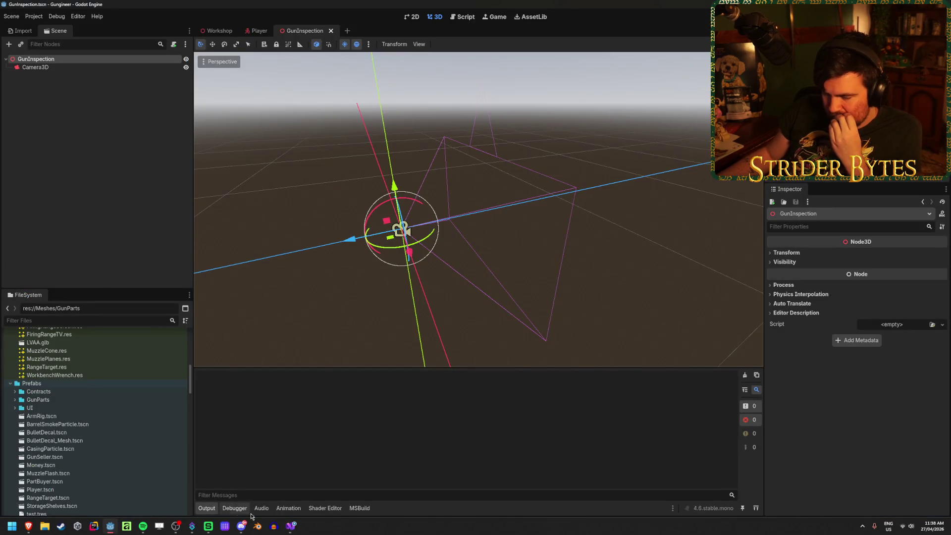
{"action": "left_click", "coordinate": [293, 529]}
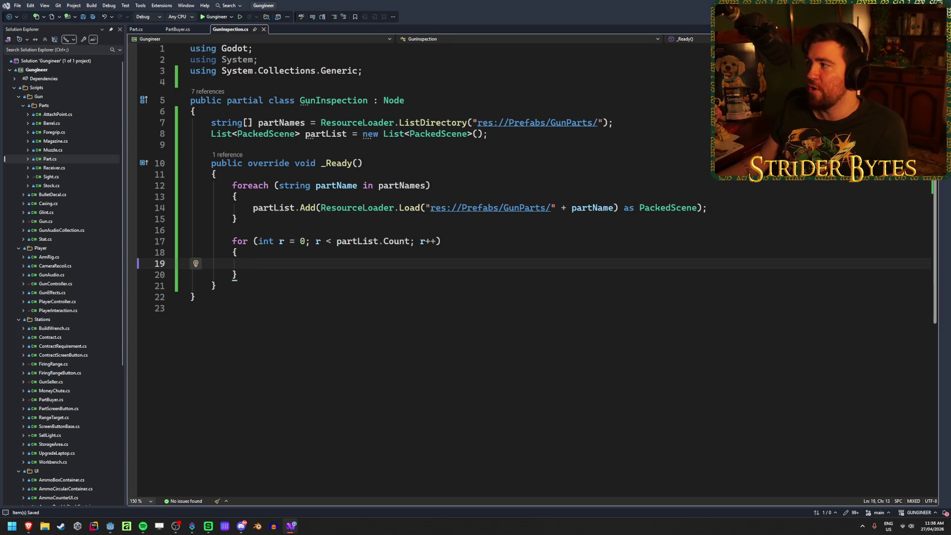
{"action": "key", "text": "alt+Tab"}
{"action": "middle_click_drag", "start_coordinate": [515, 233], "coordinate": [436, 233]}
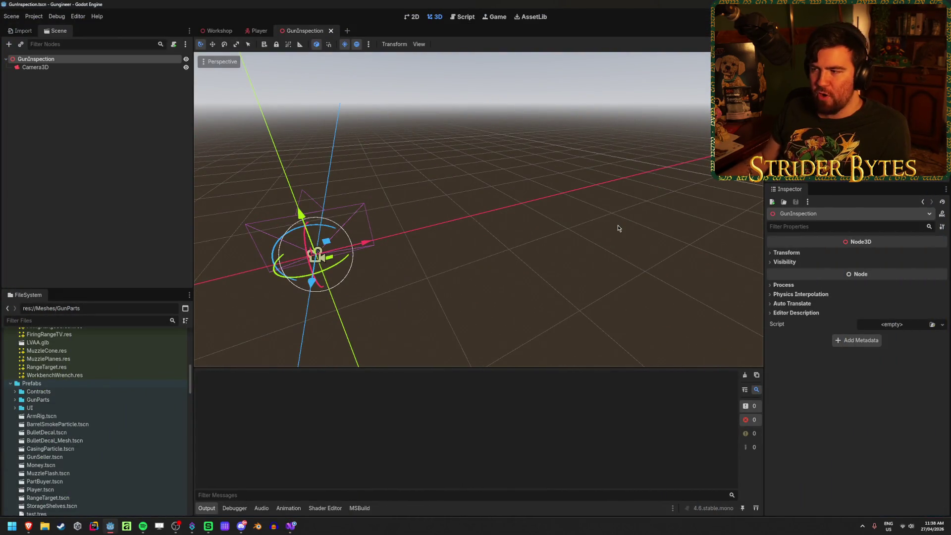
{"action": "left_click", "coordinate": [618, 228]}
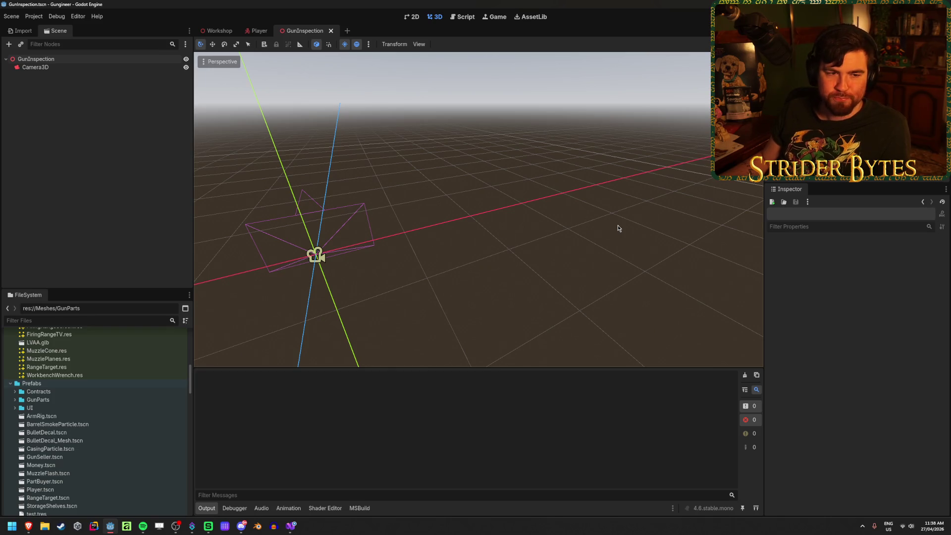
{"action": "middle_click_drag", "start_coordinate": [618, 228], "coordinate": [554, 229]}
{"action": "left_click", "coordinate": [291, 526]}
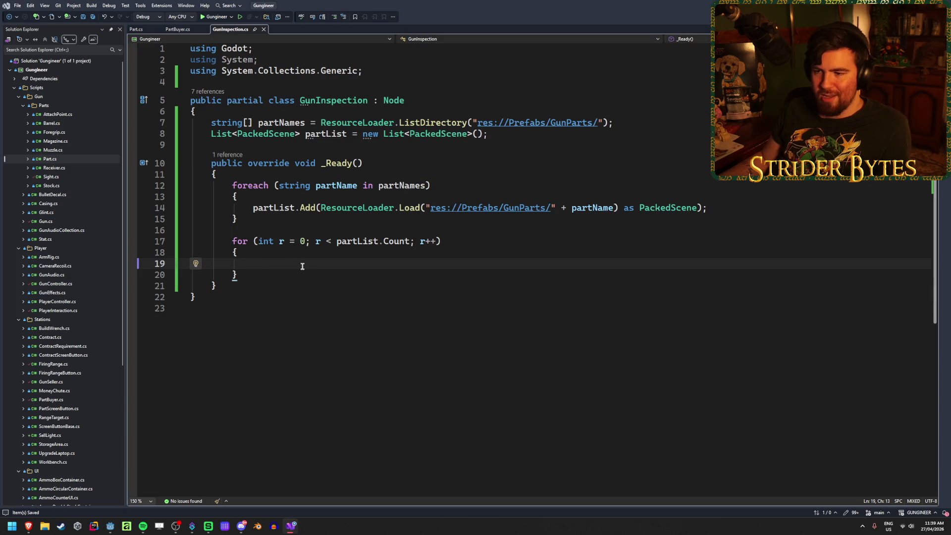
Add 'for (int b = 0; b < partList.Count; b++)' with an empty { } body inside the r loop
{"action": "key", "text": "Return"}
{"action": "type", "text": "for (int i = 0;"}
{"action": "key", "text": "Left"}
{"action": "key", "text": "Left"}
{"action": "type", "text": "b"}
{"action": "key", "text": "Right"}
{"action": "key", "text": "Right"}
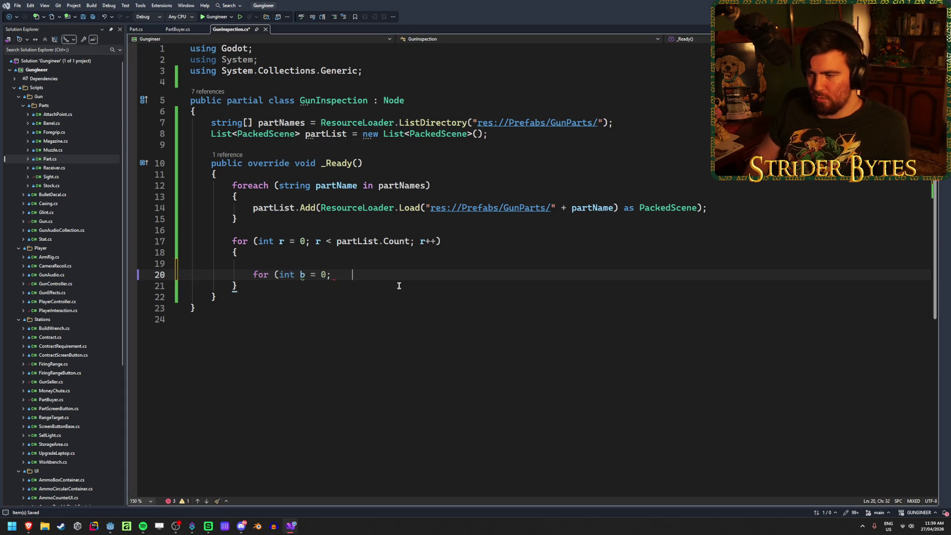
{"action": "type", "text": "b <"}
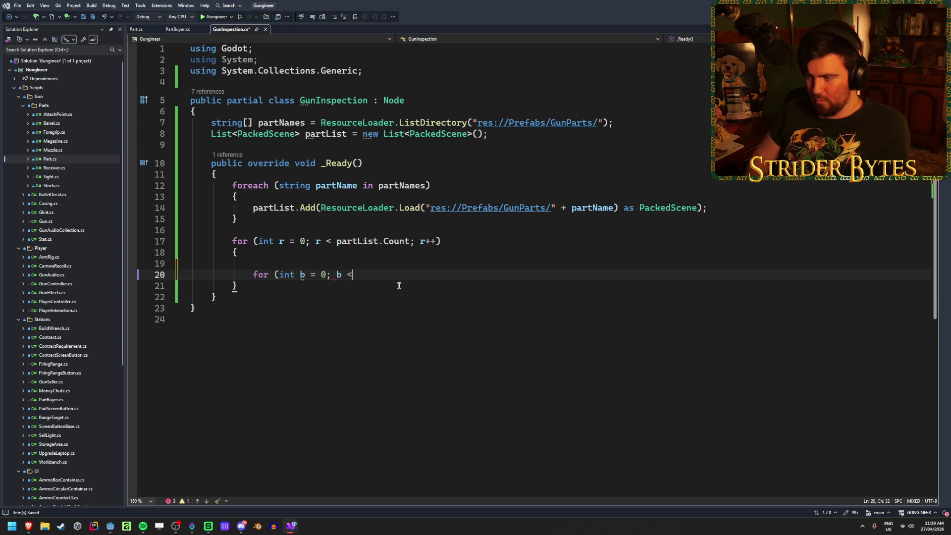
{"action": "type", "text": " partLi"}
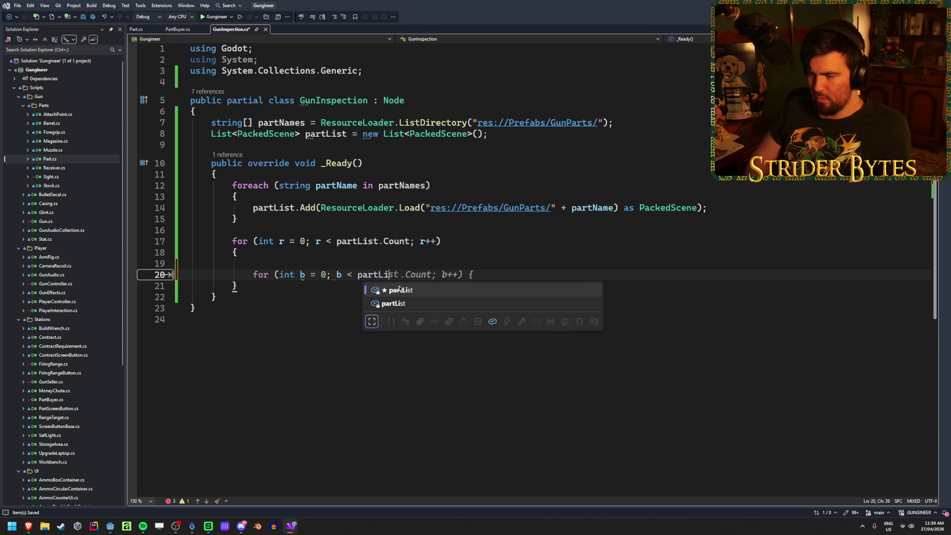
{"action": "key", "text": "Tab"}
{"action": "key", "text": "BackSpace"}
{"action": "key", "text": "BackSpace"}
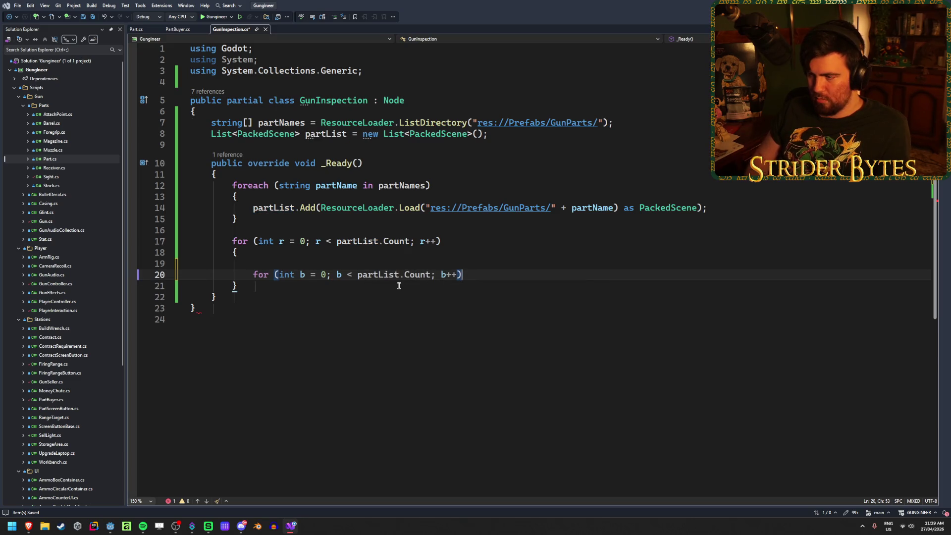
{"action": "type", "text": "{"}
{"action": "key", "text": "Return"}
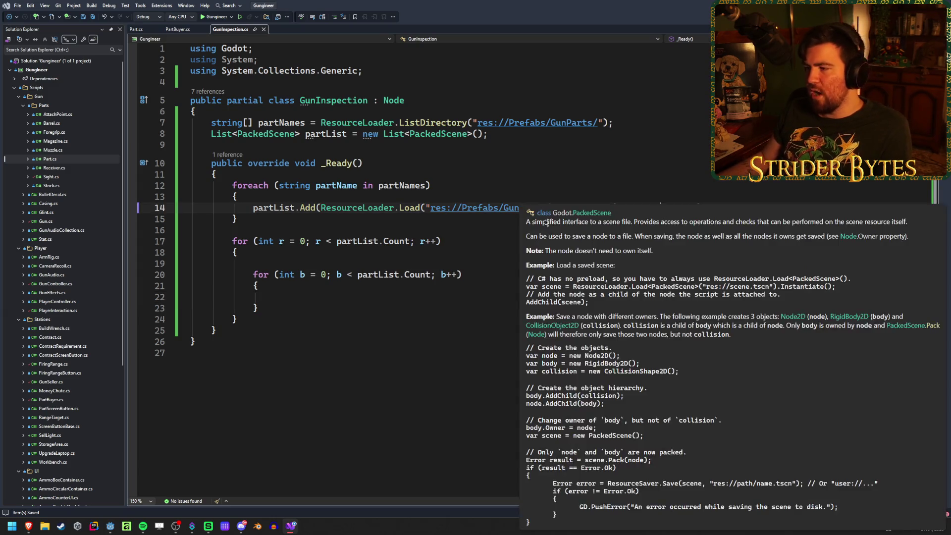
Check the PackedScene Load line, then insert a new line at the top of the r loop
{"action": "left_click", "coordinate": [660, 208]}
{"action": "left_click", "coordinate": [743, 212]}
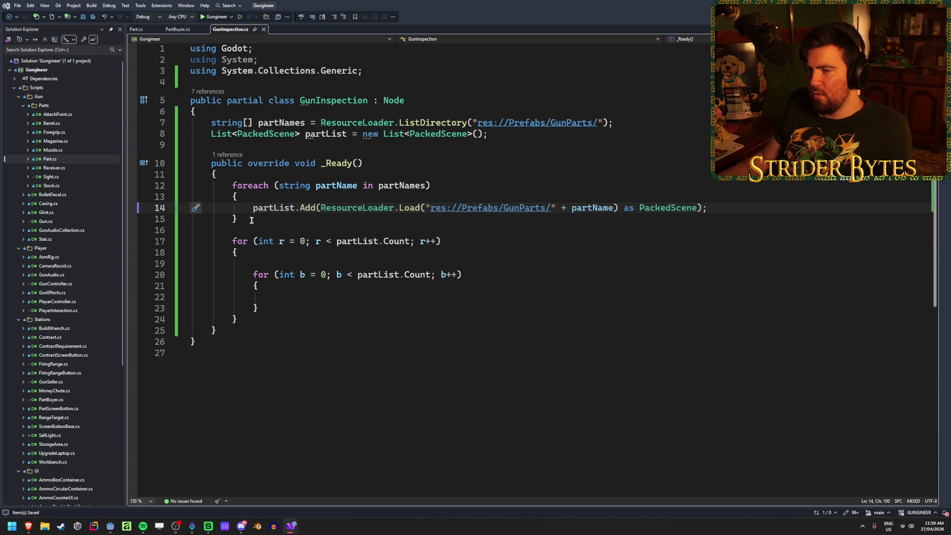
{"action": "left_click", "coordinate": [293, 297]}
{"action": "left_click", "coordinate": [442, 256]}
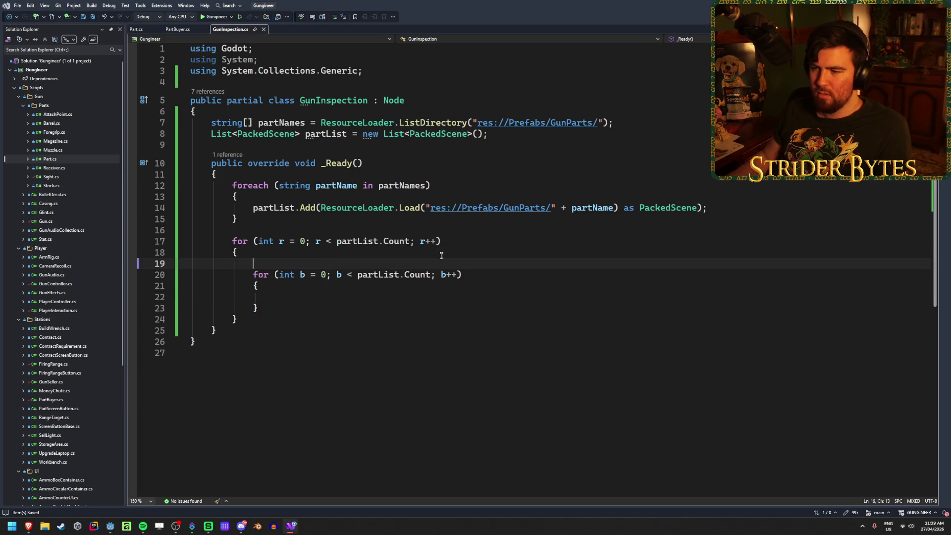
{"action": "key", "text": "Return"}
Type partList[r] and browse the member suggestions available on it
{"action": "type", "text": "part"}
{"action": "key", "text": "Down"}
{"action": "key", "text": "Tab"}
{"action": "type", "text": "[r]"}
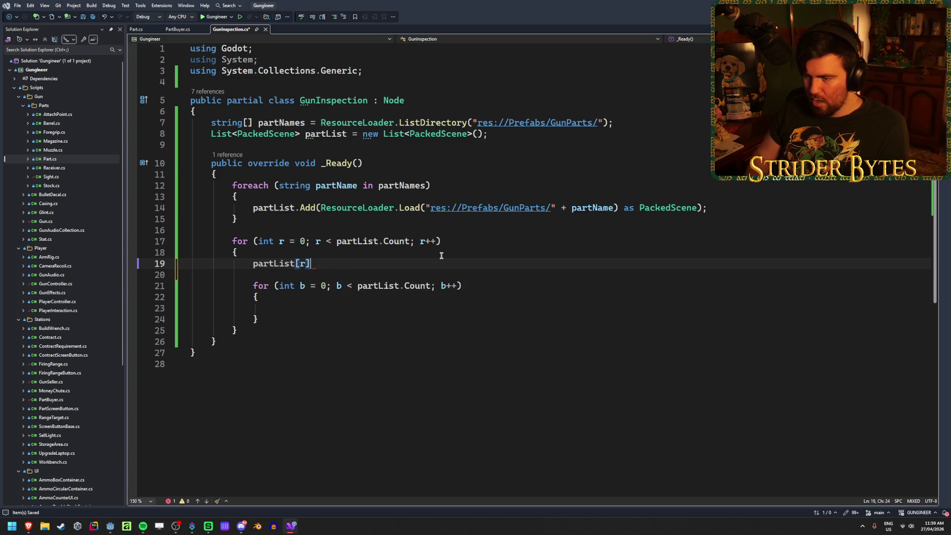
{"action": "type", "text": "."}
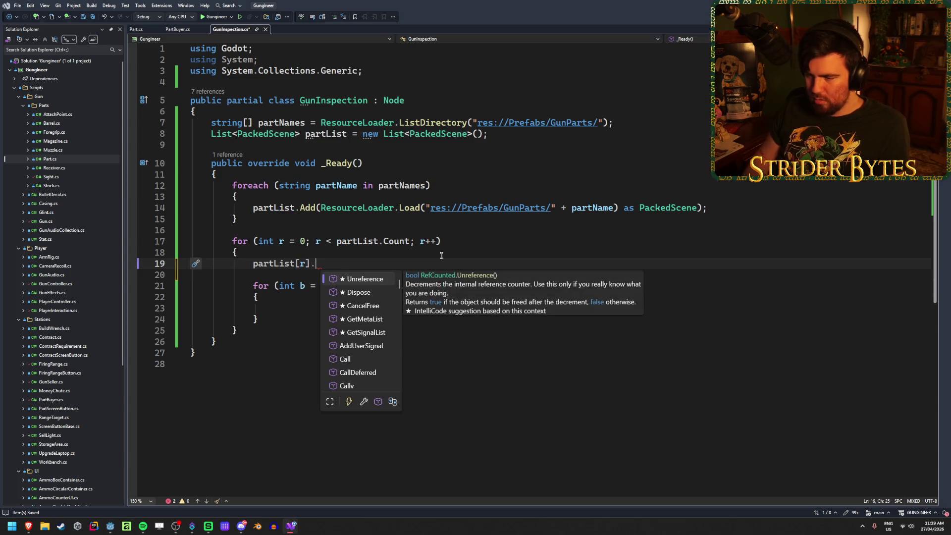
{"action": "key", "text": "Down"}
{"action": "key", "text": "Down"}
{"action": "key", "text": "Down"}
{"action": "key", "text": "Down"}
{"action": "key", "text": "Down"}
{"action": "key", "text": "Down"}
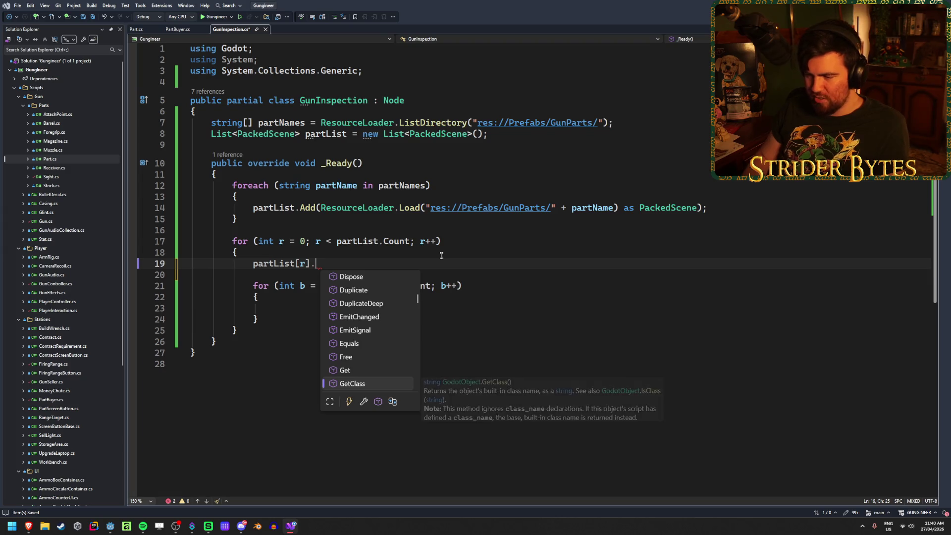
{"action": "key", "text": "Down"}
{"action": "key", "text": "Down"}
{"action": "key", "text": "Down"}
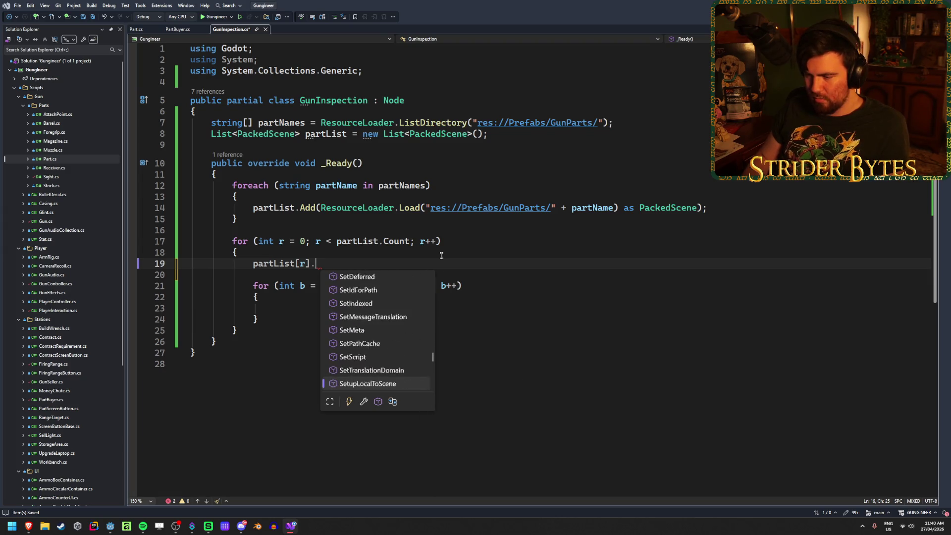
{"action": "key", "text": "BackSpace"}
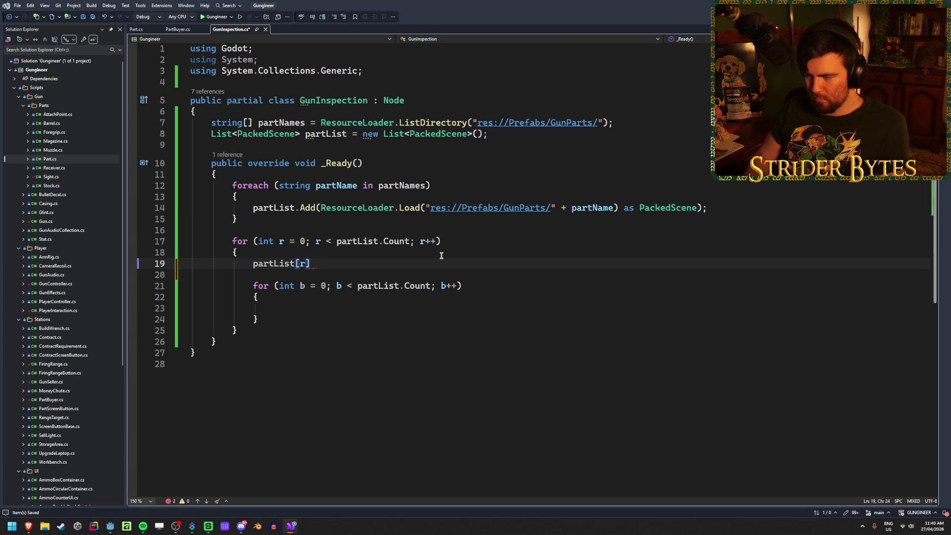
{"action": "type", "text": " part"}
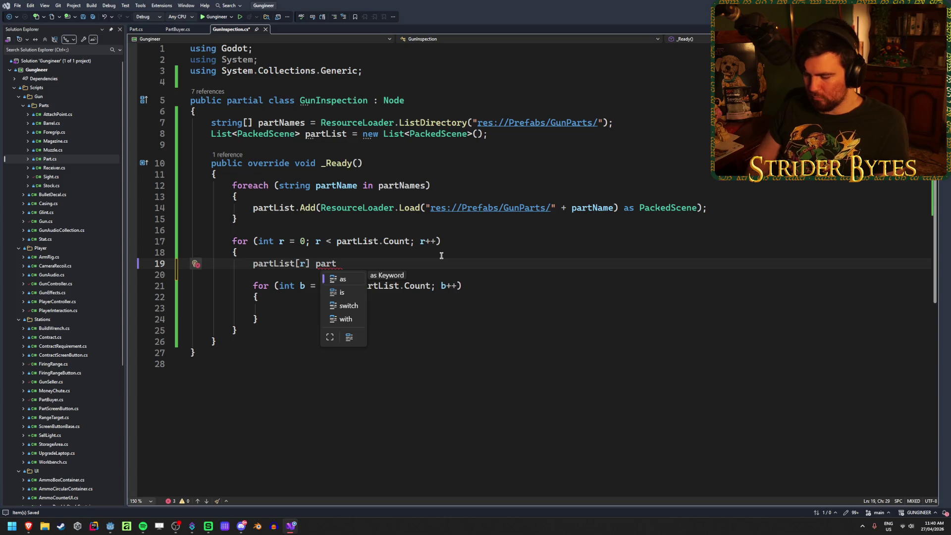
{"action": "key", "text": "BackSpace"}
{"action": "key", "text": "BackSpace"}
{"action": "key", "text": "BackSpace"}
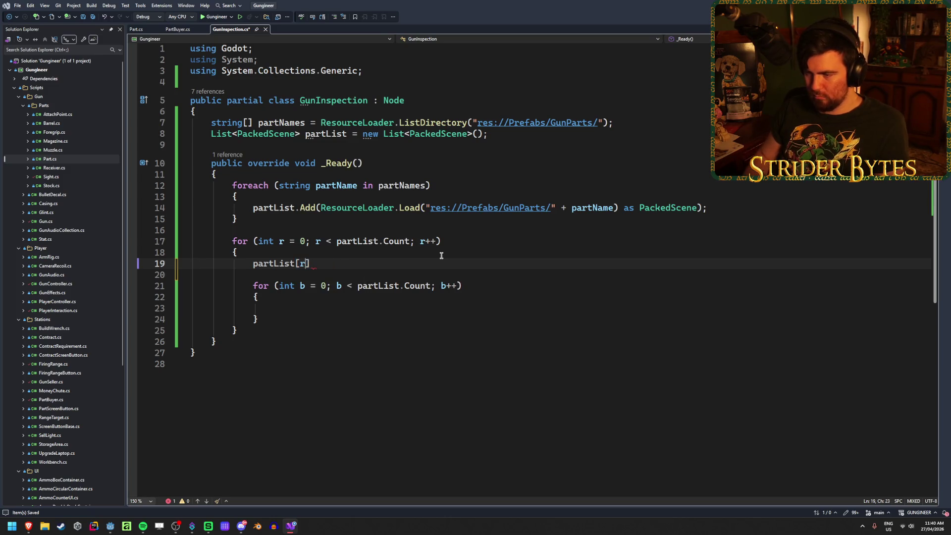
Complete the line as 'Receiver receiver = partList[r] as Receiver;' and save
{"action": "key", "text": "Home"}
{"action": "key", "text": "Left"}
{"action": "type", "text": "Rece"}
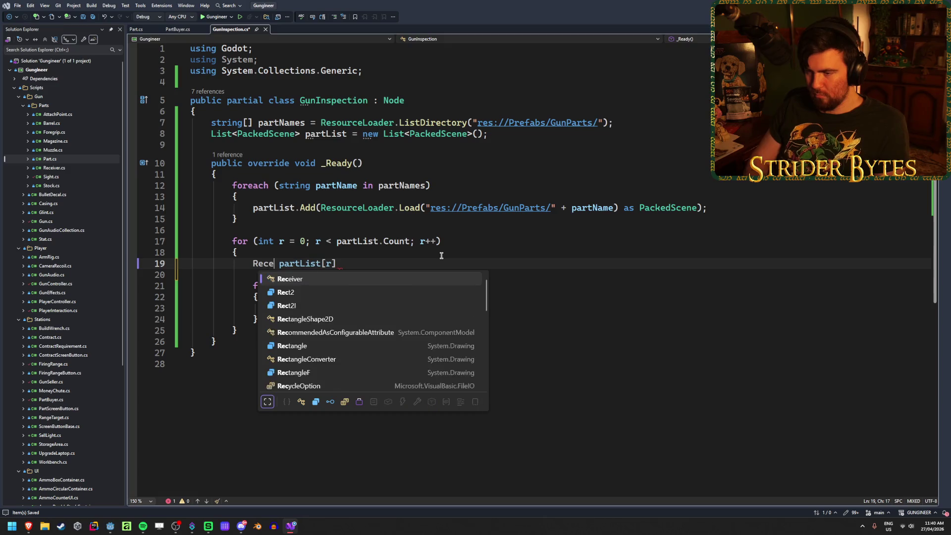
{"action": "key", "text": "Tab"}
{"action": "type", "text": "rec"}
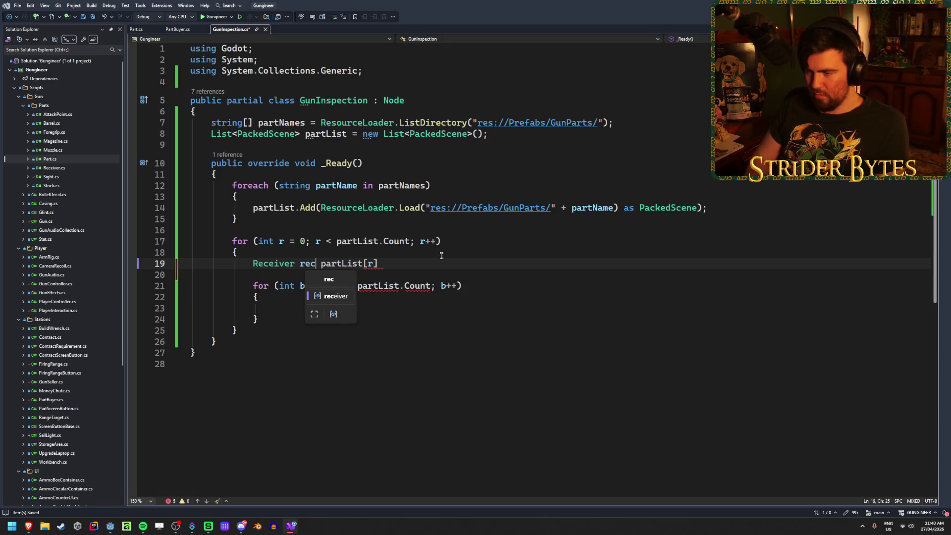
{"action": "type", "text": "eiver"}
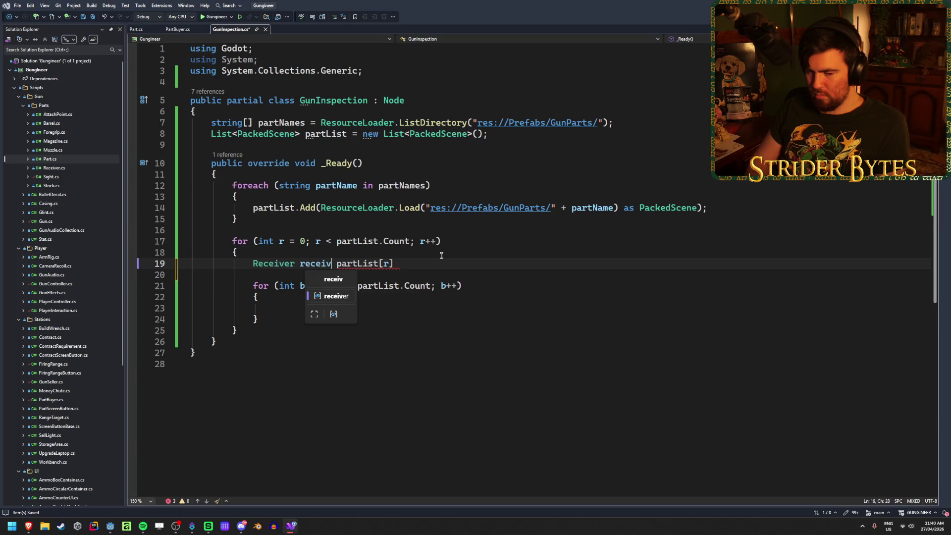
{"action": "type", "text": " ="}
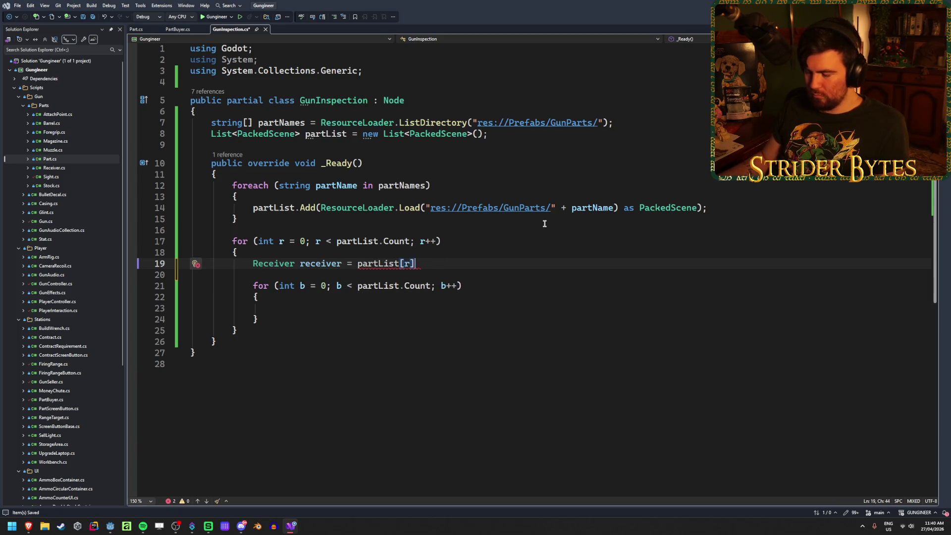
{"action": "type", "text": " partList[r] as Rec"}
{"action": "key", "text": "Tab"}
{"action": "type", "text": ";"}
{"action": "key", "text": "ctrl+s"}
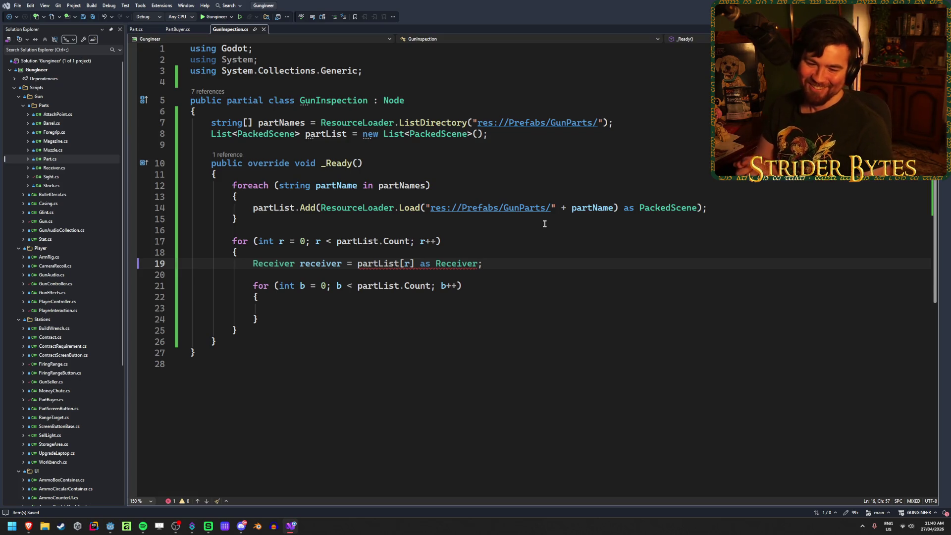
Cut the Receiver cast line, save, and leave blank lines above the nested b loop
{"action": "key", "text": "ctrl+x"}
{"action": "key", "text": "ctrl+s"}
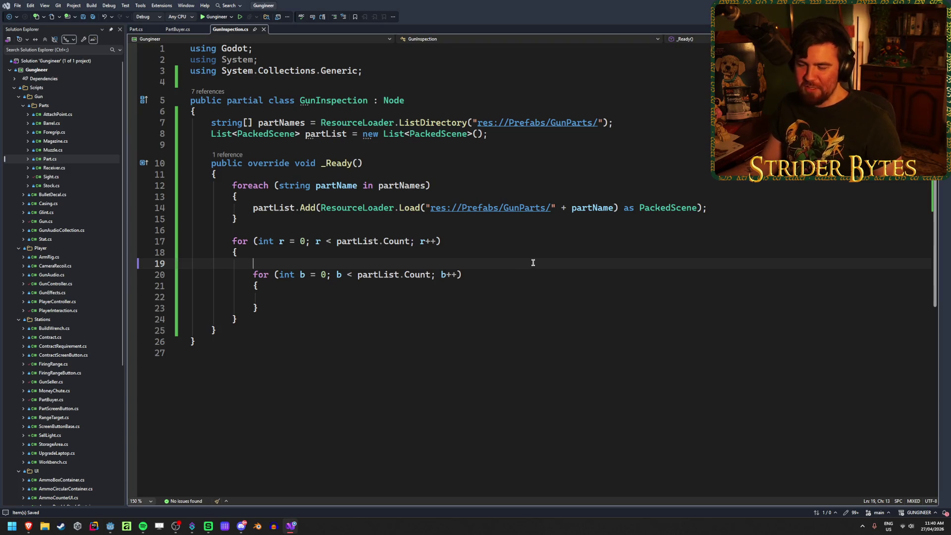
{"action": "key", "text": "Return"}
{"action": "key", "text": "Up"}
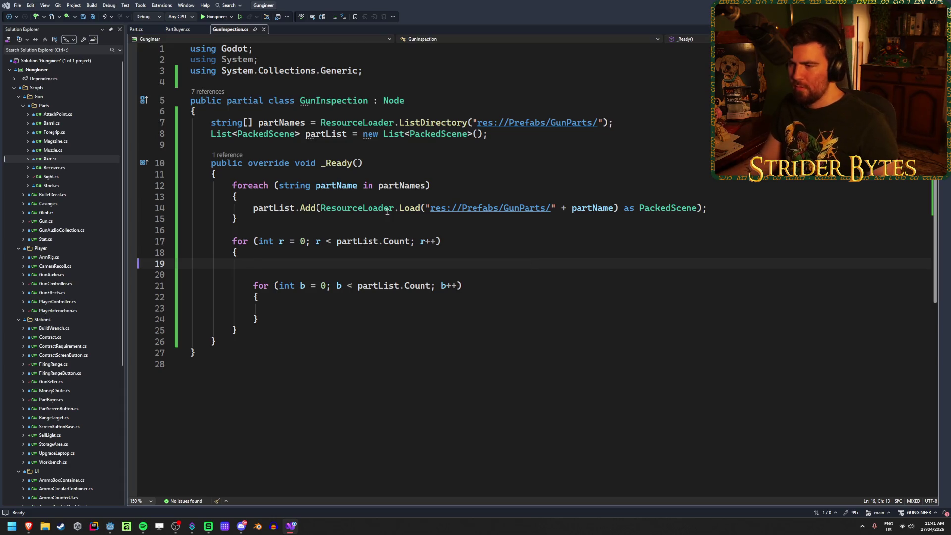
Highlight PackedScene usages, glance at Godot, then minimize Visual Studio to reveal the GunInspection scene
{"action": "mouse_move", "coordinate": [373, 204]}
{"action": "mouse_move", "coordinate": [411, 206]}
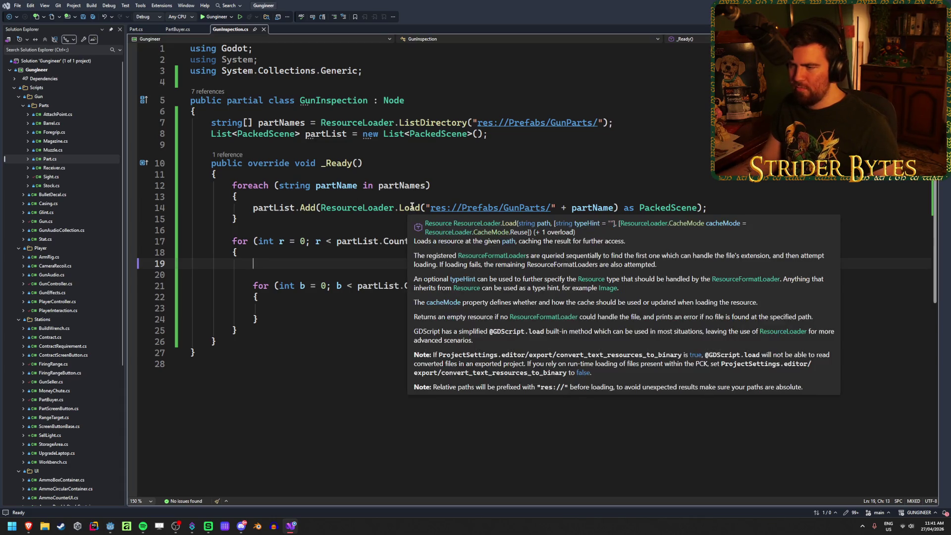
{"action": "left_click", "coordinate": [667, 208]}
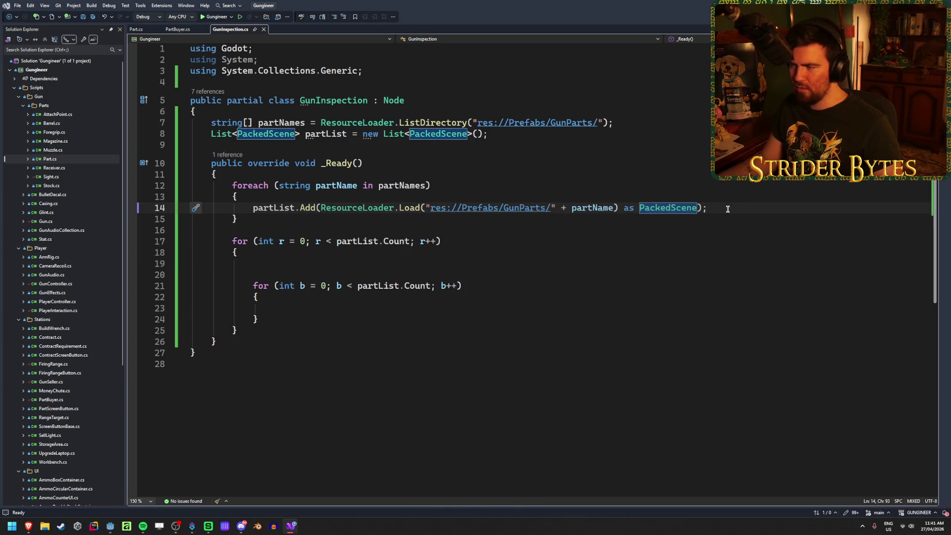
{"action": "left_click", "coordinate": [727, 208]}
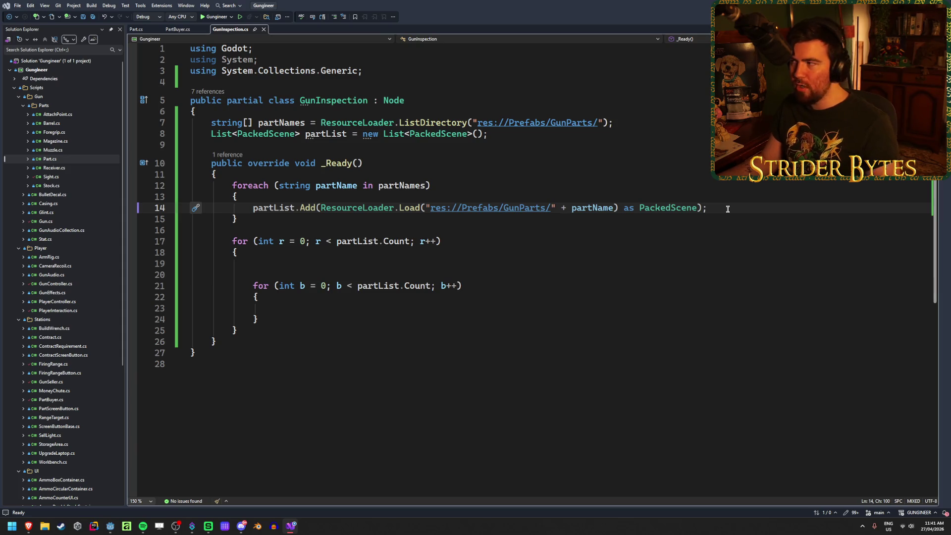
{"action": "key", "text": "alt+Tab"}
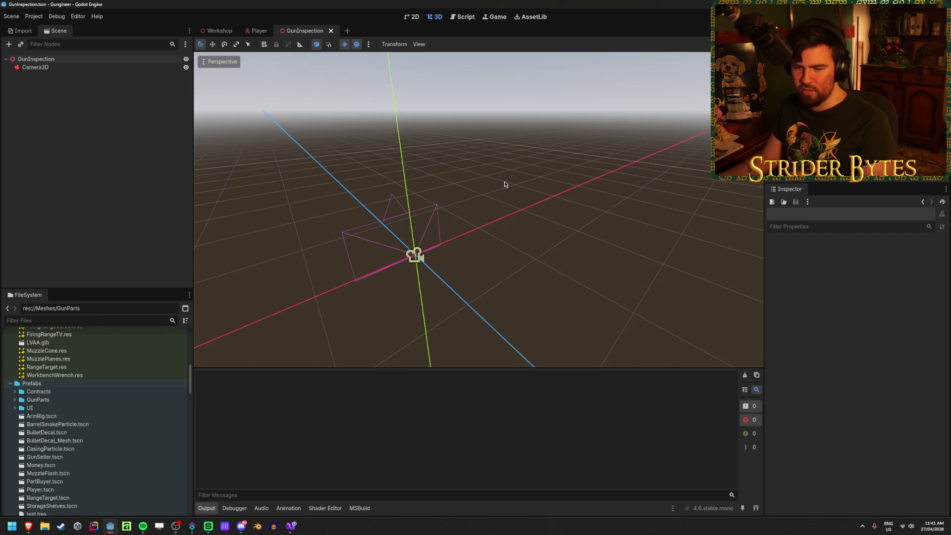
{"action": "key", "text": "alt+Tab"}
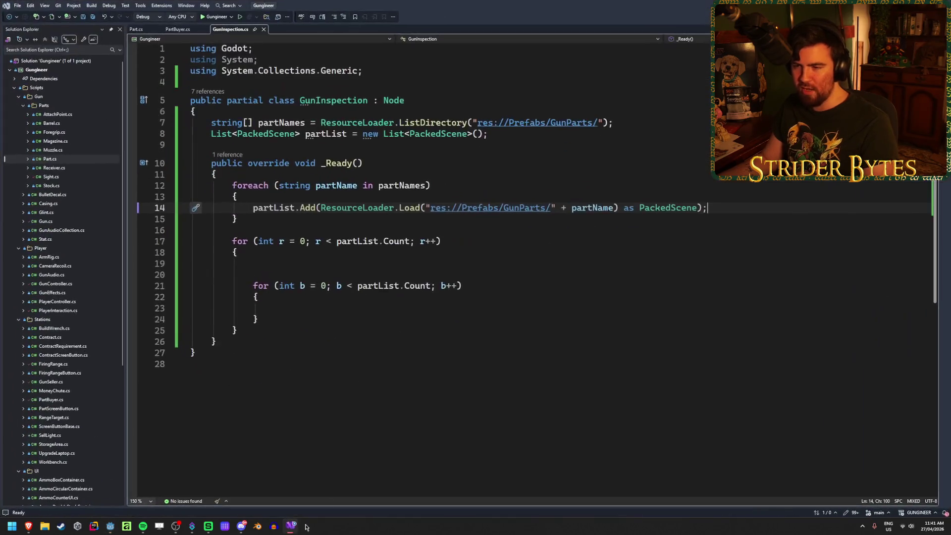
{"action": "left_click", "coordinate": [461, 312]}
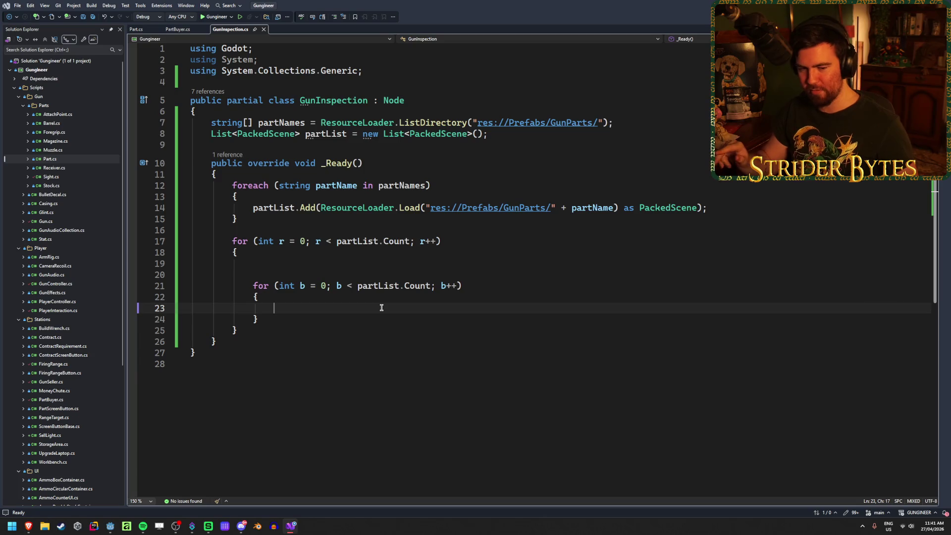
{"action": "left_click", "coordinate": [894, 5]}
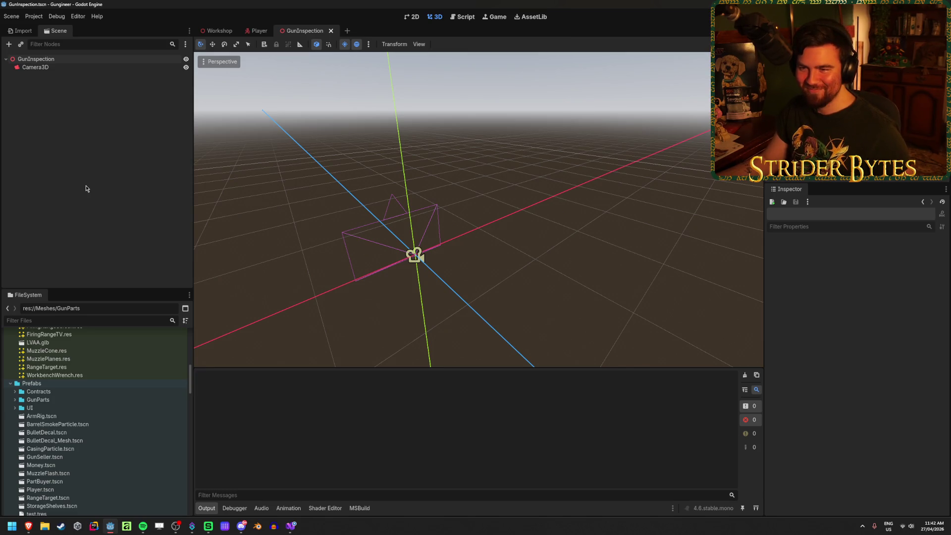
{"action": "scroll", "coordinate": [88, 383], "scroll_direction": "up", "scroll_amount": 10}
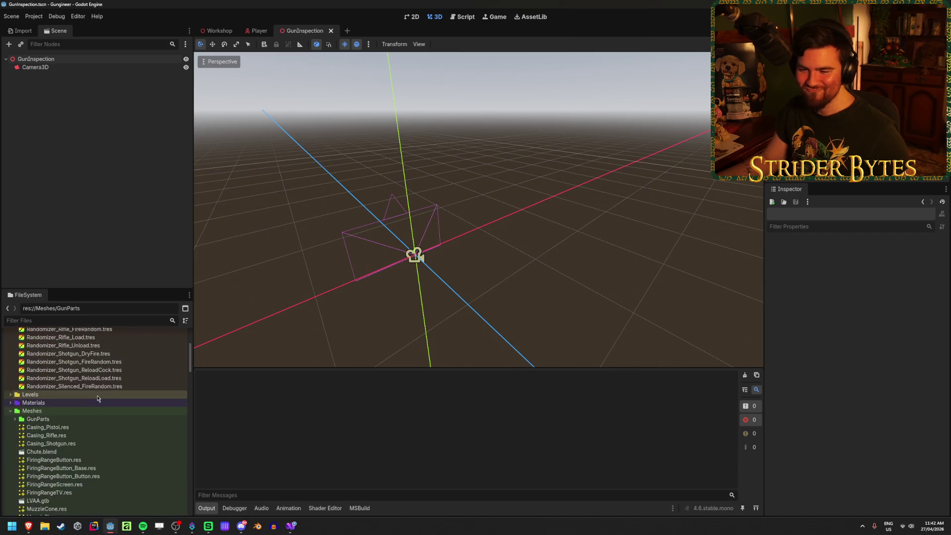
{"action": "scroll", "coordinate": [97, 394], "scroll_direction": "down", "scroll_amount": 10}
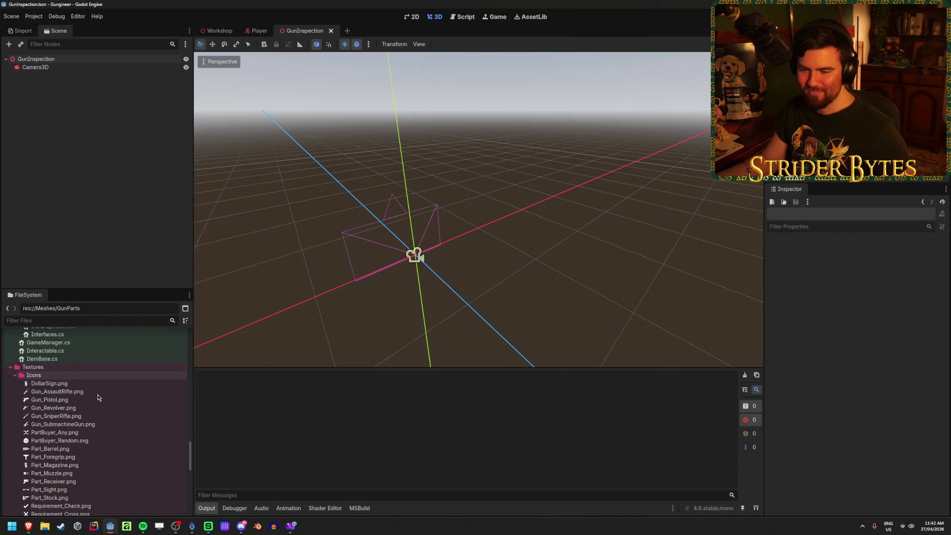
{"action": "scroll", "coordinate": [97, 394], "scroll_direction": "up", "scroll_amount": 10}
{"action": "scroll", "coordinate": [97, 394], "scroll_direction": "down", "scroll_amount": 5}
{"action": "scroll", "coordinate": [97, 393], "scroll_direction": "up", "scroll_amount": 5}
{"action": "scroll", "coordinate": [98, 393], "scroll_direction": "down", "scroll_amount": 15}
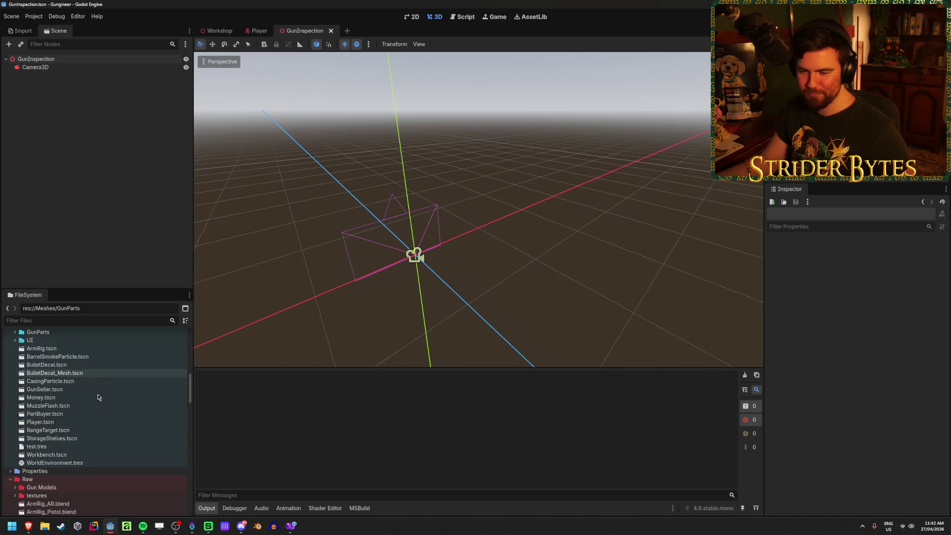
{"action": "scroll", "coordinate": [97, 394], "scroll_direction": "up", "scroll_amount": 8}
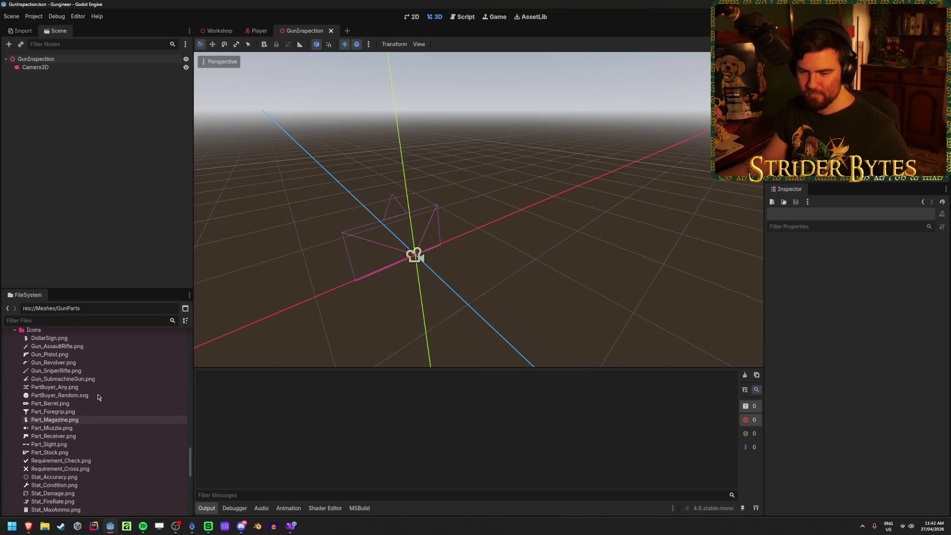
{"action": "scroll", "coordinate": [97, 393], "scroll_direction": "up", "scroll_amount": 10}
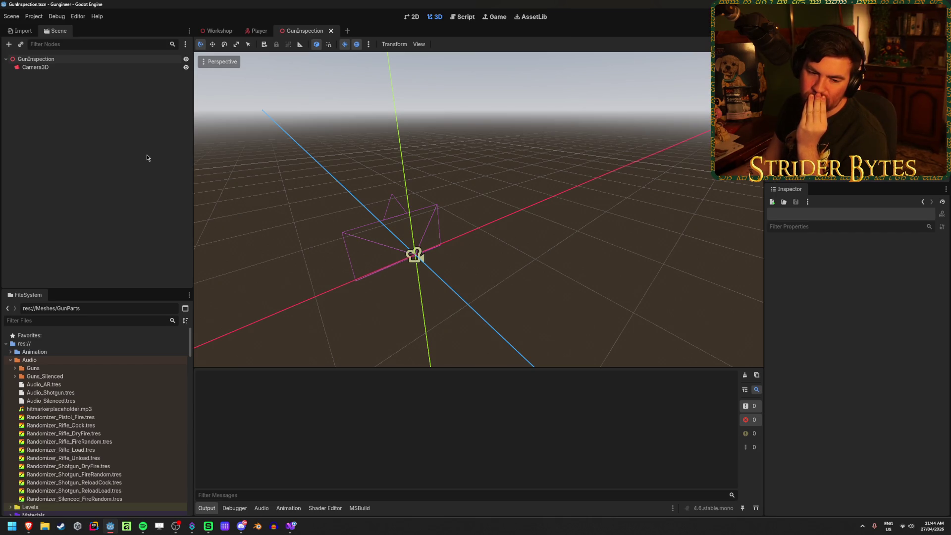
Close the GunInspection scene and switch to the Workshop scene, checking the open scripts
{"action": "middle_click", "coordinate": [301, 31]}
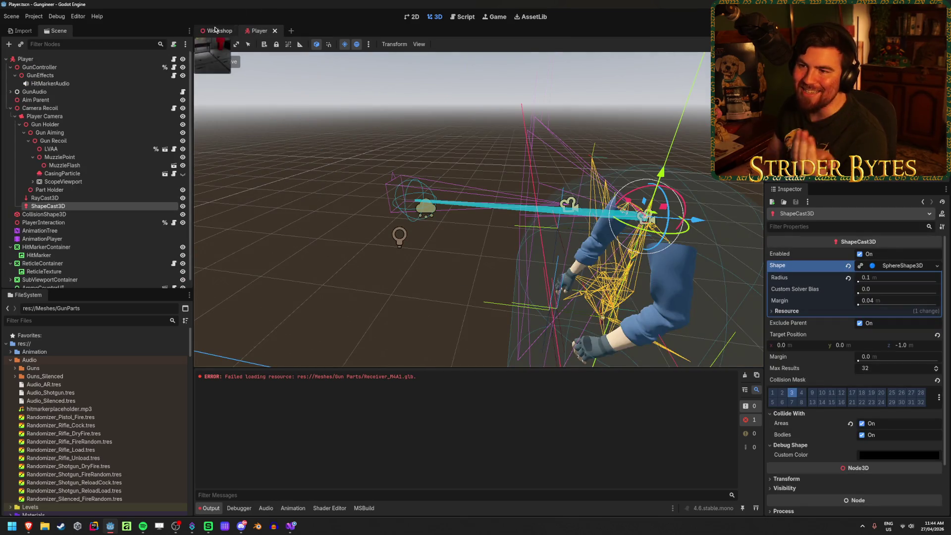
{"action": "left_click", "coordinate": [218, 30]}
{"action": "scroll", "coordinate": [85, 400], "scroll_direction": "down", "scroll_amount": 10}
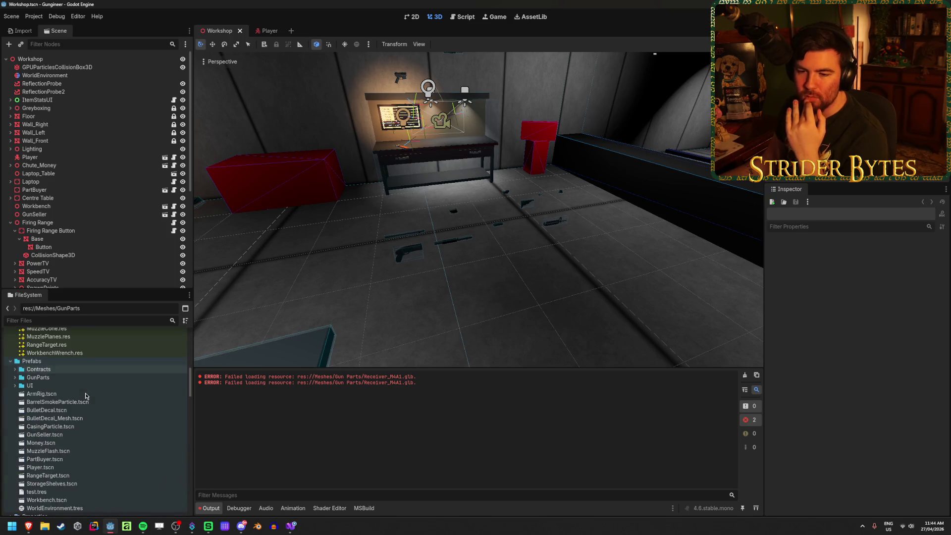
{"action": "left_click", "coordinate": [291, 526]}
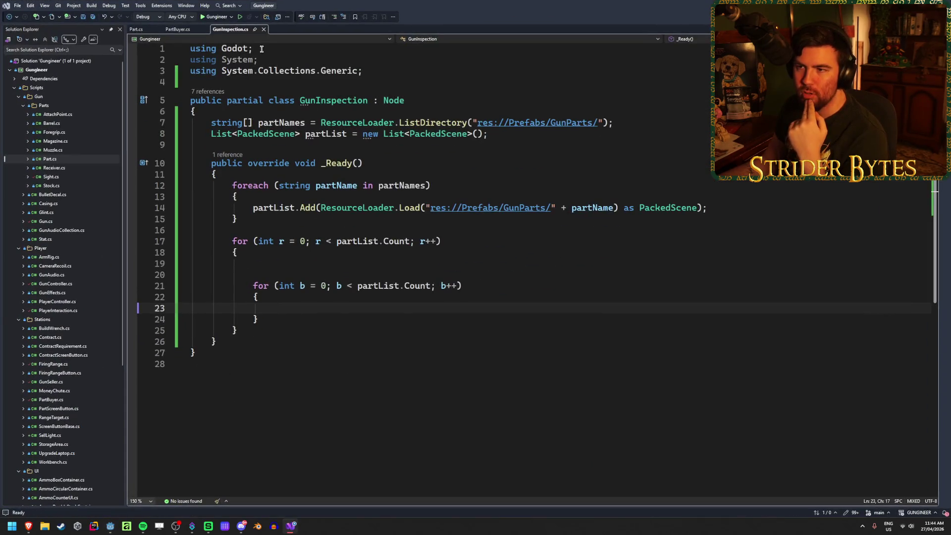
{"action": "left_click", "coordinate": [177, 29]}
{"action": "left_click", "coordinate": [110, 526]}
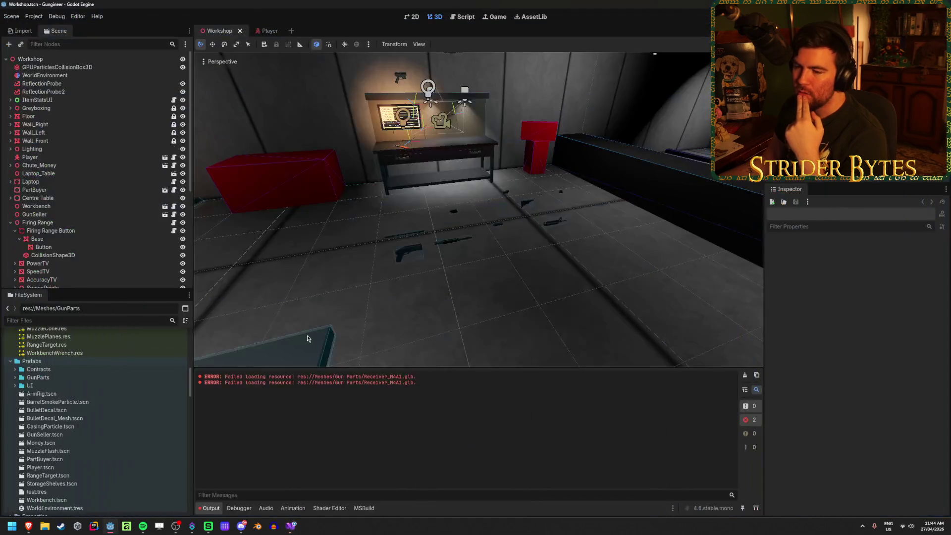
{"action": "scroll", "coordinate": [111, 393], "scroll_direction": "down", "scroll_amount": 10}
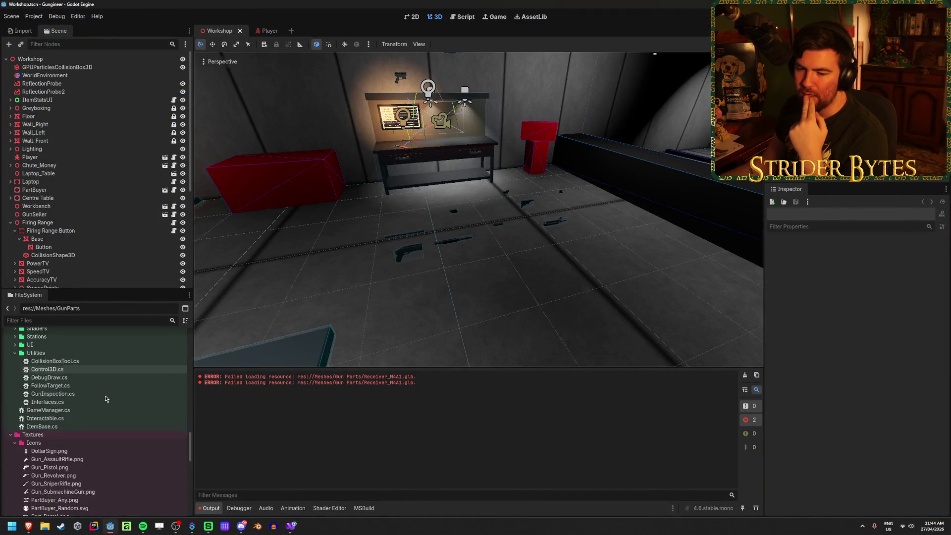
Delete the GunInspection.cs script from the project
{"action": "left_click", "coordinate": [47, 372]}
{"action": "key", "text": "Delete"}
{"action": "key", "text": "Return"}
Delete Levels/GunInspection.tscn from the project and clear the Output log
{"action": "scroll", "coordinate": [57, 426], "scroll_direction": "up", "scroll_amount": 10}
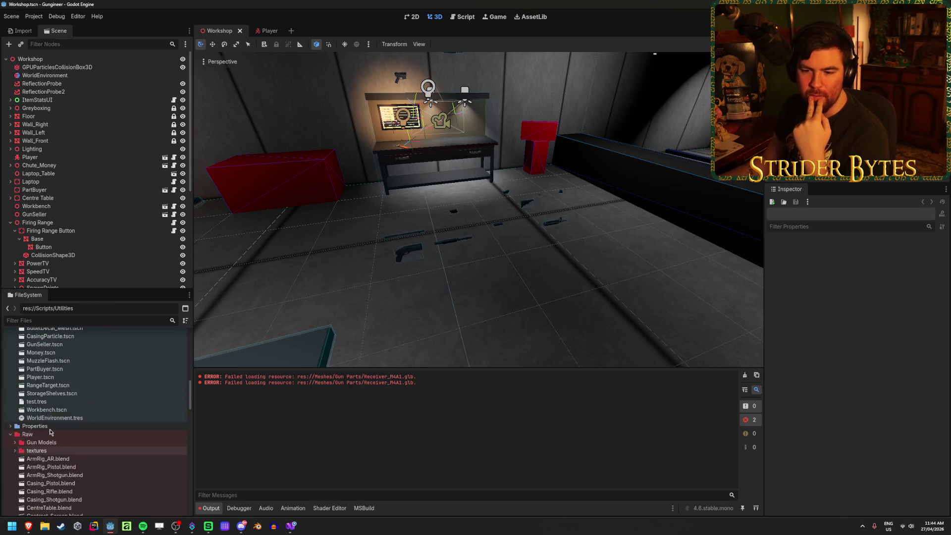
{"action": "scroll", "coordinate": [59, 440], "scroll_direction": "up", "scroll_amount": 5}
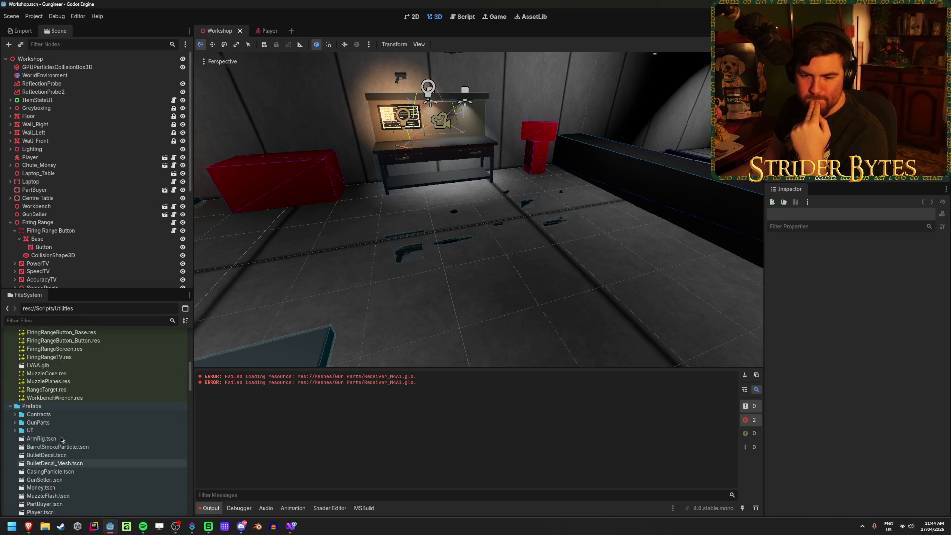
{"action": "scroll", "coordinate": [62, 440], "scroll_direction": "up", "scroll_amount": 10}
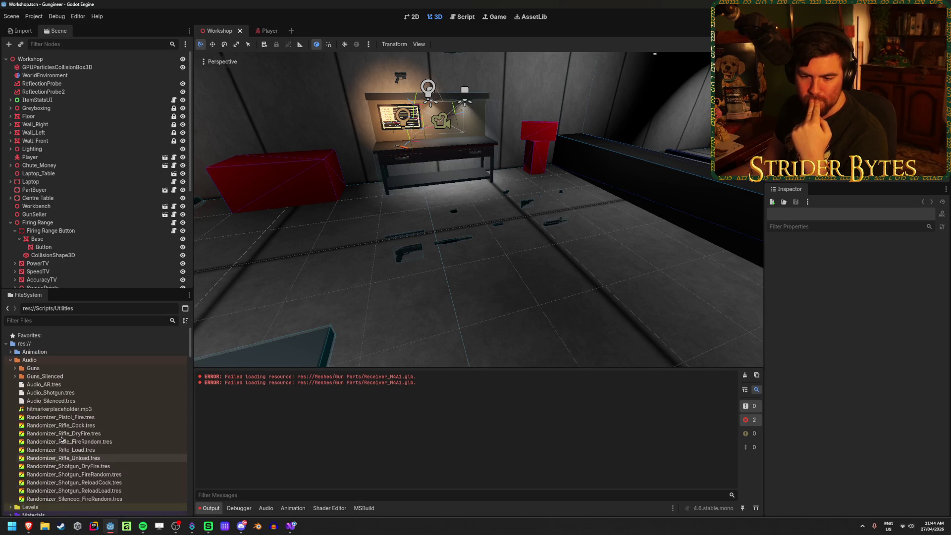
{"action": "scroll", "coordinate": [61, 440], "scroll_direction": "down", "scroll_amount": 5}
{"action": "double_click", "coordinate": [58, 417]}
{"action": "left_click", "coordinate": [60, 425]}
{"action": "key", "text": "Delete"}
{"action": "key", "text": "Return"}
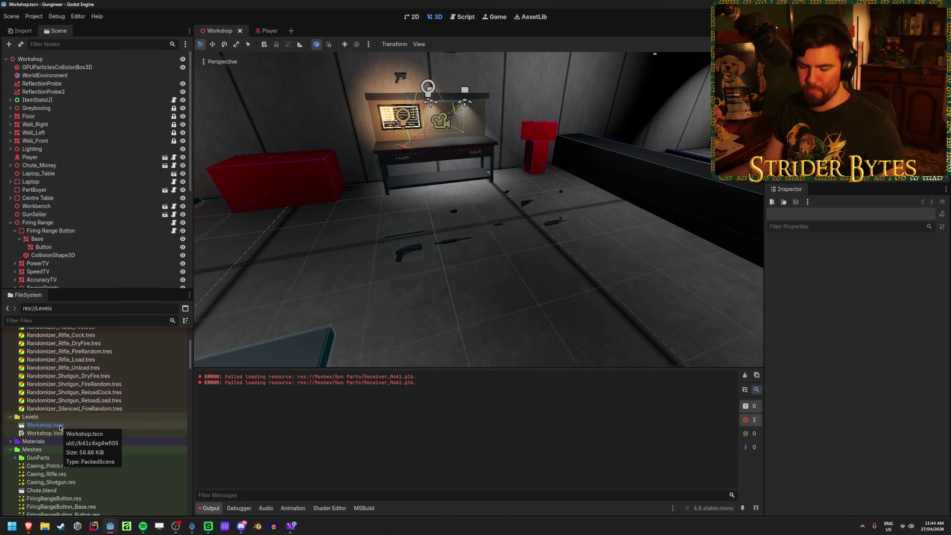
{"action": "left_click", "coordinate": [745, 377]}
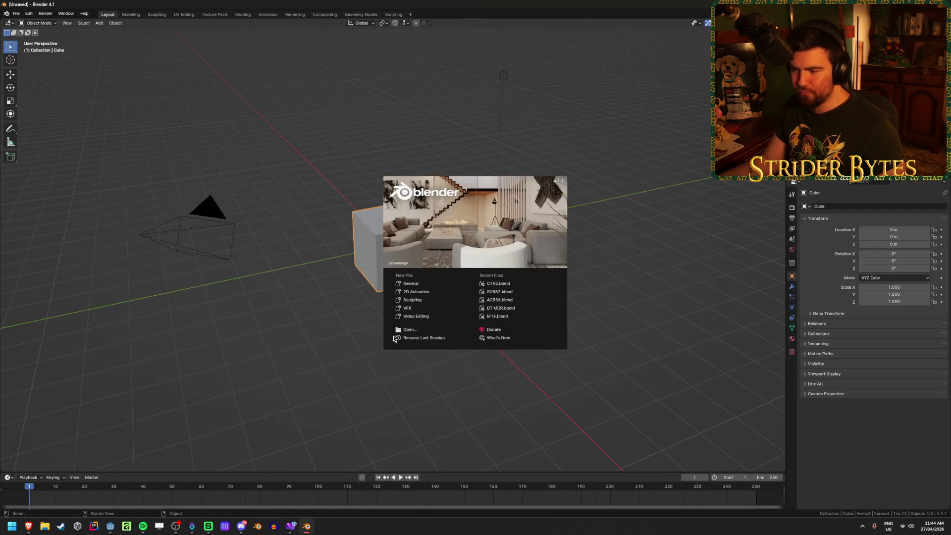
Open Pistols/Beretta 92fs.blend from the splash screen
{"action": "left_click", "coordinate": [424, 329]}
{"action": "left_click", "coordinate": [386, 142]}
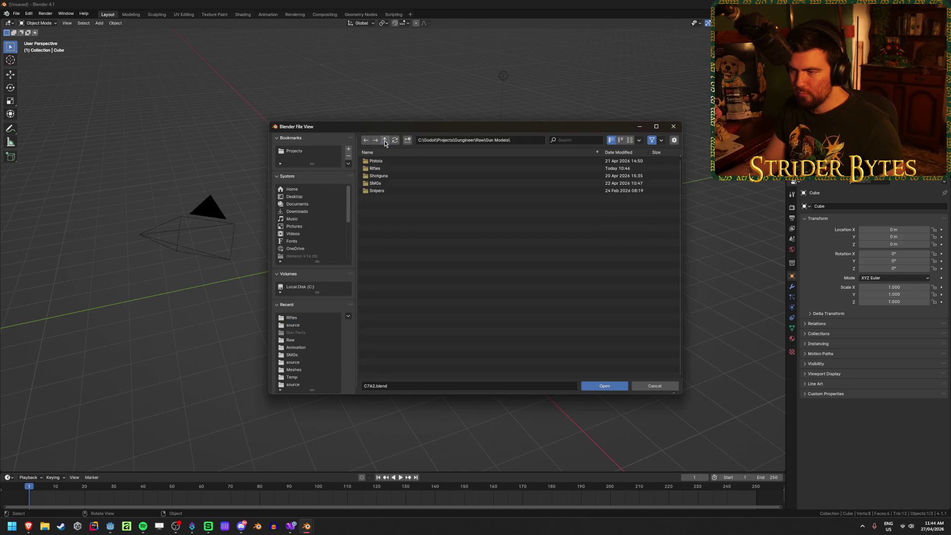
{"action": "left_click", "coordinate": [379, 162]}
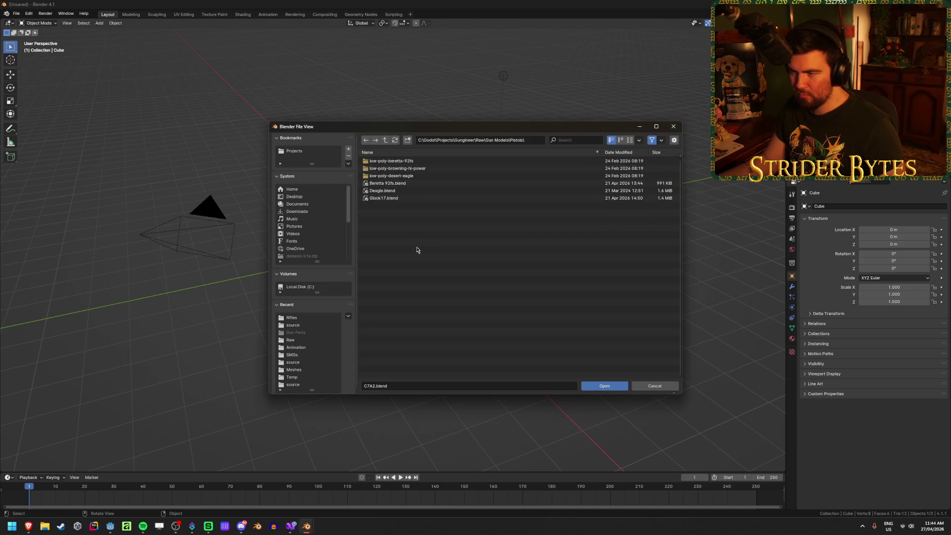
{"action": "left_click", "coordinate": [396, 183]}
{"action": "left_click", "coordinate": [603, 386]}
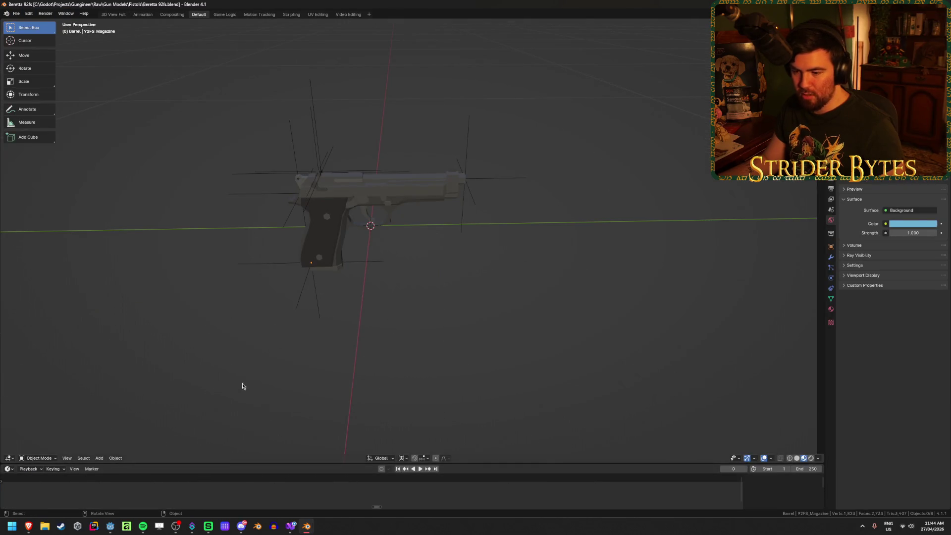
Launch a second Blender window and open Deagle.blend in it
{"action": "right_click", "coordinate": [307, 529]}
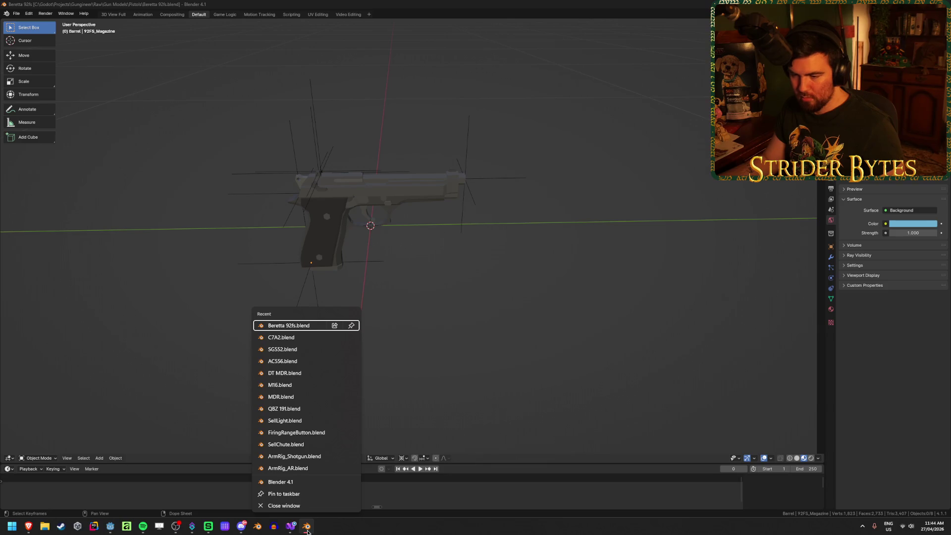
{"action": "left_click", "coordinate": [287, 482]}
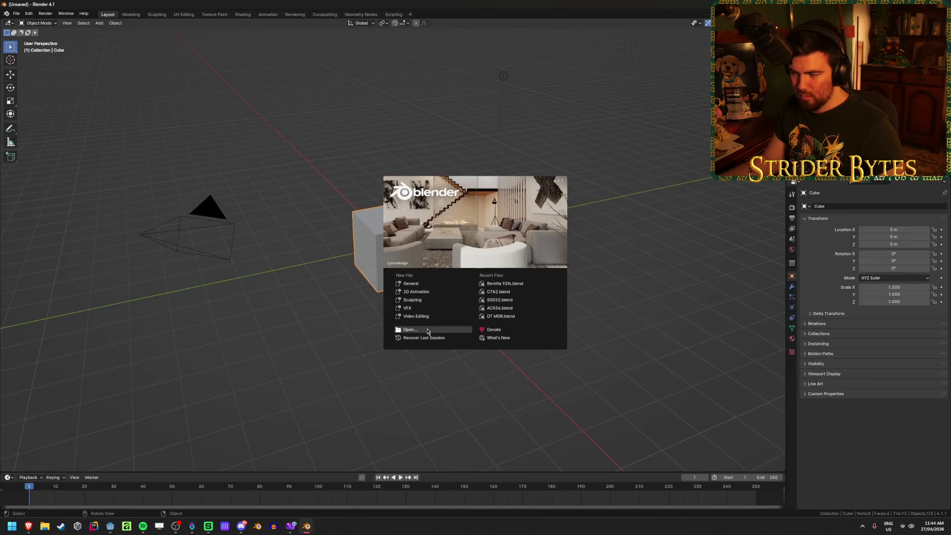
{"action": "left_click", "coordinate": [412, 330]}
{"action": "left_click", "coordinate": [382, 190]}
{"action": "left_click", "coordinate": [602, 386]}
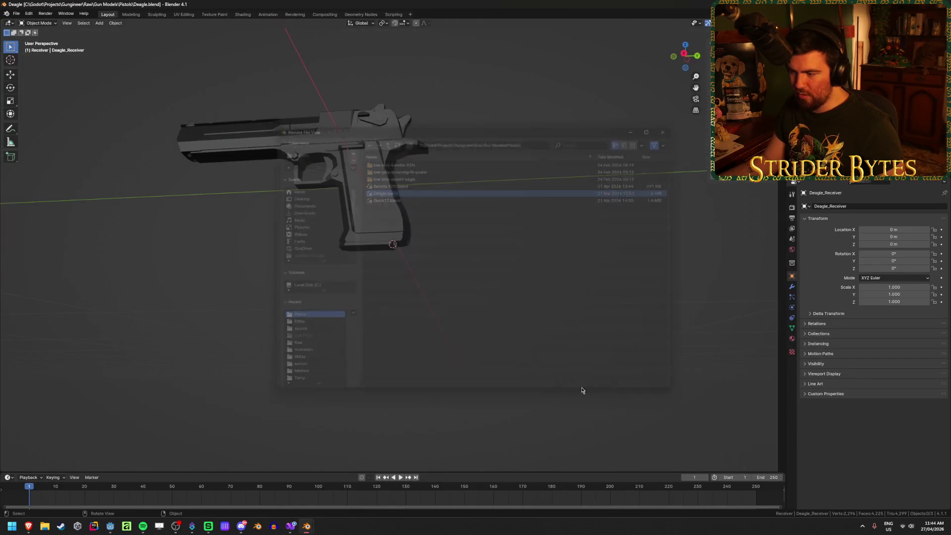
Launch a third Blender window and start opening a saved blend file
{"action": "right_click", "coordinate": [307, 525]}
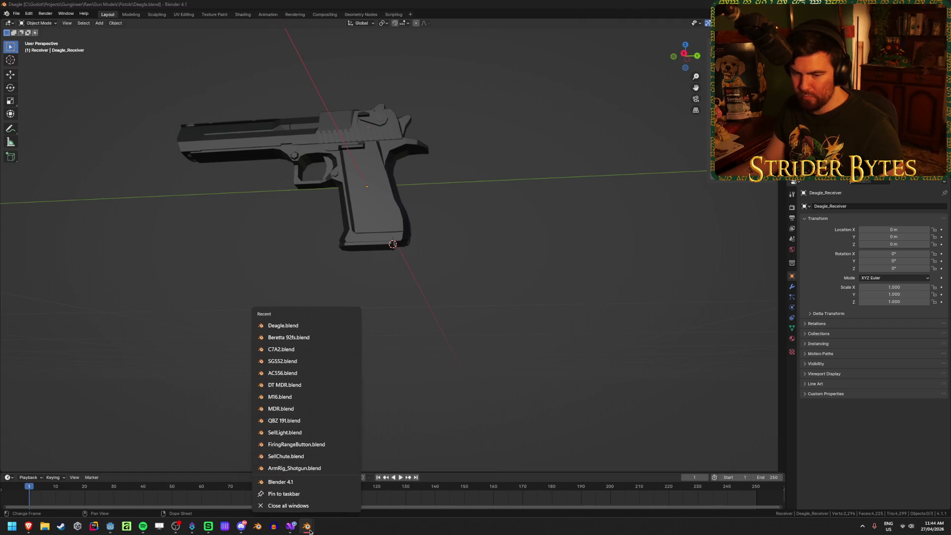
{"action": "left_click", "coordinate": [311, 484]}
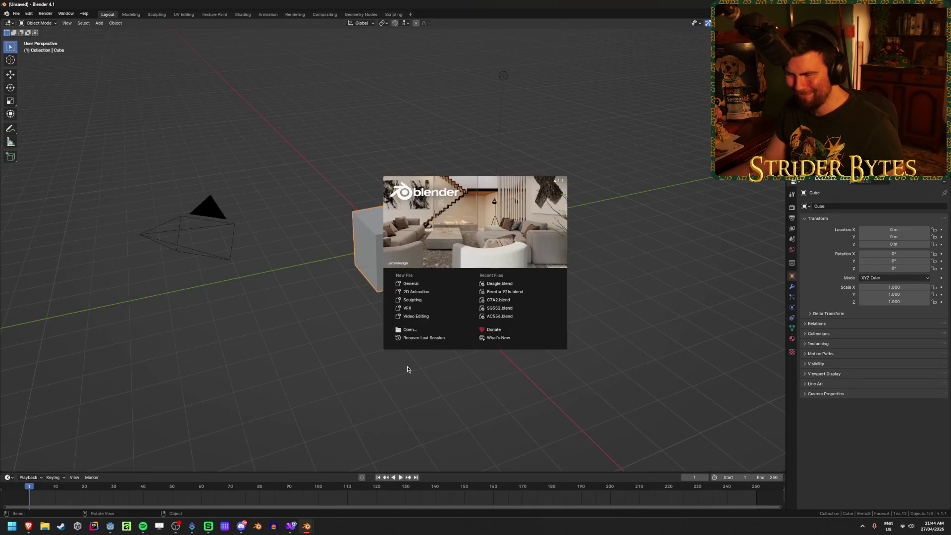
{"action": "left_click", "coordinate": [409, 329]}
Open Glock17.blend and select the Glock magazine
{"action": "left_click", "coordinate": [384, 198]}
{"action": "left_click", "coordinate": [617, 388]}
{"action": "left_click", "coordinate": [537, 346]}
{"action": "middle_click_drag", "start_coordinate": [537, 346], "coordinate": [509, 363]}
{"action": "scroll", "coordinate": [376, 382], "scroll_direction": "up", "scroll_amount": 5}
{"action": "left_click", "coordinate": [377, 383]}
{"action": "mouse_move", "coordinate": [424, 382]}
{"action": "middle_mouse_down"}
{"action": "mouse_move", "coordinate": [437, 382]}
{"action": "mouse_move", "coordinate": [432, 364]}
{"action": "mouse_move", "coordinate": [427, 379]}
{"action": "mouse_move", "coordinate": [444, 378]}
{"action": "mouse_move", "coordinate": [437, 387]}
{"action": "mouse_move", "coordinate": [348, 259]}
{"action": "mouse_move", "coordinate": [359, 253]}
{"action": "middle_mouse_up"}
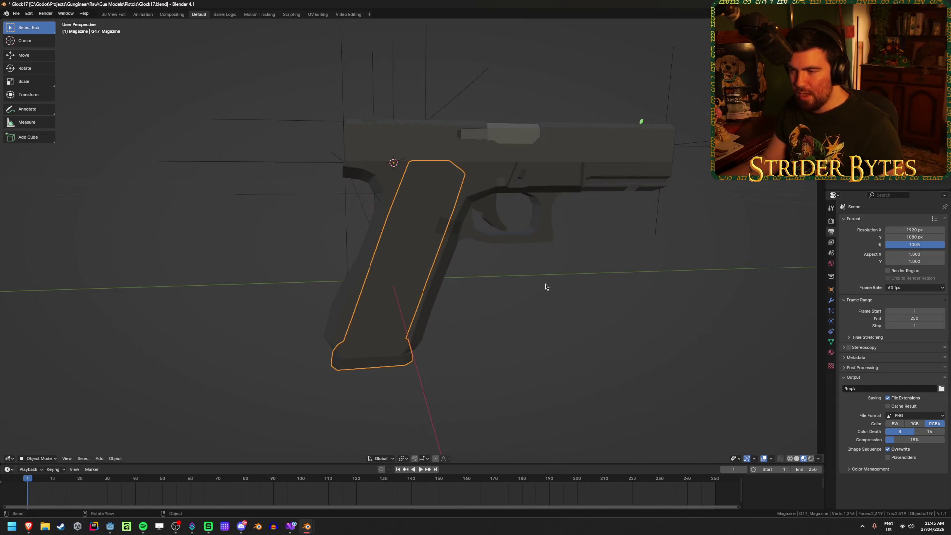
Test-rotate the magazine in Right Ortho view, then undo back to its original tilt
{"action": "key", "text": "r"}
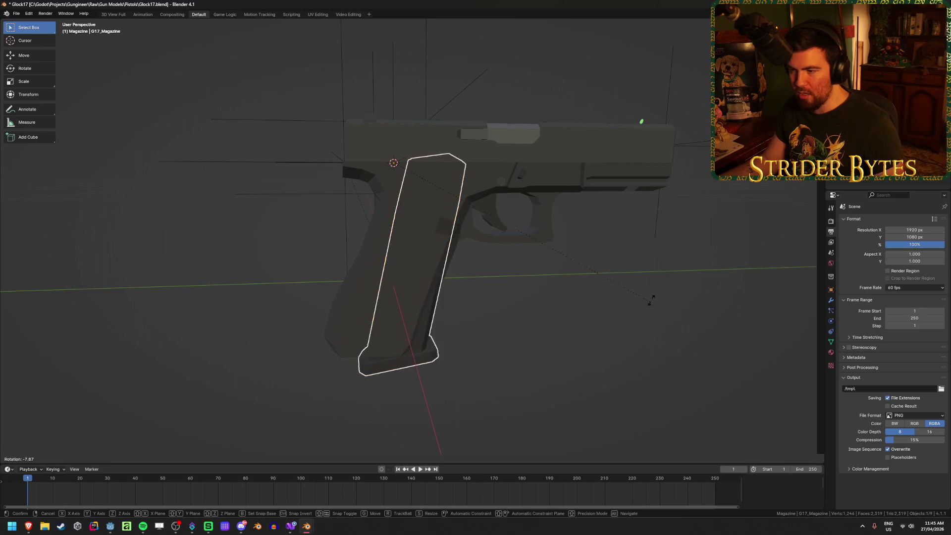
{"action": "left_click", "coordinate": [642, 243]}
{"action": "key", "text": "KP_3"}
{"action": "key", "text": "r"}
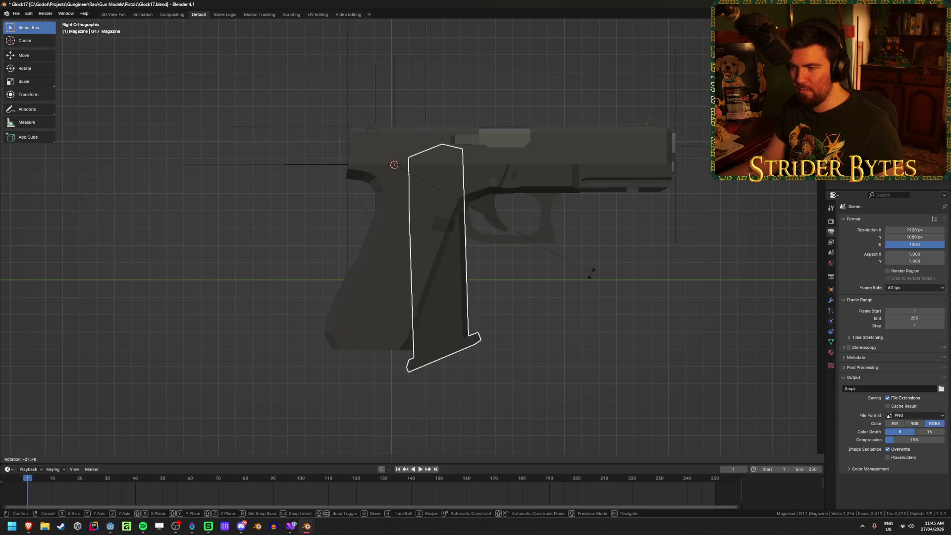
{"action": "left_click", "coordinate": [588, 286]}
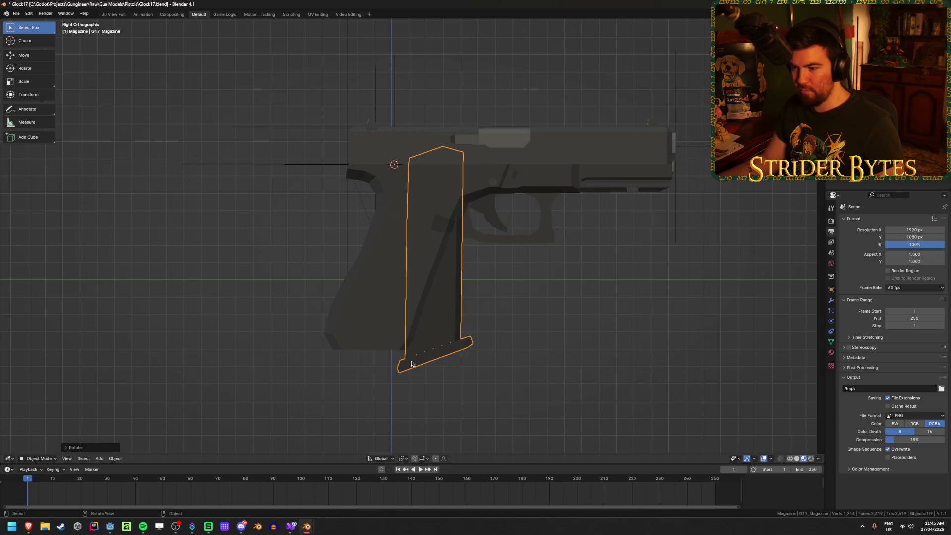
{"action": "key", "text": "ctrl+z"}
{"action": "key", "text": "ctrl+z"}
{"action": "key", "text": "ctrl+shift+z"}
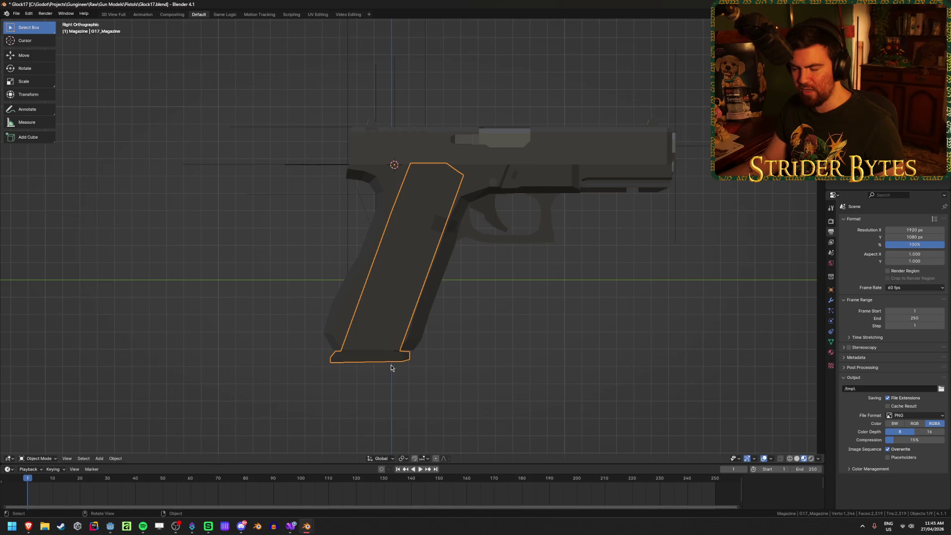
{"action": "left_click", "coordinate": [645, 363]}
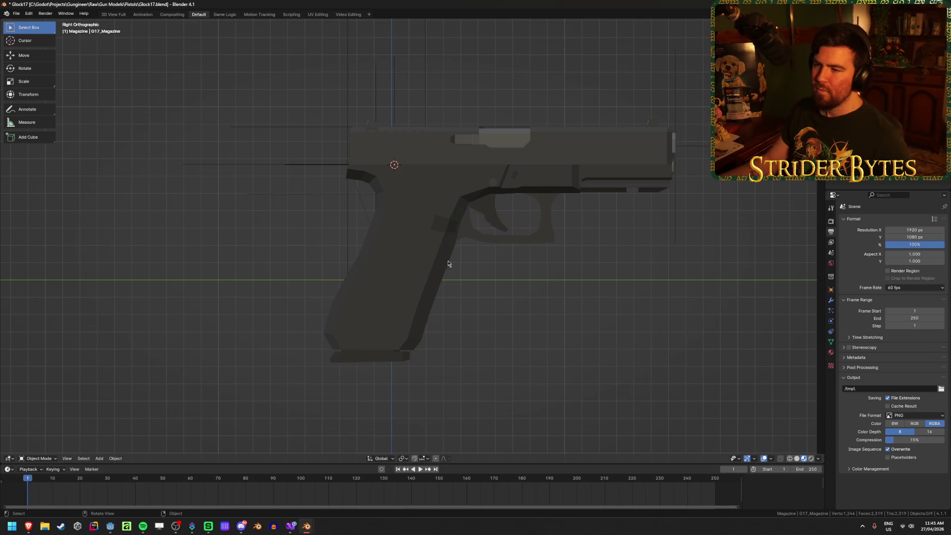
Select the MagazineAttach empty and trial an X-axis rotation, cancelling it
{"action": "middle_click_drag", "start_coordinate": [307, 173], "coordinate": [323, 183]}
{"action": "left_click", "coordinate": [348, 195]}
{"action": "left_click", "coordinate": [410, 163]}
{"action": "middle_click_drag", "start_coordinate": [439, 189], "coordinate": [475, 169]}
{"action": "key", "text": "r"}
{"action": "key", "text": "x"}
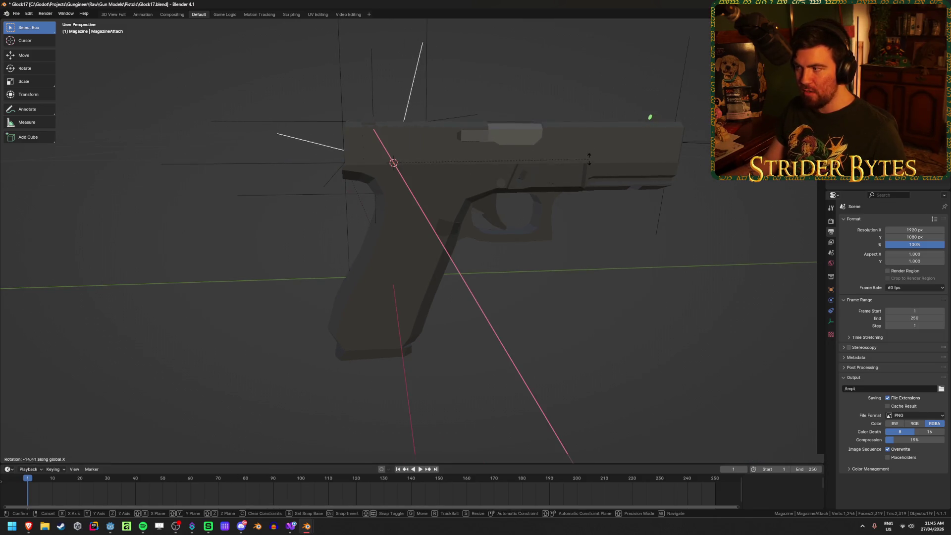
{"action": "key", "text": "Escape"}
In wireframe Right Ortho view, trial-rotate the empty again, cancel, and return to solid shading
{"action": "key", "text": "KP_3"}
{"action": "key", "text": "shift+z"}
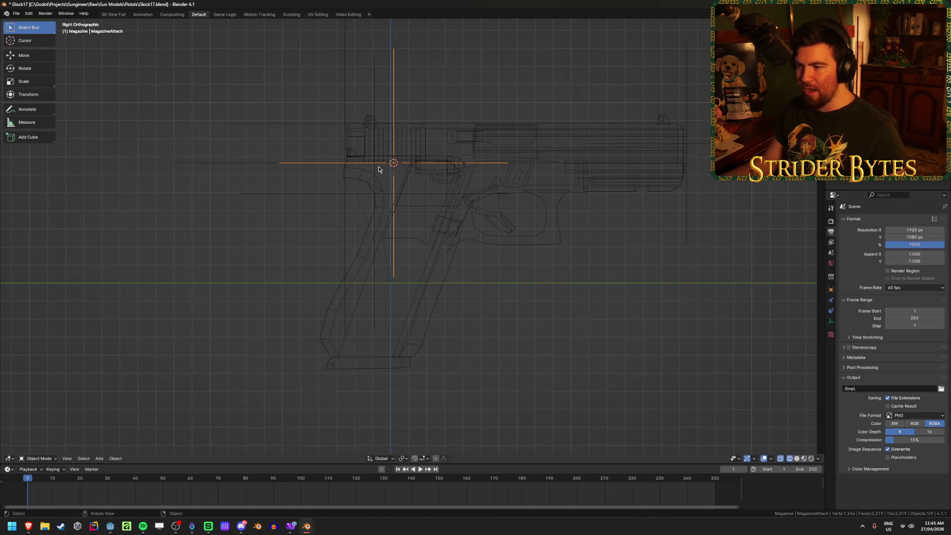
{"action": "key", "text": "r"}
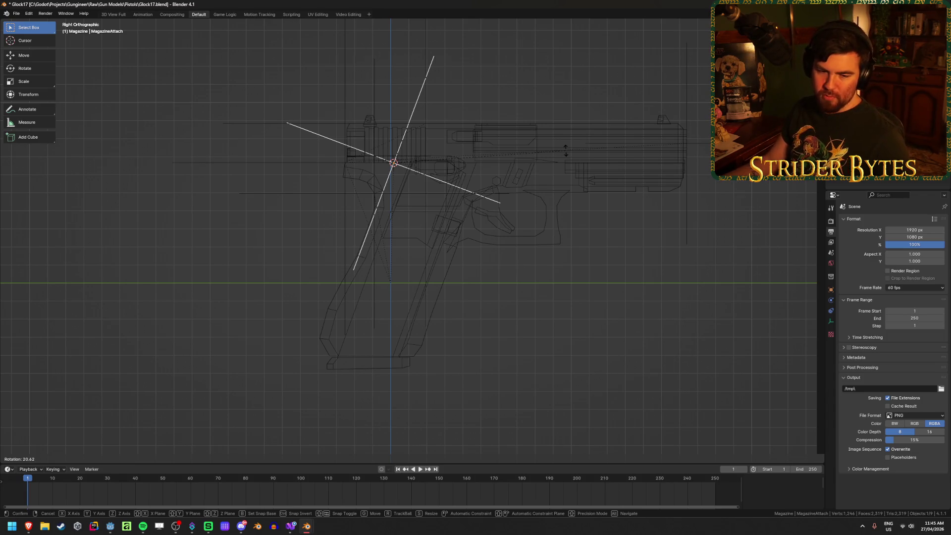
{"action": "key", "text": "Escape"}
{"action": "left_click", "coordinate": [497, 341]}
{"action": "key", "text": "shift+z"}
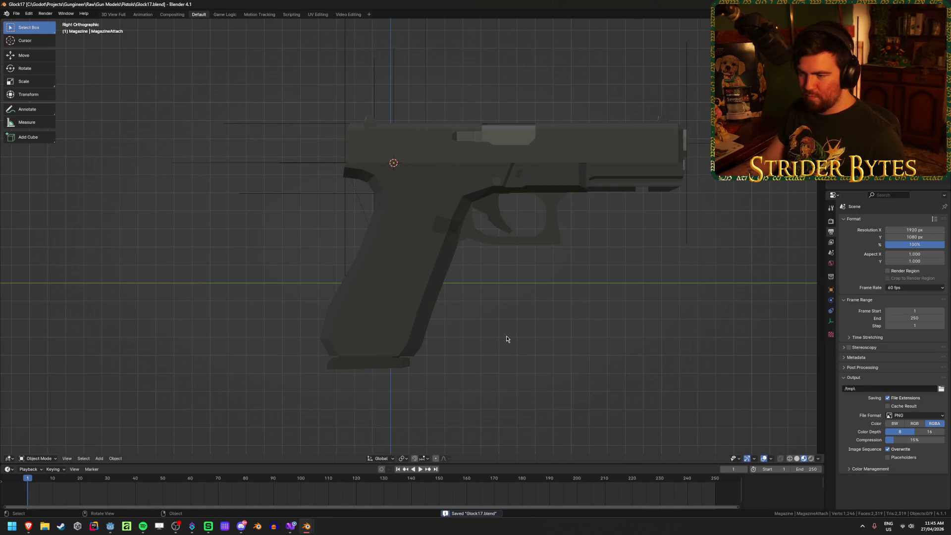
{"action": "scroll", "coordinate": [506, 339], "scroll_direction": "down", "scroll_amount": 2}
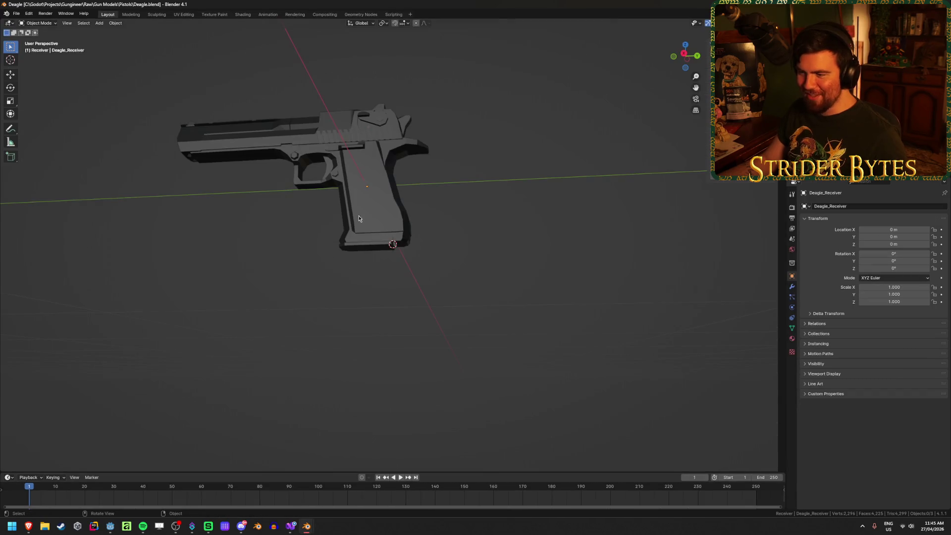
In the Deagle file, switch to material preview and copy the Deagle magazine
{"action": "left_click", "coordinate": [369, 232]}
{"action": "middle_click_drag", "start_coordinate": [369, 233], "coordinate": [361, 276]}
{"action": "scroll", "coordinate": [322, 293], "scroll_direction": "up", "scroll_amount": 4}
{"action": "key", "text": "z"}
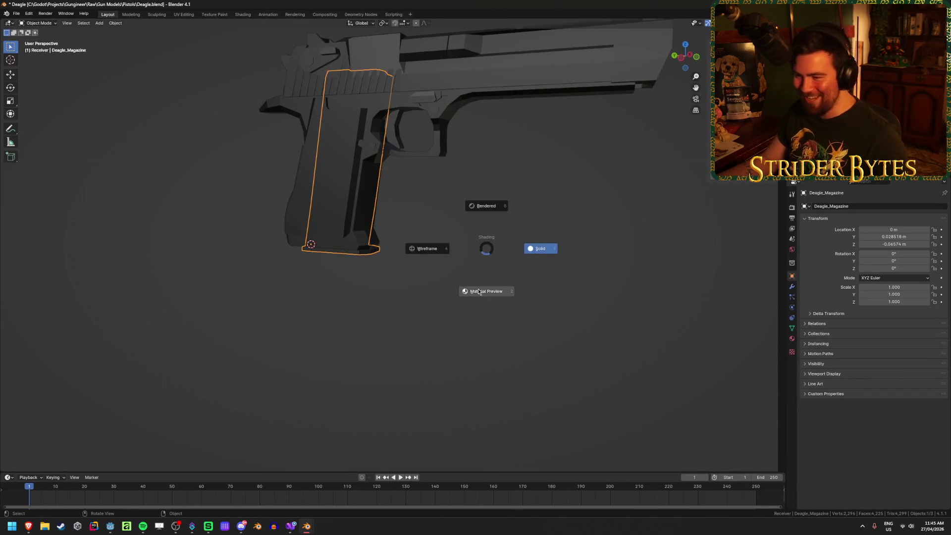
{"action": "left_click", "coordinate": [479, 296]}
{"action": "mouse_move", "coordinate": [479, 296]}
{"action": "middle_mouse_down"}
{"action": "mouse_move", "coordinate": [418, 253]}
{"action": "mouse_move", "coordinate": [443, 281]}
{"action": "mouse_move", "coordinate": [463, 278]}
{"action": "mouse_move", "coordinate": [439, 278]}
{"action": "middle_mouse_up"}
{"action": "left_click", "coordinate": [416, 297]}
{"action": "left_click", "coordinate": [369, 288]}
{"action": "key", "text": "ctrl+c"}
Paste the magazine into Glock17, flip it 180° about Z, and place it left of the grip
{"action": "mouse_move", "coordinate": [306, 526]}
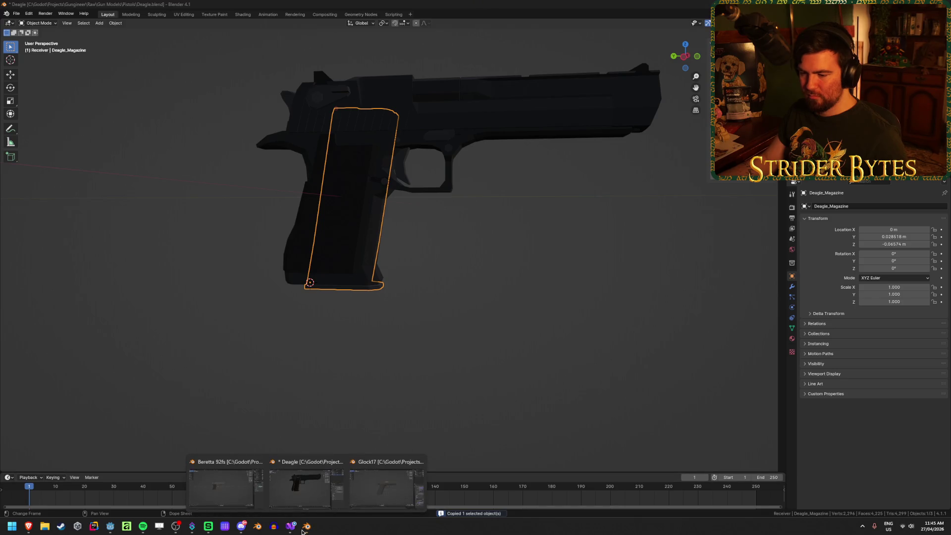
{"action": "left_click", "coordinate": [386, 486]}
{"action": "key", "text": "ctrl+v"}
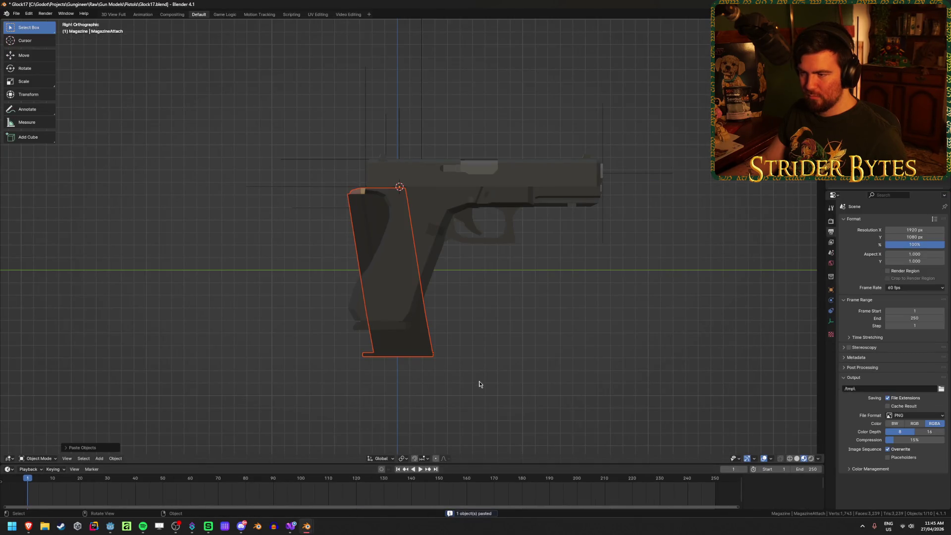
{"action": "type", "text": "rz180"}
{"action": "key", "text": "Return"}
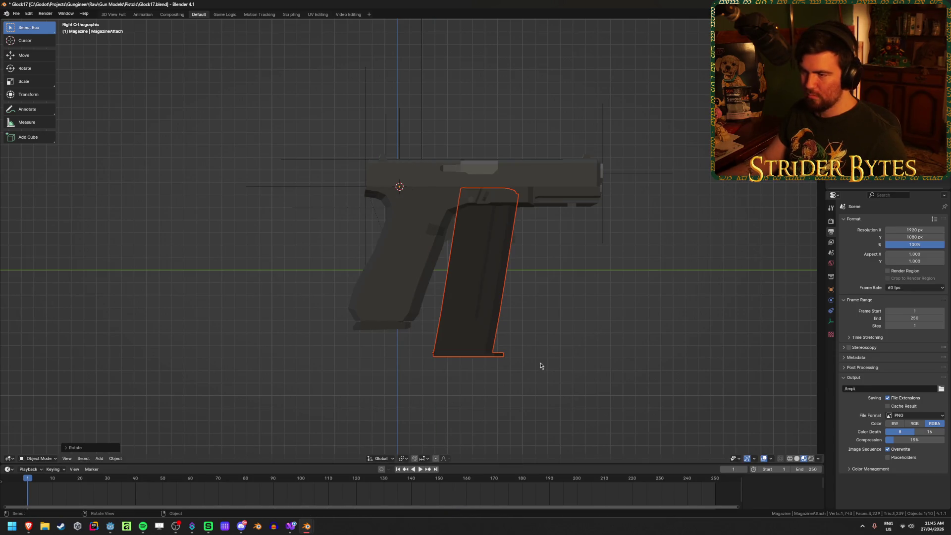
{"action": "key", "text": "g"}
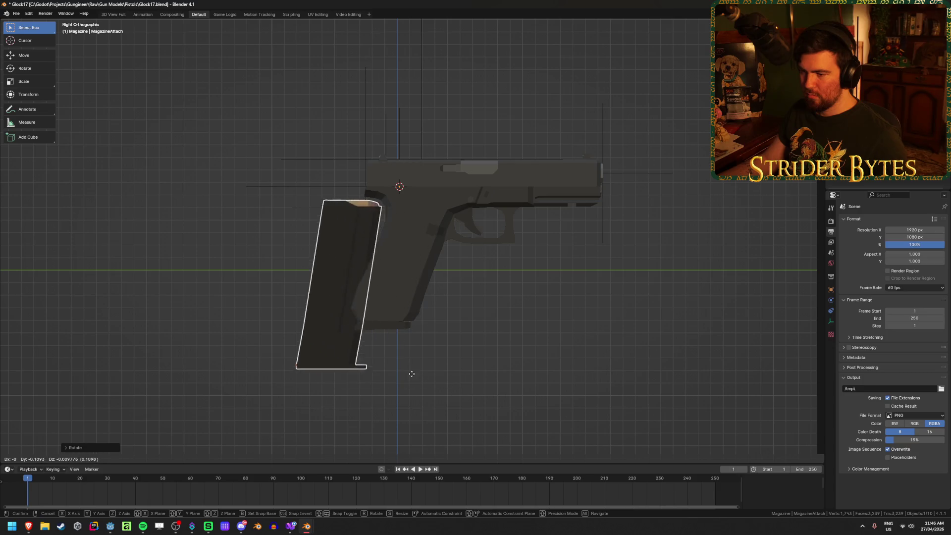
{"action": "left_click", "coordinate": [391, 371]}
{"action": "left_click", "coordinate": [439, 388]}
Frame the view around the gun and save Glock17.blend
{"action": "scroll", "coordinate": [439, 388], "scroll_direction": "up", "scroll_amount": 2}
{"action": "middle_click_drag", "start_coordinate": [439, 388], "coordinate": [447, 355], "text": "shift"}
{"action": "scroll", "coordinate": [448, 355], "scroll_direction": "up", "scroll_amount": 1}
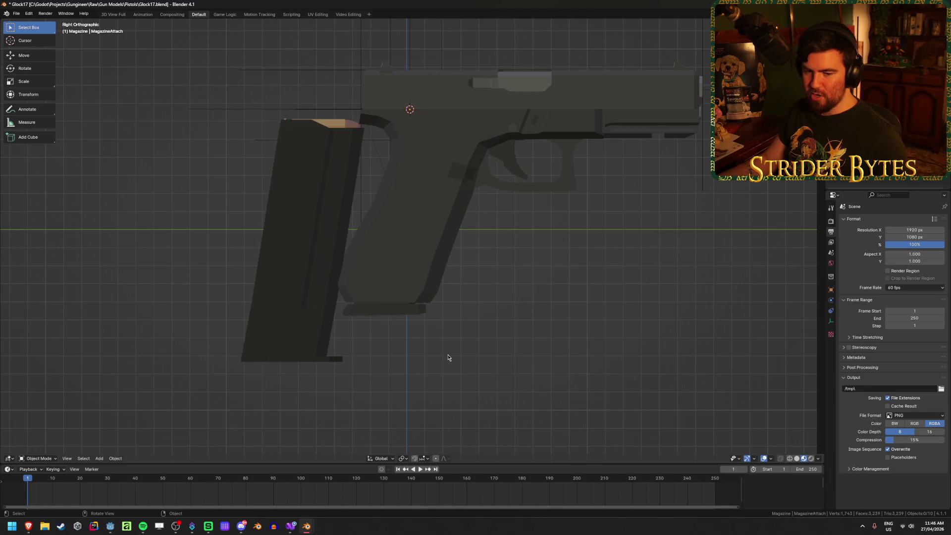
{"action": "mouse_move", "coordinate": [512, 332]}
{"action": "middle_mouse_down"}
{"action": "mouse_move", "coordinate": [513, 299]}
{"action": "mouse_move", "coordinate": [513, 328]}
{"action": "middle_mouse_up"}
{"action": "key", "text": "ctrl+s"}
{"action": "scroll", "coordinate": [514, 331], "scroll_direction": "down", "scroll_amount": 2}
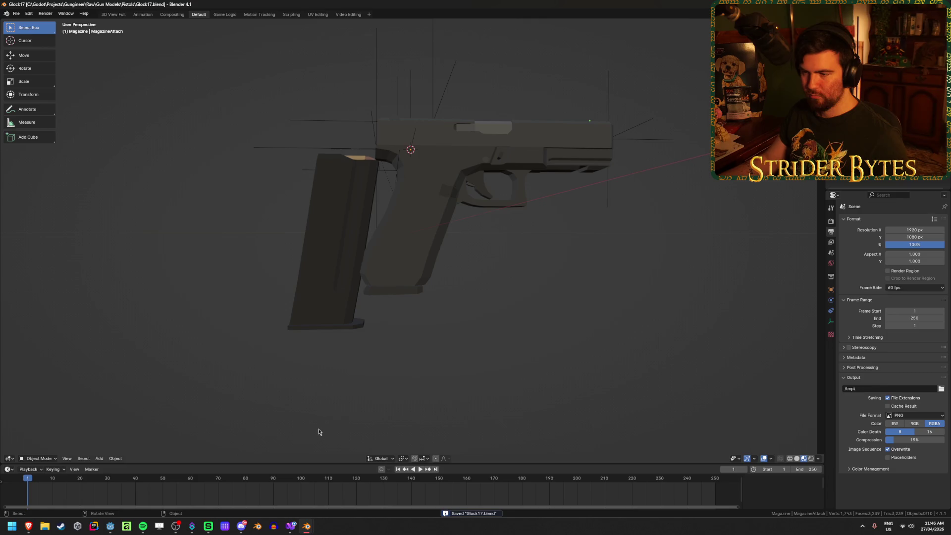
In Right Ortho view, tilt the Deagle magazine and move it aside, left of the gun
{"action": "left_click", "coordinate": [314, 318]}
{"action": "key", "text": "KP_3"}
{"action": "scroll", "coordinate": [313, 318], "scroll_direction": "up", "scroll_amount": 2}
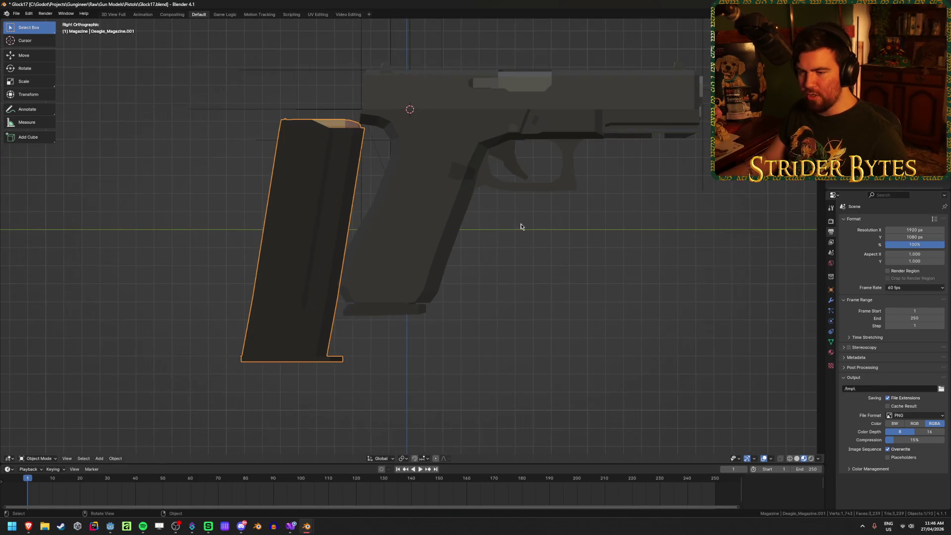
{"action": "key", "text": "r"}
{"action": "left_click", "coordinate": [560, 276]}
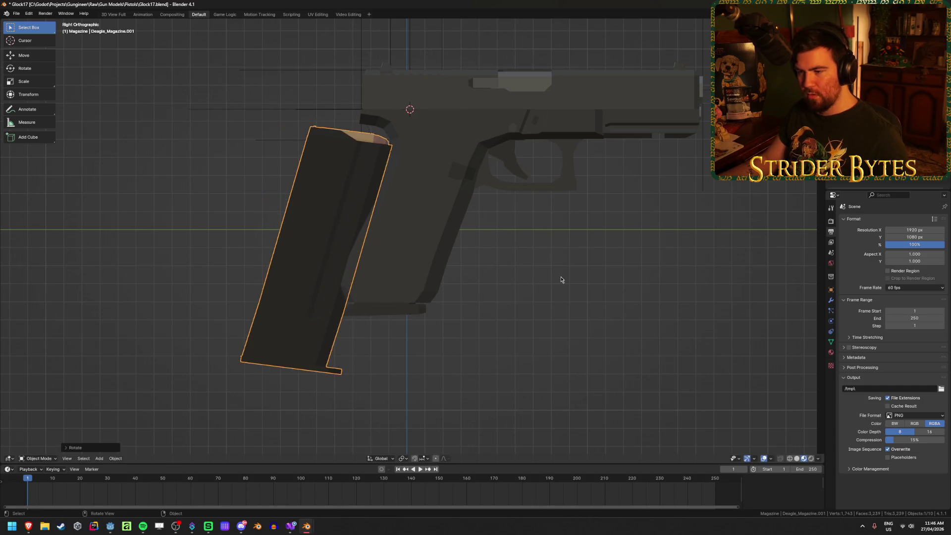
{"action": "key", "text": "g"}
{"action": "left_click", "coordinate": [638, 265]}
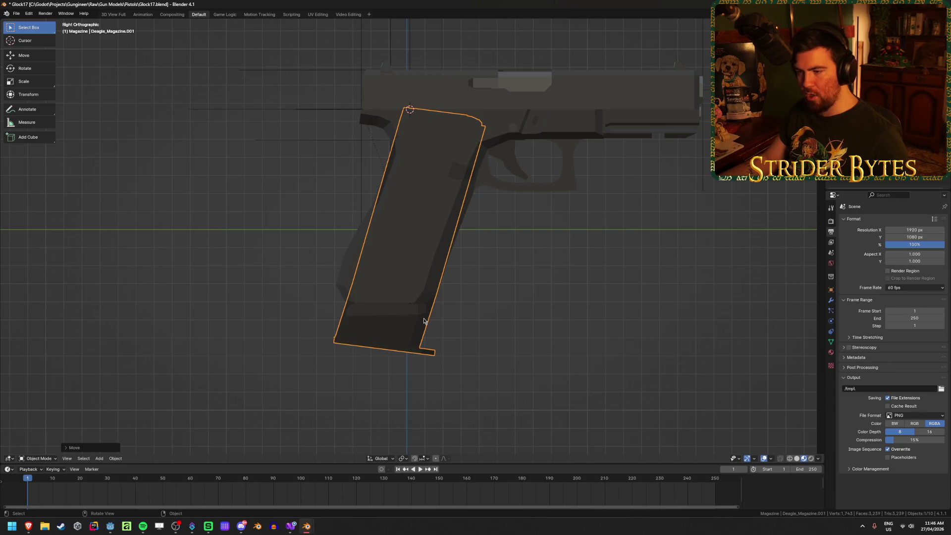
{"action": "key", "text": "g"}
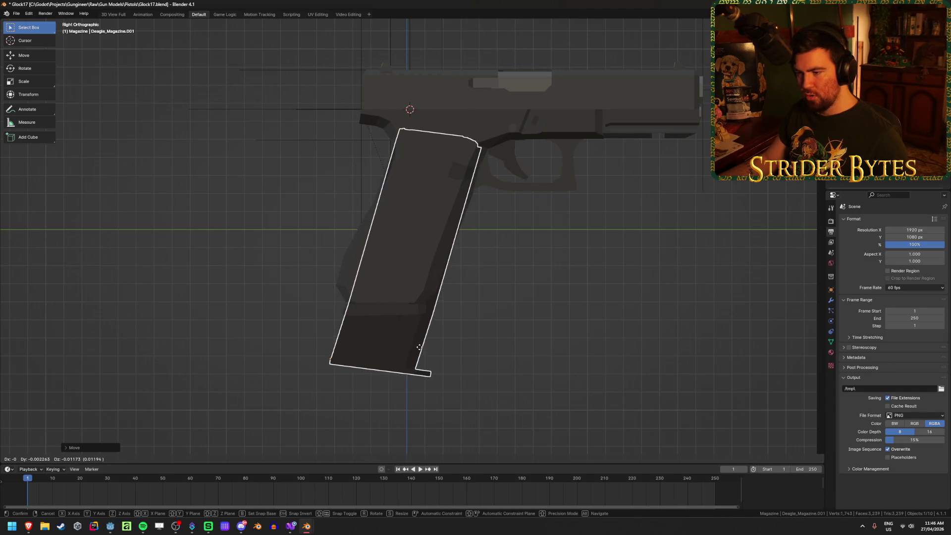
{"action": "left_click", "coordinate": [419, 347]}
{"action": "key", "text": "g"}
{"action": "left_click", "coordinate": [393, 315]}
Switch to wireframe and tilt the MagazineAttach empty along the grip
{"action": "left_click", "coordinate": [363, 297]}
{"action": "key", "text": "shift+z"}
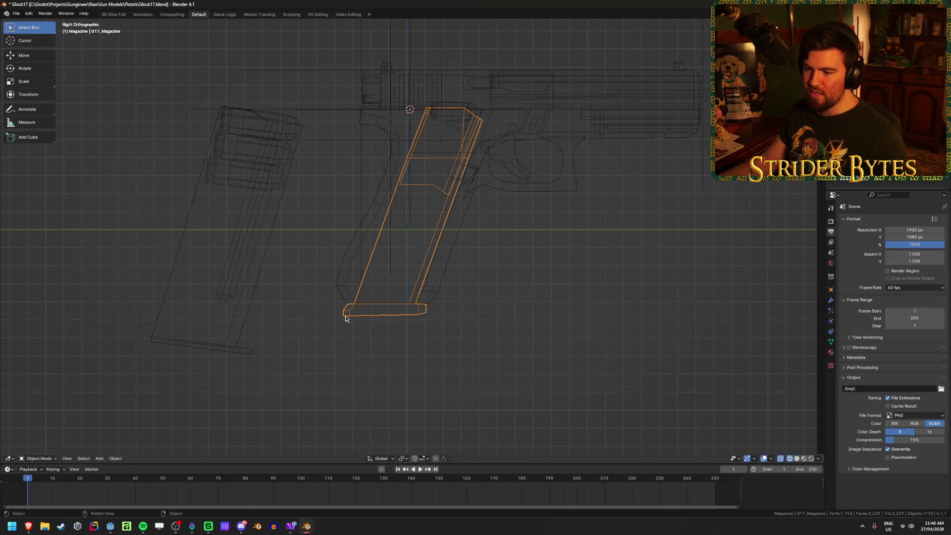
{"action": "left_click", "coordinate": [413, 116]}
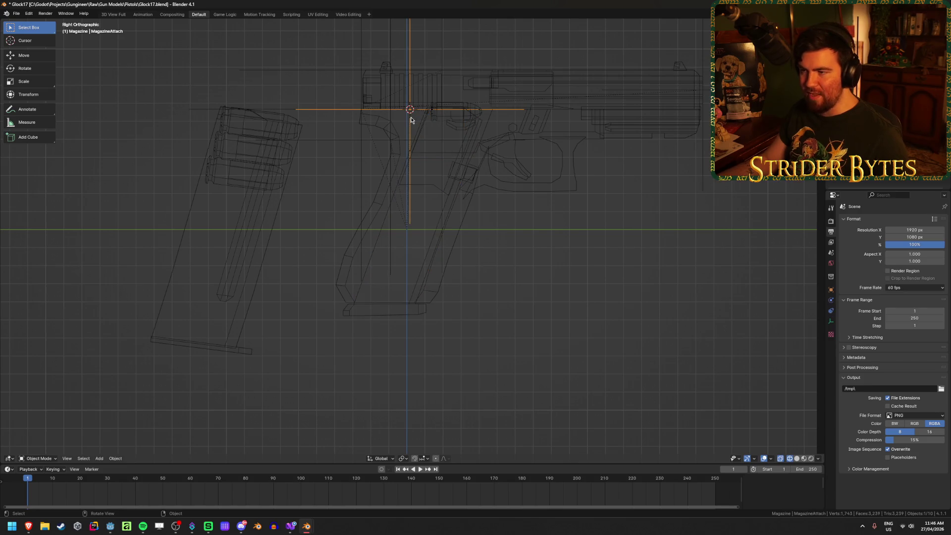
{"action": "key", "text": "r"}
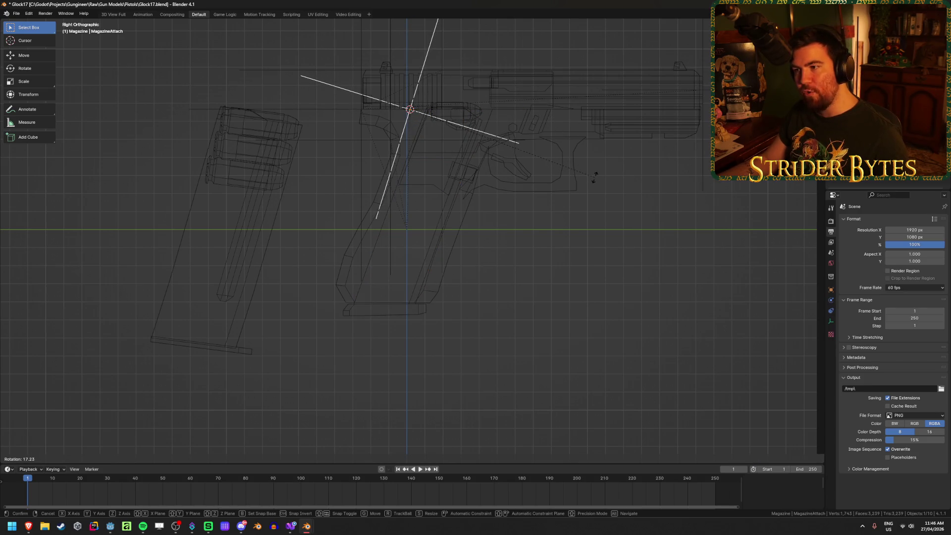
{"action": "left_click", "coordinate": [594, 178]}
Rotate the G17 magazine by -20° so it stands upright
{"action": "left_click", "coordinate": [420, 311]}
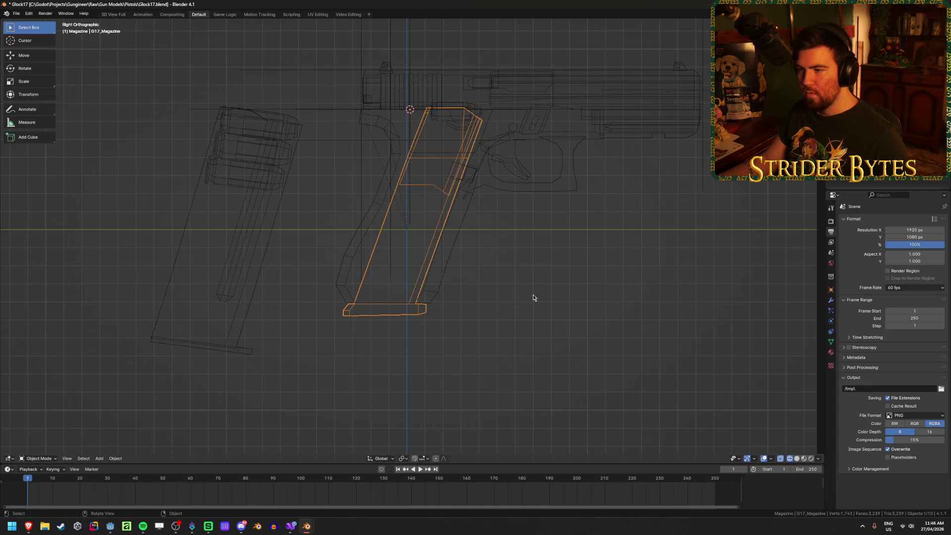
{"action": "key", "text": "r"}
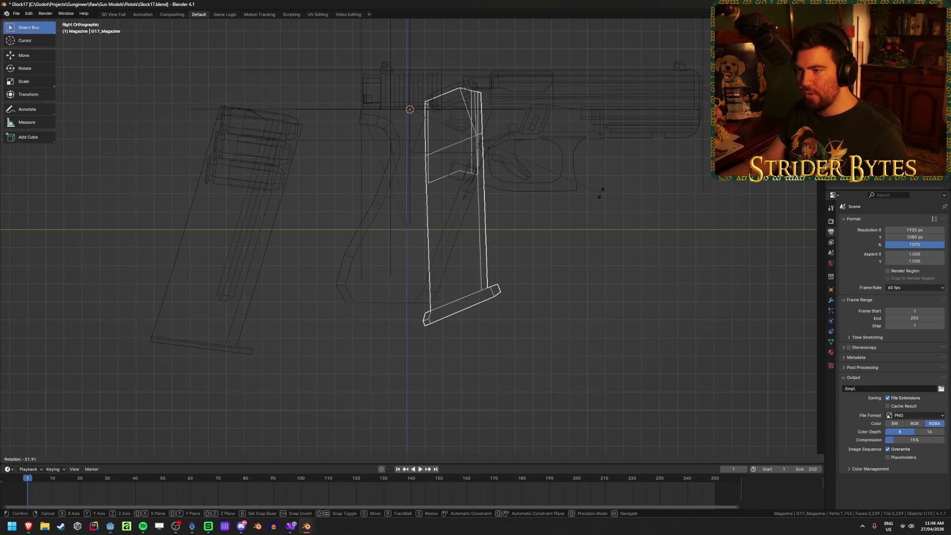
{"action": "key", "text": "Escape"}
{"action": "middle_click_drag", "start_coordinate": [553, 302], "coordinate": [540, 355], "text": "shift"}
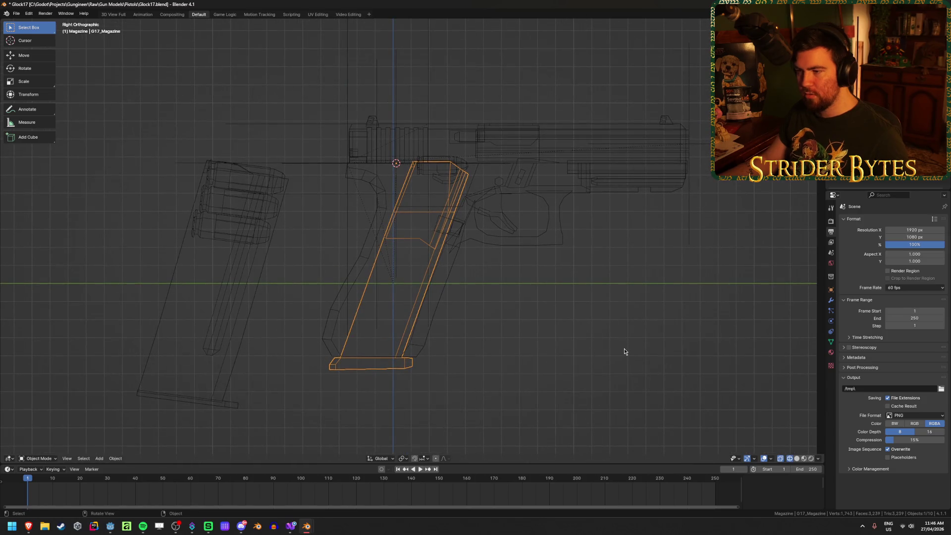
{"action": "key", "text": "r"}
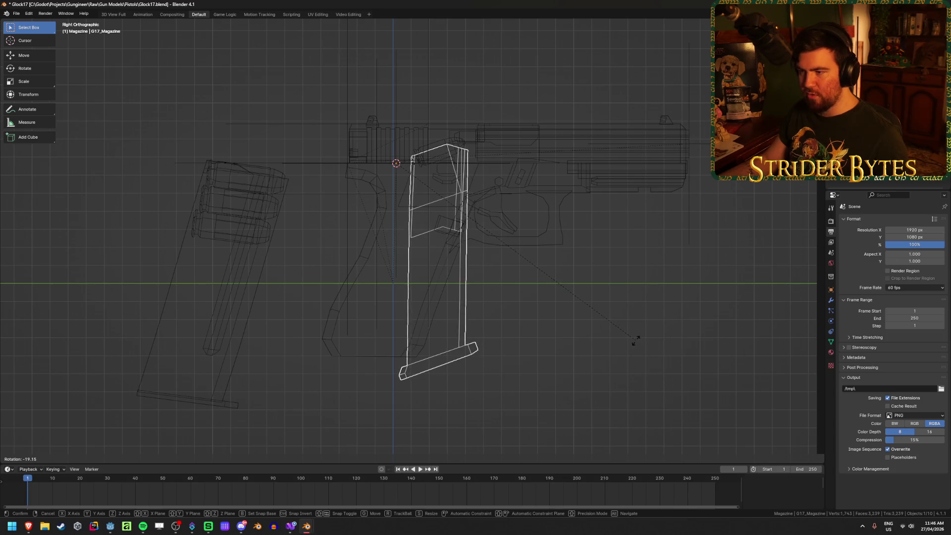
{"action": "key", "text": "Escape"}
{"action": "scroll", "coordinate": [444, 243], "scroll_direction": "up", "scroll_amount": 2}
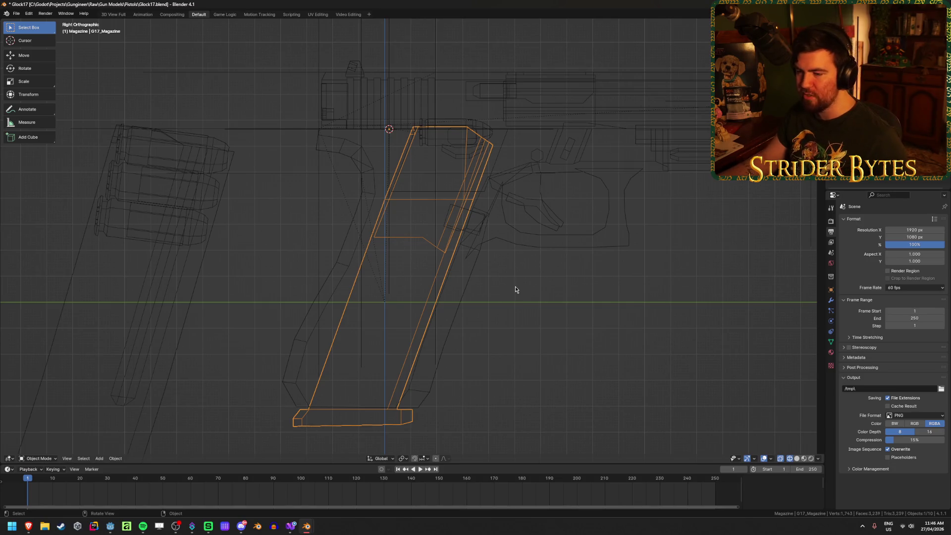
{"action": "key", "text": "r"}
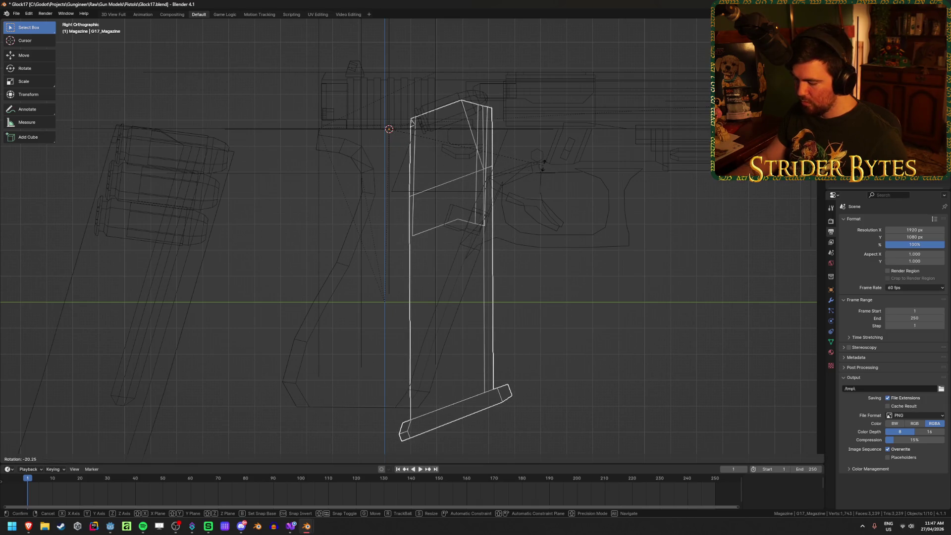
{"action": "type", "text": "-20"}
{"action": "key", "text": "Return"}
Rotate the MagazineAttach empty by 20° to match the grip angle
{"action": "left_click", "coordinate": [389, 142]}
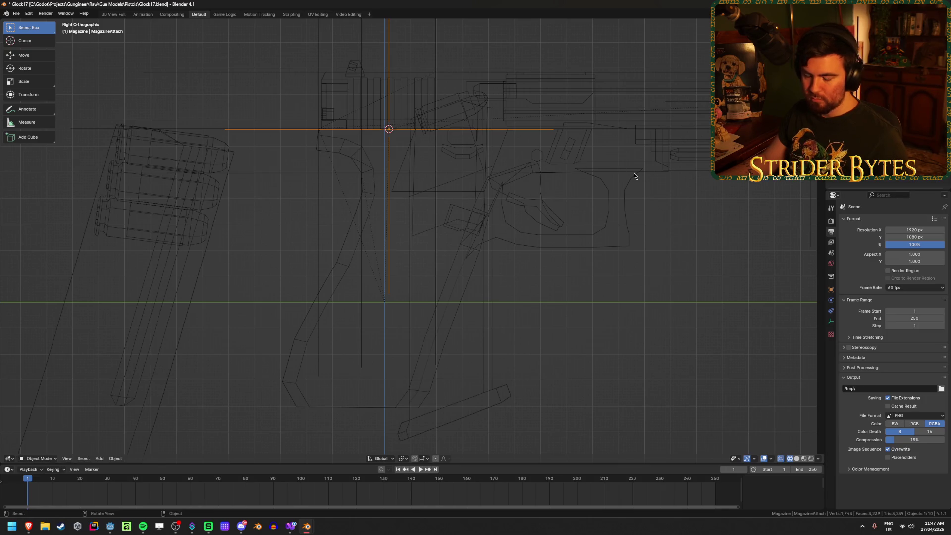
{"action": "type", "text": "r20"}
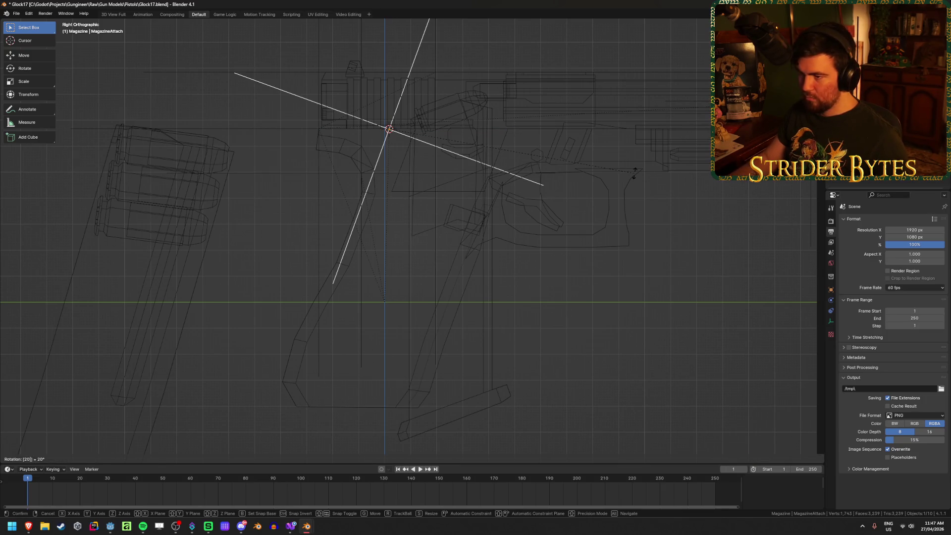
{"action": "key", "text": "Return"}
{"action": "left_click", "coordinate": [491, 409]}
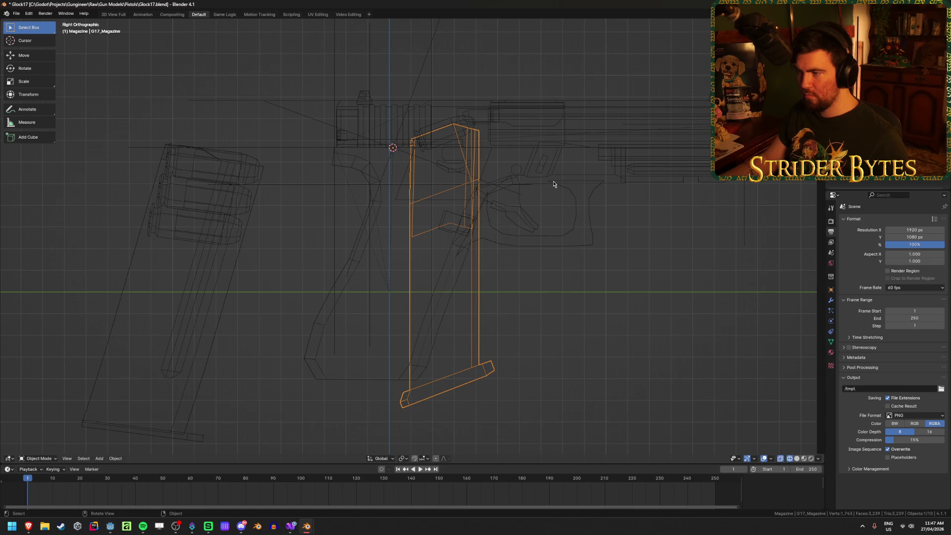
Apply the G17 magazine's rotation, then tilt it 20° back into the grip
{"action": "key", "text": "ctrl+a"}
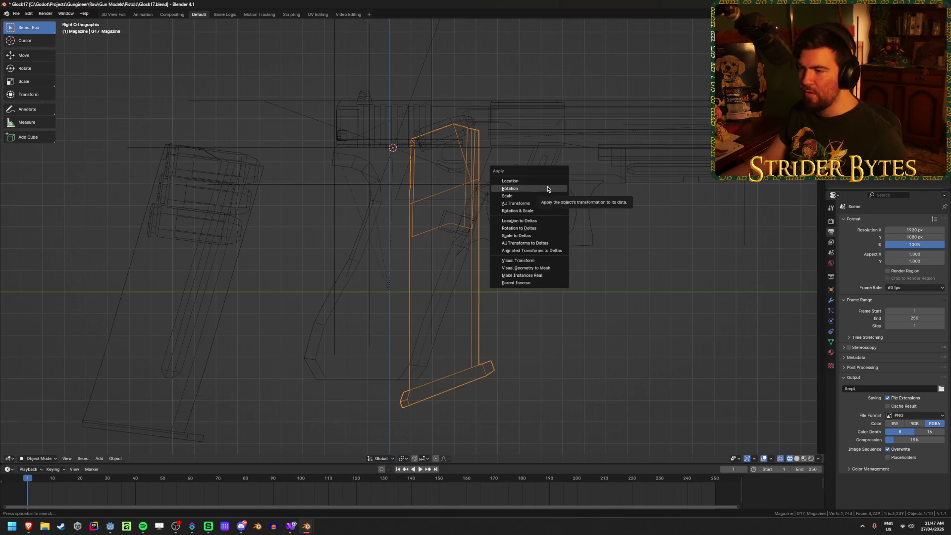
{"action": "left_click", "coordinate": [547, 188]}
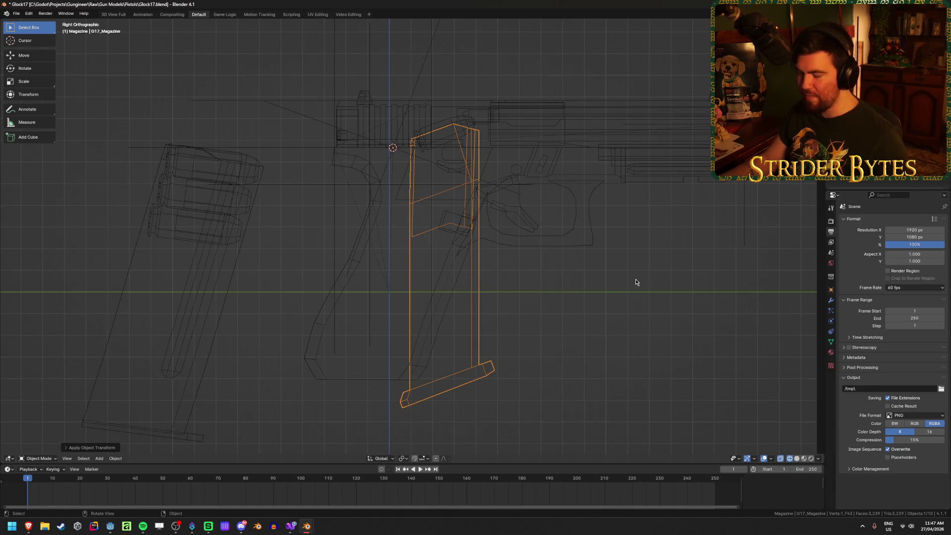
{"action": "type", "text": "r-20"}
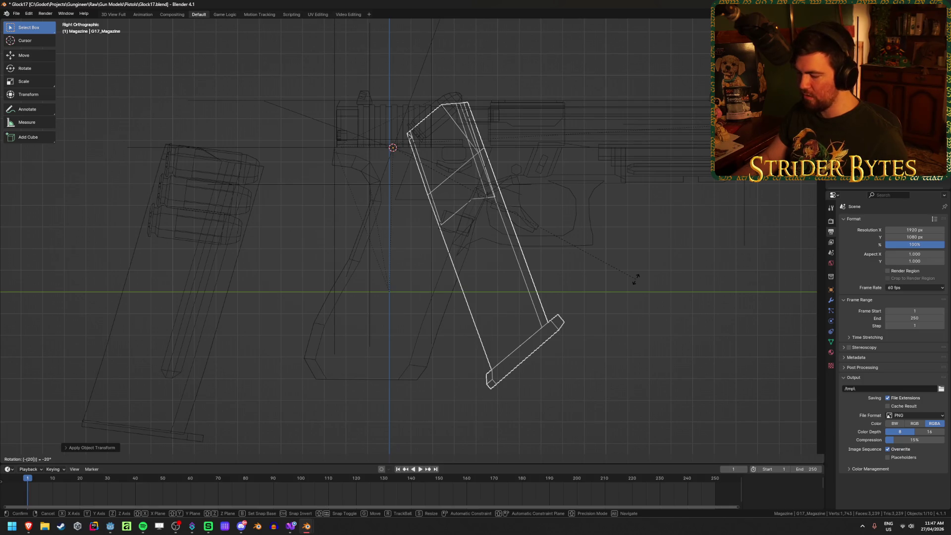
{"action": "key", "text": "minus"}
{"action": "key", "text": "Return"}
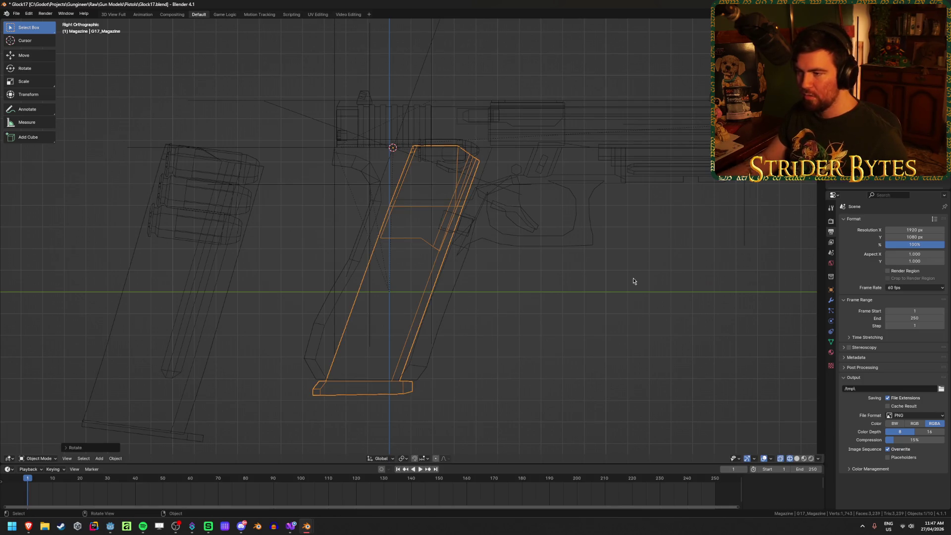
Compare the magazine's fit against the MagazineAttach empty in solid and wireframe shading
{"action": "left_click", "coordinate": [307, 115]}
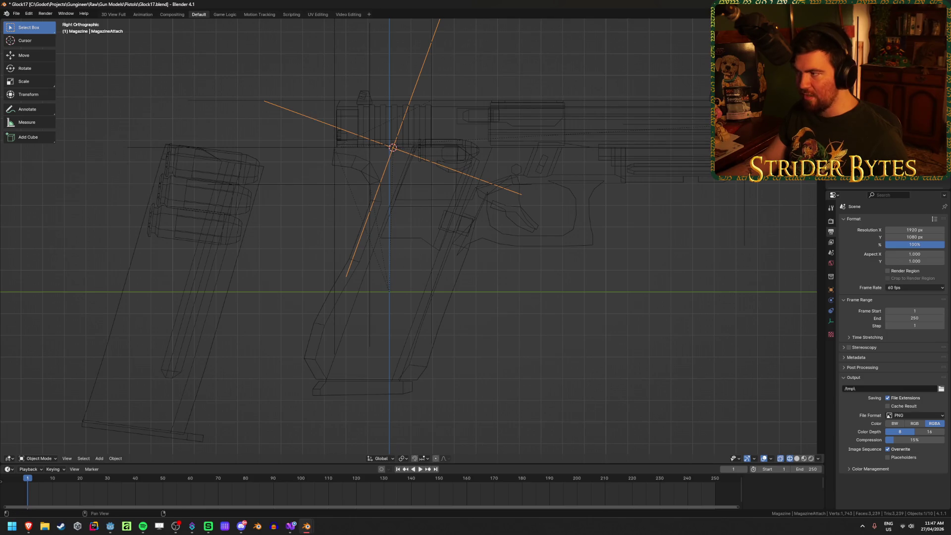
{"action": "left_click", "coordinate": [333, 387]}
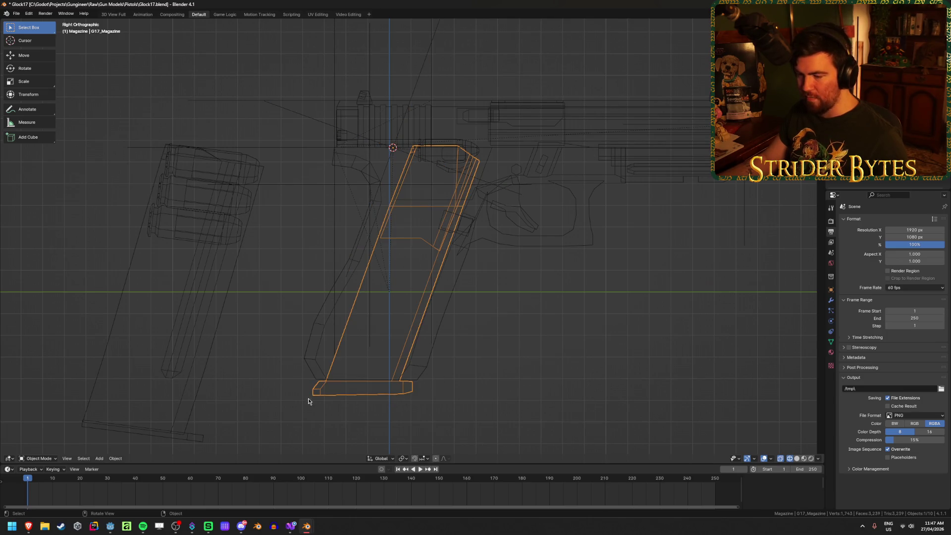
{"action": "key", "text": "shift+z"}
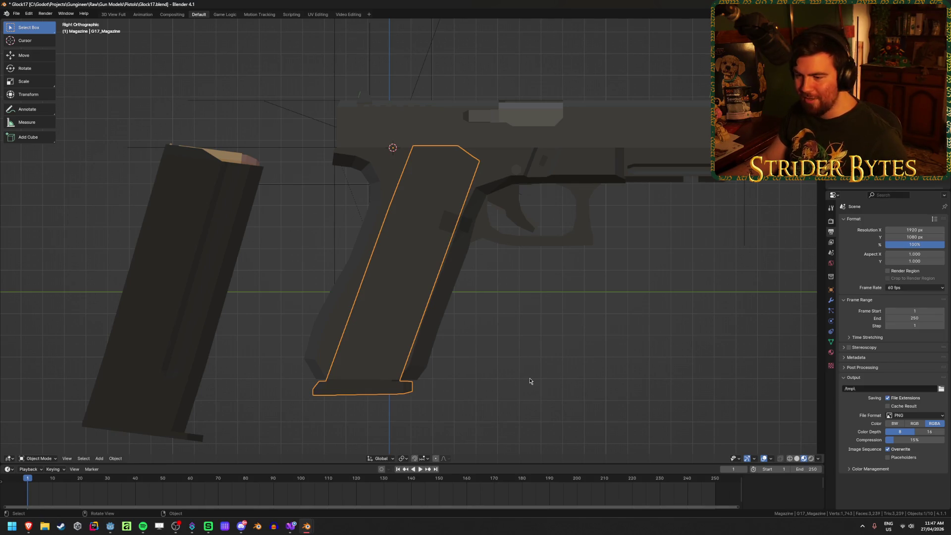
{"action": "key", "text": "shift+z"}
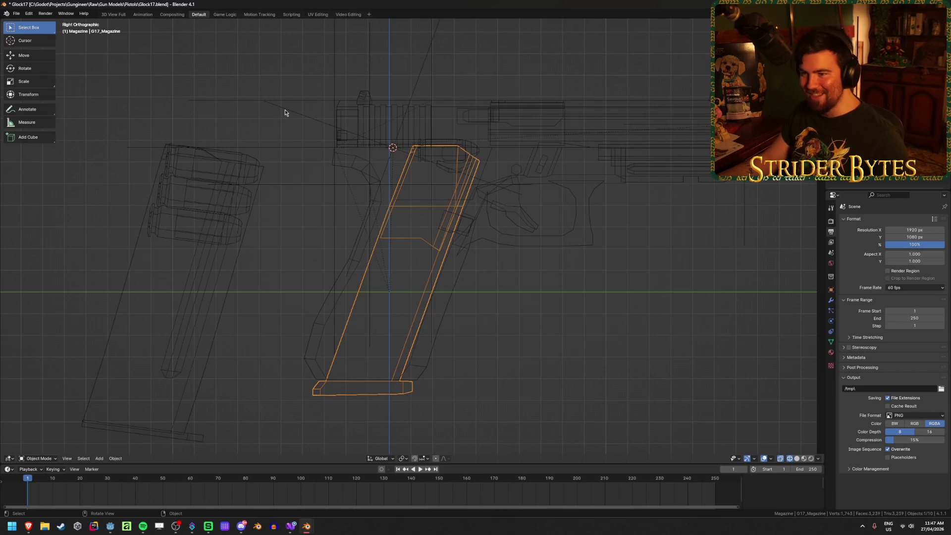
{"action": "left_click", "coordinate": [285, 113]}
{"action": "left_click", "coordinate": [543, 282]}
{"action": "middle_click_drag", "start_coordinate": [428, 321], "coordinate": [475, 288], "text": "shift"}
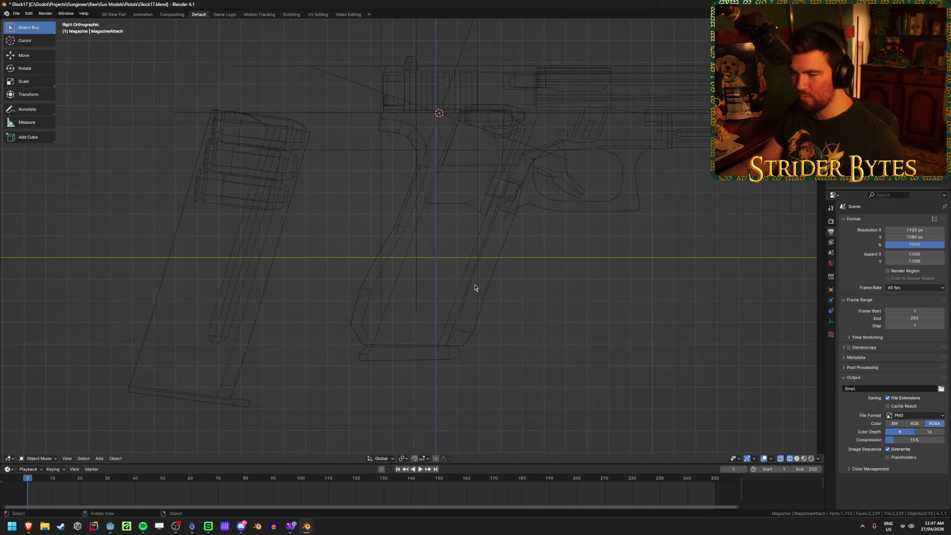
{"action": "key", "text": "shift+z"}
{"action": "scroll", "coordinate": [188, 251], "scroll_direction": "down", "scroll_amount": 1}
{"action": "left_click", "coordinate": [226, 242]}
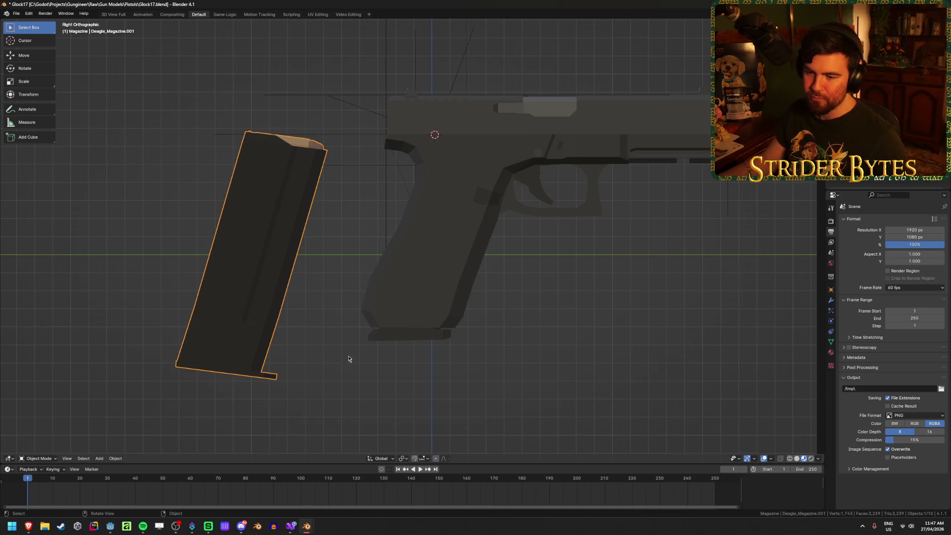
Rotate the pasted Deagle magazine upright, apply its transforms, and enter Edit Mode
{"action": "key", "text": "r"}
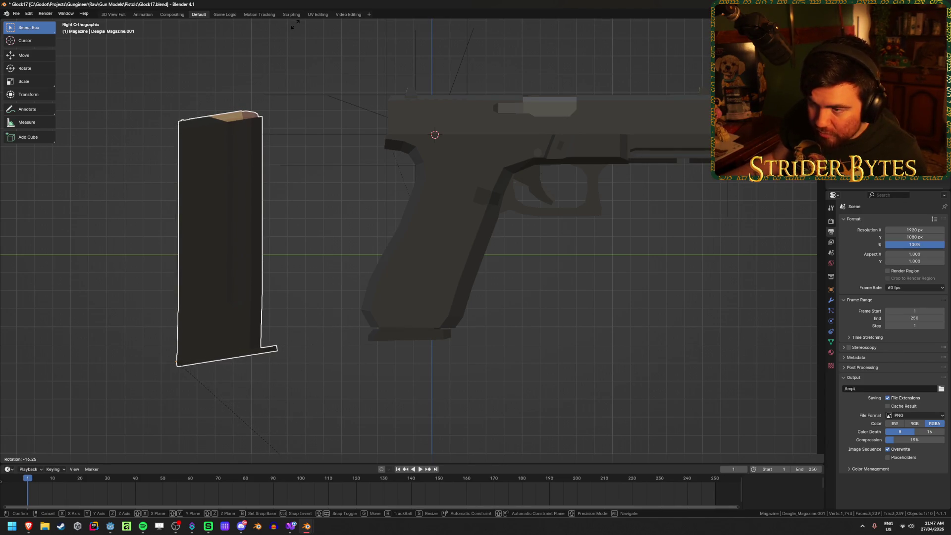
{"action": "key", "text": "Return"}
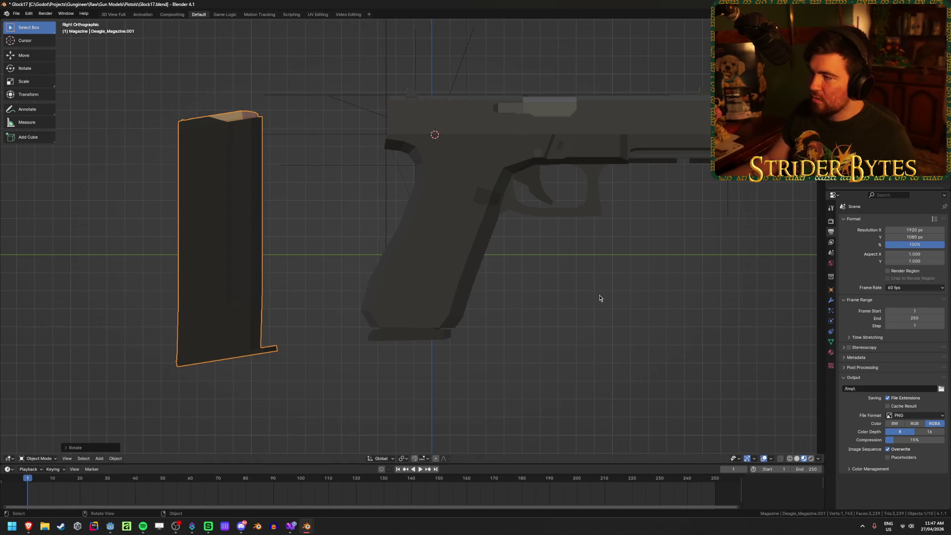
{"action": "key", "text": "ctrl+a"}
{"action": "left_click", "coordinate": [595, 298]}
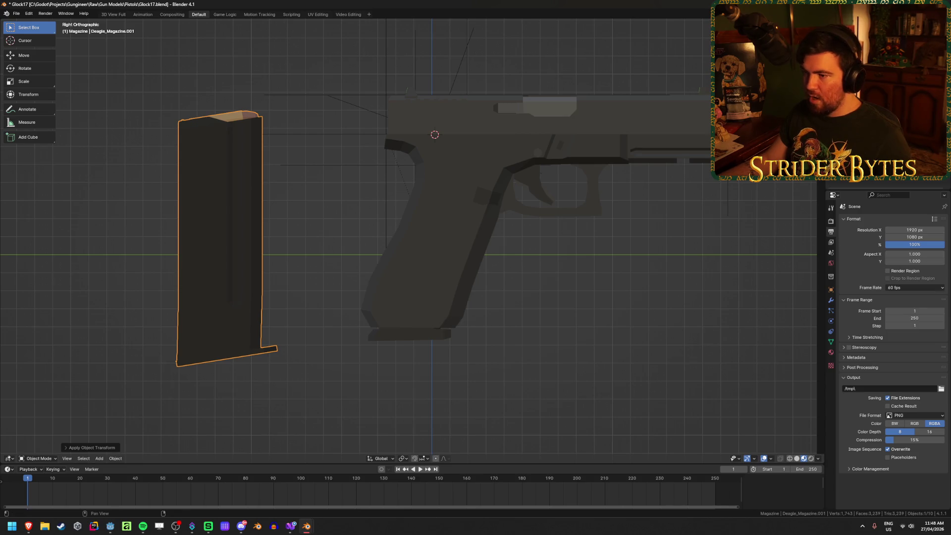
{"action": "mouse_move", "coordinate": [167, 170]}
{"action": "middle_mouse_down"}
{"action": "mouse_move", "coordinate": [346, 293]}
{"action": "mouse_move", "coordinate": [380, 300]}
{"action": "mouse_move", "coordinate": [337, 309]}
{"action": "middle_mouse_up"}
{"action": "key", "text": "Tab"}
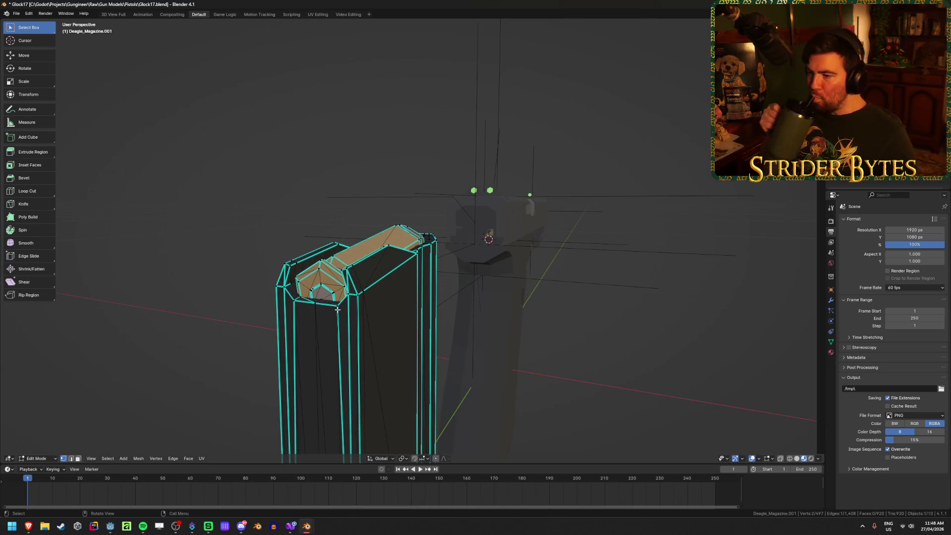
Snap the 3D cursor between two top vertices of the Deagle magazine and return to Object Mode
{"action": "mouse_move", "coordinate": [198, 253]}
{"action": "middle_mouse_down"}
{"action": "mouse_move", "coordinate": [308, 320]}
{"action": "mouse_move", "coordinate": [206, 325]}
{"action": "middle_mouse_up"}
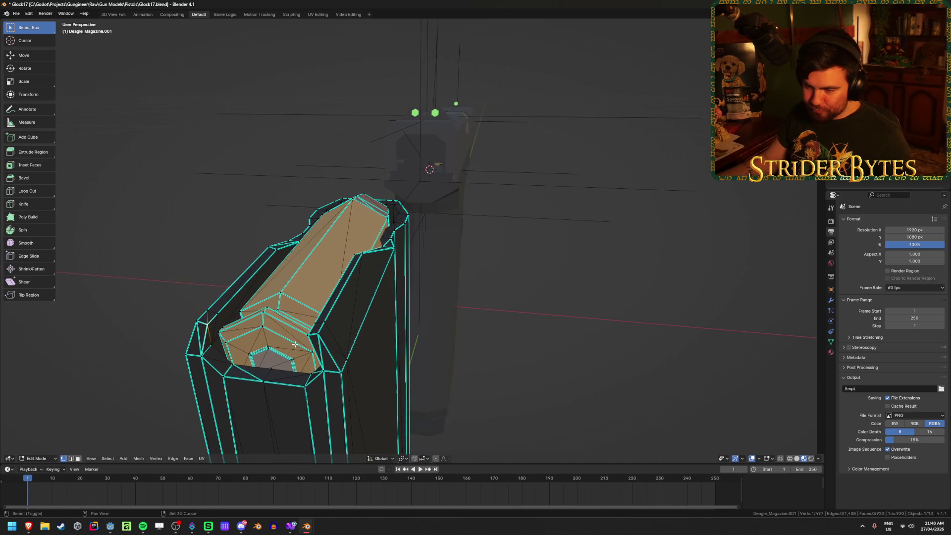
{"action": "left_click", "coordinate": [308, 336], "text": "shift"}
{"action": "key", "text": "shift+s"}
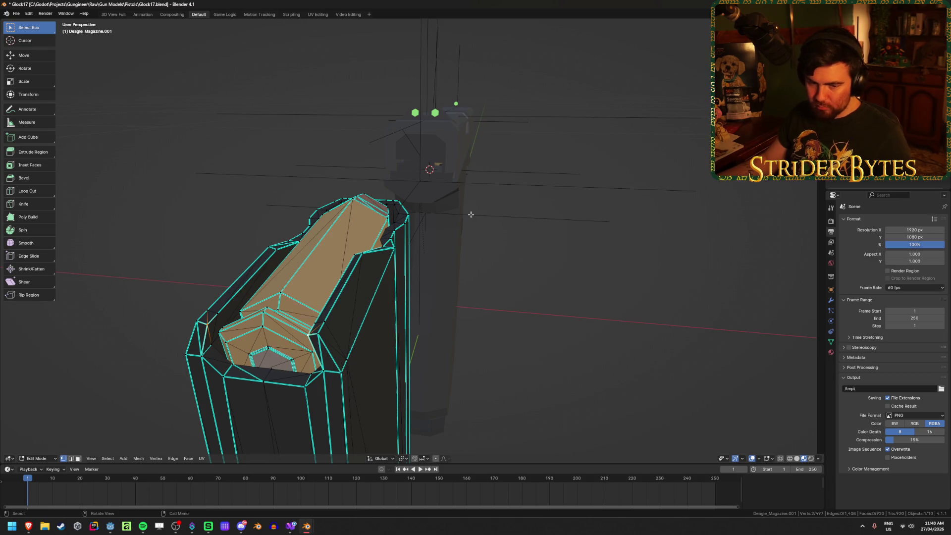
{"action": "scroll", "coordinate": [484, 295], "scroll_direction": "up", "scroll_amount": 5}
{"action": "mouse_move", "coordinate": [483, 295]}
{"action": "middle_mouse_down"}
{"action": "mouse_move", "coordinate": [437, 308]}
{"action": "mouse_move", "coordinate": [453, 331]}
{"action": "middle_mouse_up"}
{"action": "key", "text": "ctrl+Tab"}
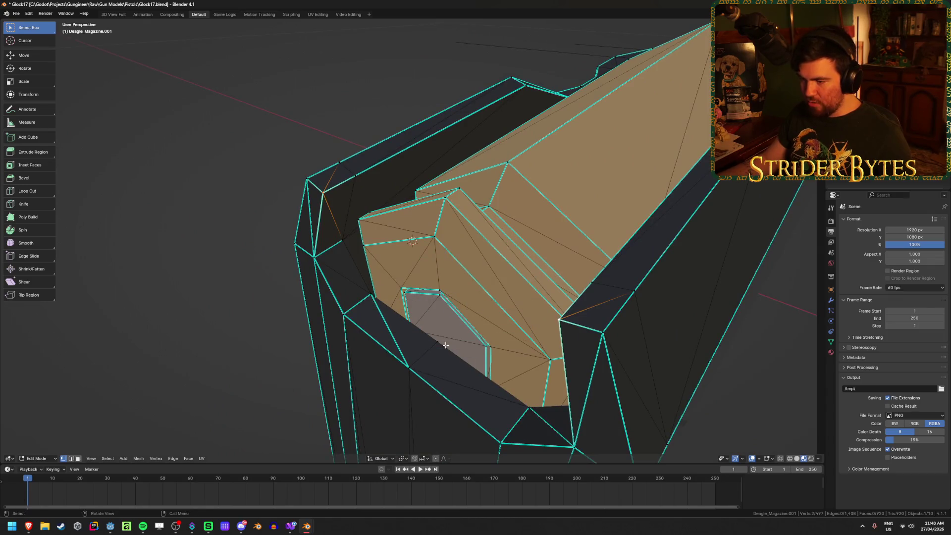
{"action": "key", "text": "Tab"}
{"action": "scroll", "coordinate": [548, 376], "scroll_direction": "down", "scroll_amount": 5}
{"action": "right_click", "coordinate": [561, 352]}
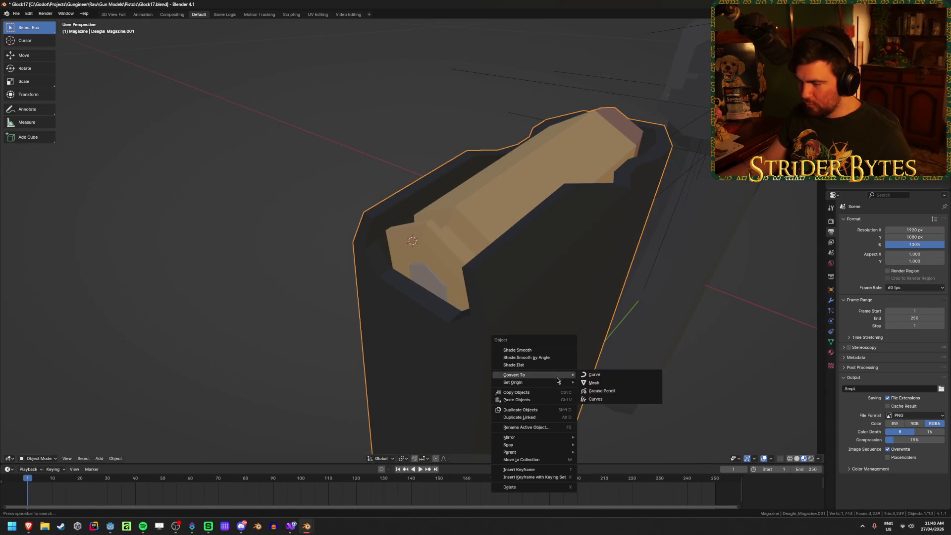
Set the Deagle magazine's origin to the 3D cursor at its top
{"action": "mouse_move", "coordinate": [545, 382]}
{"action": "left_click", "coordinate": [629, 394]}
{"action": "scroll", "coordinate": [625, 389], "scroll_direction": "down", "scroll_amount": 4}
In right orthographic wireframe view, move the magazine into the Glock grip and tilt it to match
{"action": "middle_click_drag", "start_coordinate": [625, 389], "coordinate": [584, 358]}
{"action": "key", "text": "KP_3"}
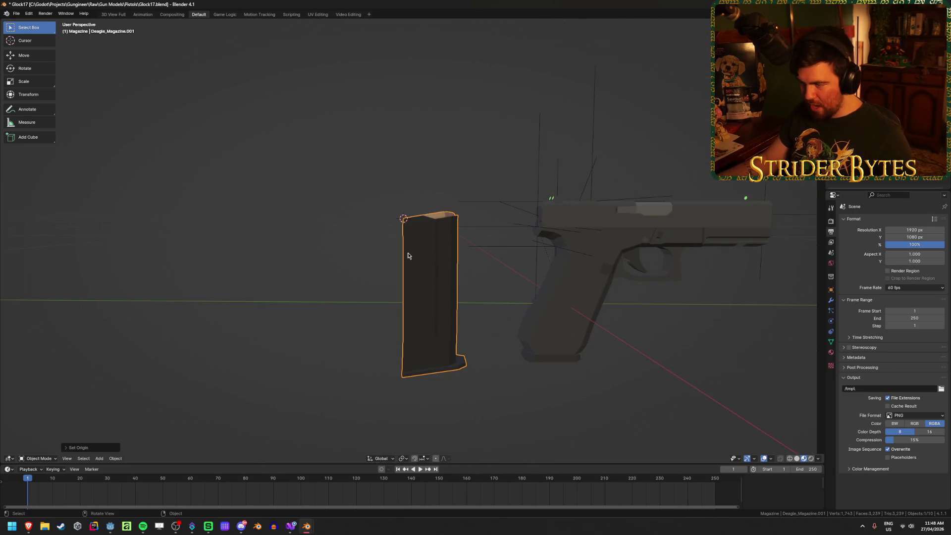
{"action": "scroll", "coordinate": [408, 256], "scroll_direction": "down", "scroll_amount": 1}
{"action": "scroll", "coordinate": [420, 263], "scroll_direction": "up", "scroll_amount": 2}
{"action": "middle_click_drag", "start_coordinate": [420, 263], "coordinate": [382, 251], "text": "shift"}
{"action": "scroll", "coordinate": [442, 328], "scroll_direction": "up", "scroll_amount": 2}
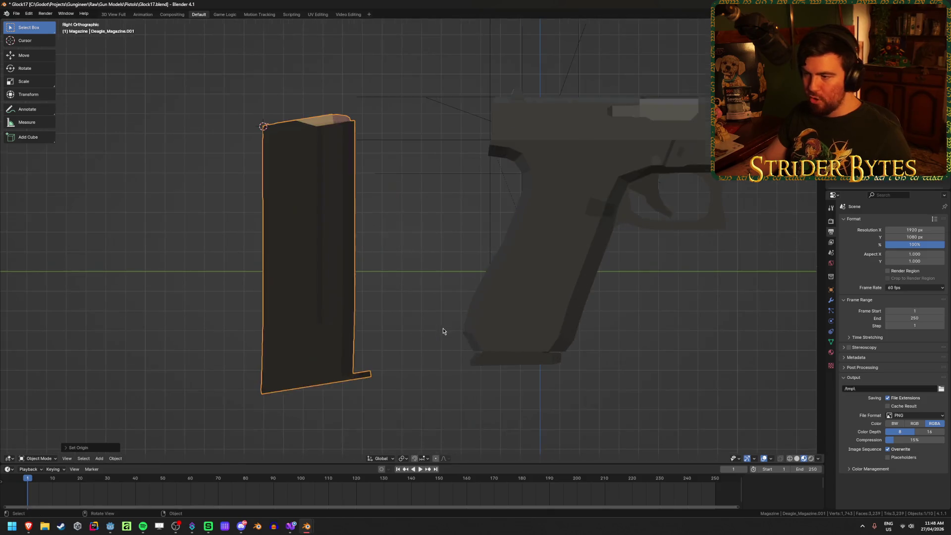
{"action": "key", "text": "shift+z"}
{"action": "scroll", "coordinate": [363, 285], "scroll_direction": "down", "scroll_amount": 1}
{"action": "key", "text": "g"}
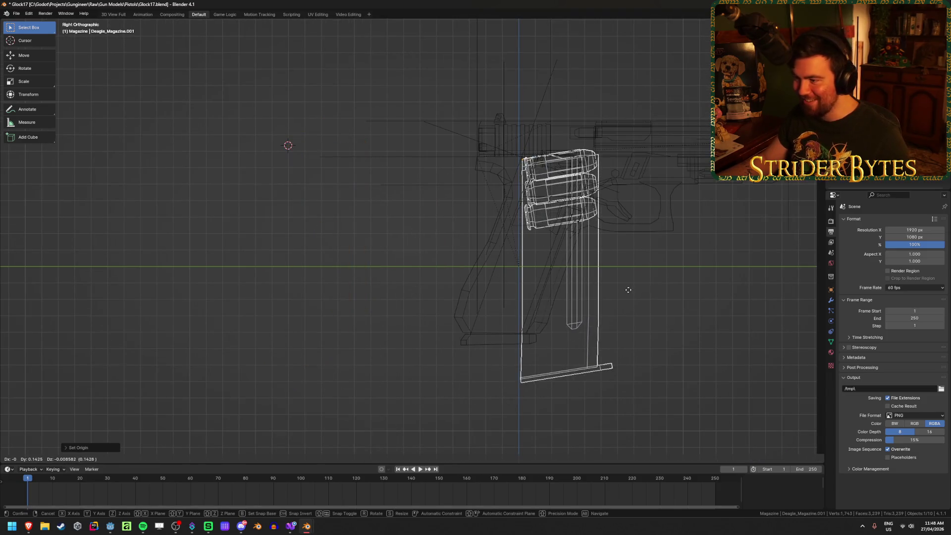
{"action": "left_click", "coordinate": [626, 291]}
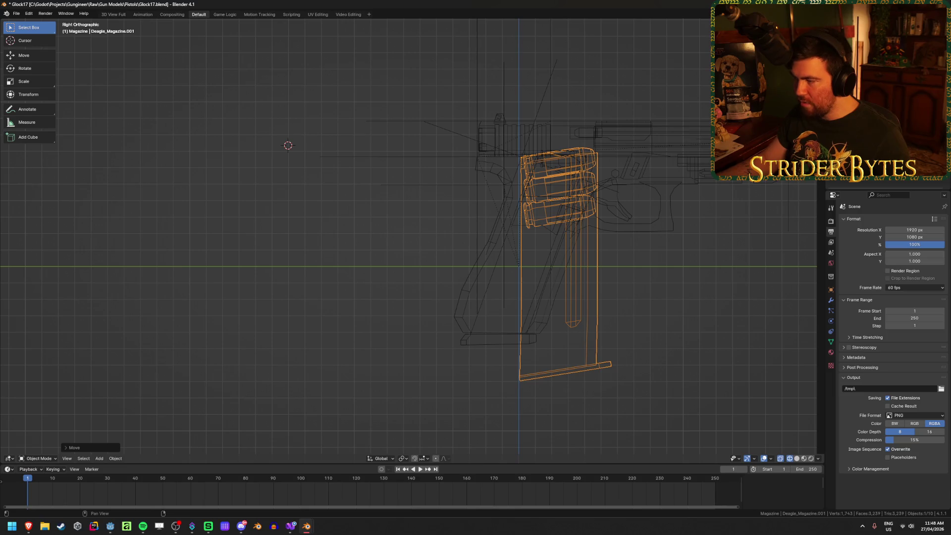
{"action": "key", "text": "r"}
{"action": "left_click", "coordinate": [641, 372]}
Return to solid display, view the grip in perspective and reselect the Deagle magazine
{"action": "key", "text": "shift+z"}
{"action": "mouse_move", "coordinate": [634, 378]}
{"action": "middle_mouse_down"}
{"action": "mouse_move", "coordinate": [471, 379]}
{"action": "mouse_move", "coordinate": [677, 393]}
{"action": "mouse_move", "coordinate": [581, 396]}
{"action": "mouse_move", "coordinate": [409, 424]}
{"action": "mouse_move", "coordinate": [416, 435]}
{"action": "mouse_move", "coordinate": [388, 352]}
{"action": "middle_mouse_up"}
{"action": "left_click", "coordinate": [361, 417]}
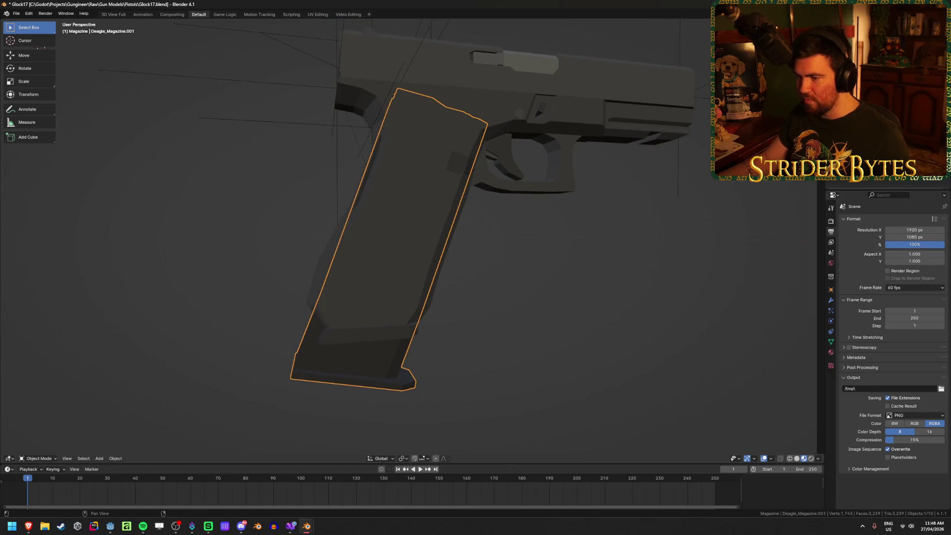
Rotate the Deagle magazine a little further so it fits the grip angle
{"action": "key", "text": "r"}
{"action": "key", "text": "Escape"}
{"action": "key", "text": "r"}
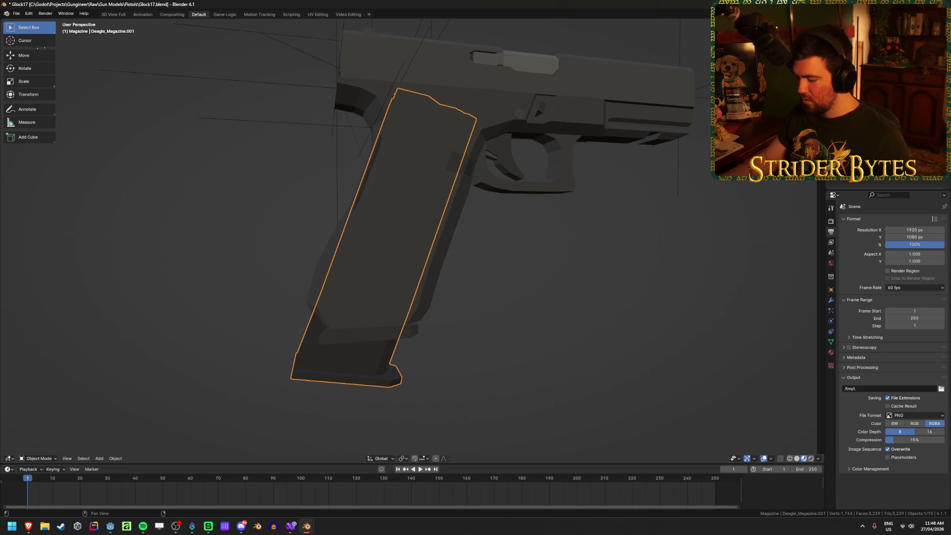
{"action": "mouse_move", "coordinate": [431, 203]}
{"action": "middle_mouse_down"}
{"action": "mouse_move", "coordinate": [494, 229]}
{"action": "mouse_move", "coordinate": [438, 227]}
{"action": "mouse_move", "coordinate": [426, 203]}
{"action": "mouse_move", "coordinate": [431, 172]}
{"action": "mouse_move", "coordinate": [473, 214]}
{"action": "middle_mouse_up"}
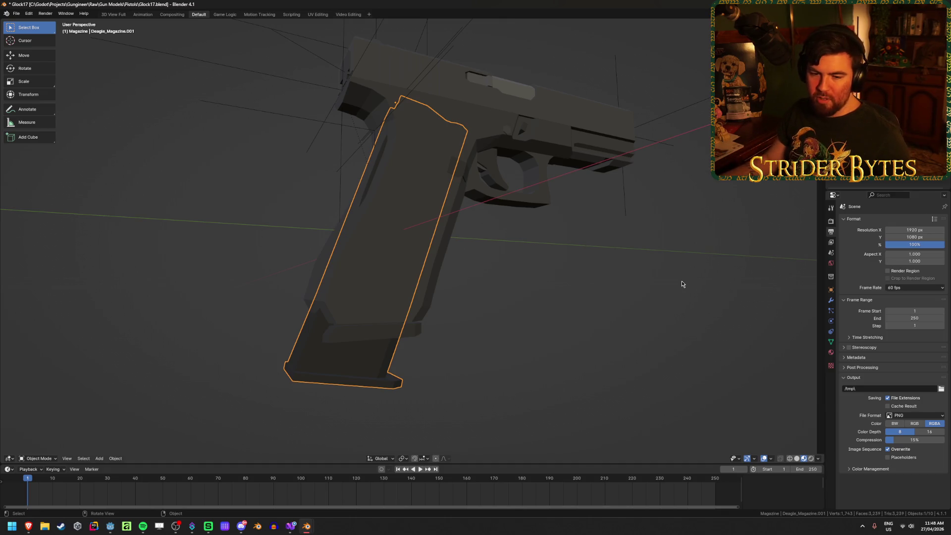
{"action": "mouse_move", "coordinate": [669, 248]}
{"action": "middle_mouse_down"}
{"action": "mouse_move", "coordinate": [572, 240]}
{"action": "mouse_move", "coordinate": [575, 263]}
{"action": "mouse_move", "coordinate": [558, 262]}
{"action": "mouse_move", "coordinate": [373, 115]}
{"action": "mouse_move", "coordinate": [364, 132]}
{"action": "mouse_move", "coordinate": [376, 124]}
{"action": "middle_mouse_up"}
Check the magazine against the MagazineAttach empty in wireframe, then select the Deagle and G17 magazines
{"action": "left_click", "coordinate": [409, 103]}
{"action": "left_click", "coordinate": [409, 104]}
{"action": "key", "text": "shift+z"}
{"action": "middle_click_drag", "start_coordinate": [471, 206], "coordinate": [461, 135]}
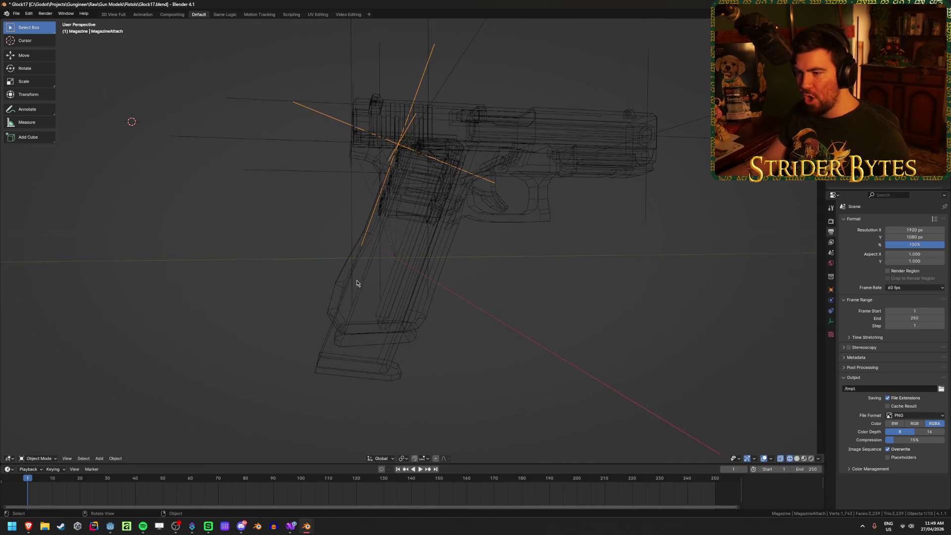
{"action": "key", "text": "shift+z"}
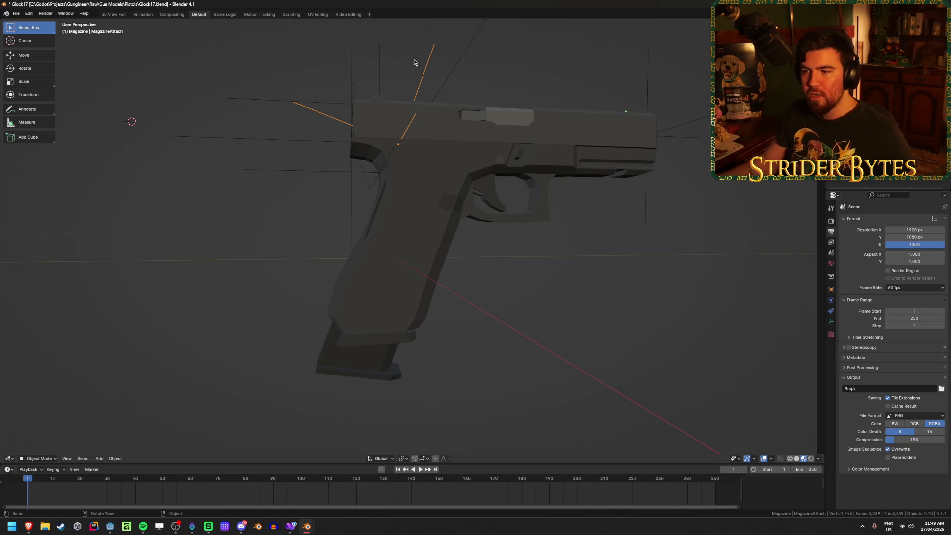
{"action": "mouse_move", "coordinate": [471, 296]}
{"action": "middle_mouse_down"}
{"action": "mouse_move", "coordinate": [456, 270]}
{"action": "mouse_move", "coordinate": [329, 376]}
{"action": "middle_mouse_up"}
{"action": "left_click", "coordinate": [310, 374]}
{"action": "left_click", "coordinate": [397, 354]}
Select the 92FS_Magazine in the Beretta 92fs file to copy it
{"action": "mouse_move", "coordinate": [306, 526]}
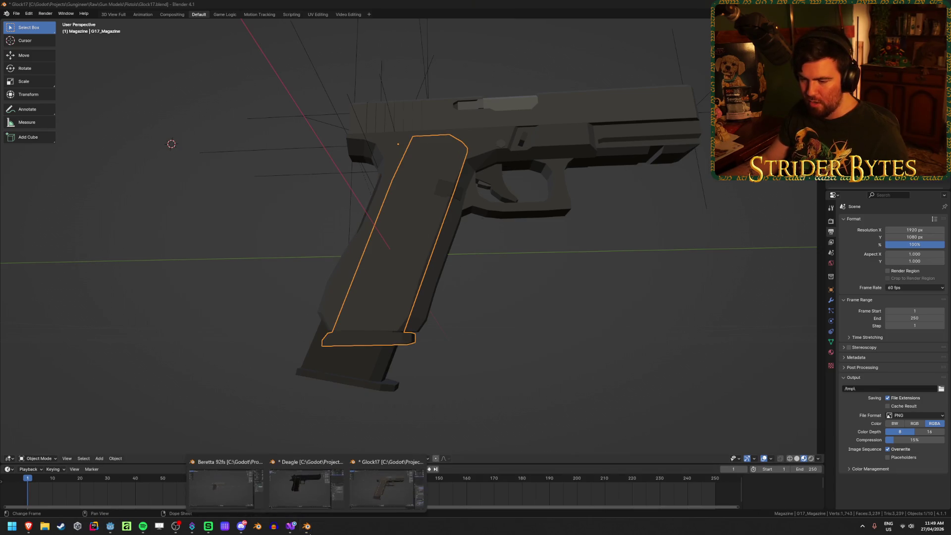
{"action": "left_click", "coordinate": [226, 482]}
{"action": "middle_click_drag", "start_coordinate": [348, 370], "coordinate": [342, 376]}
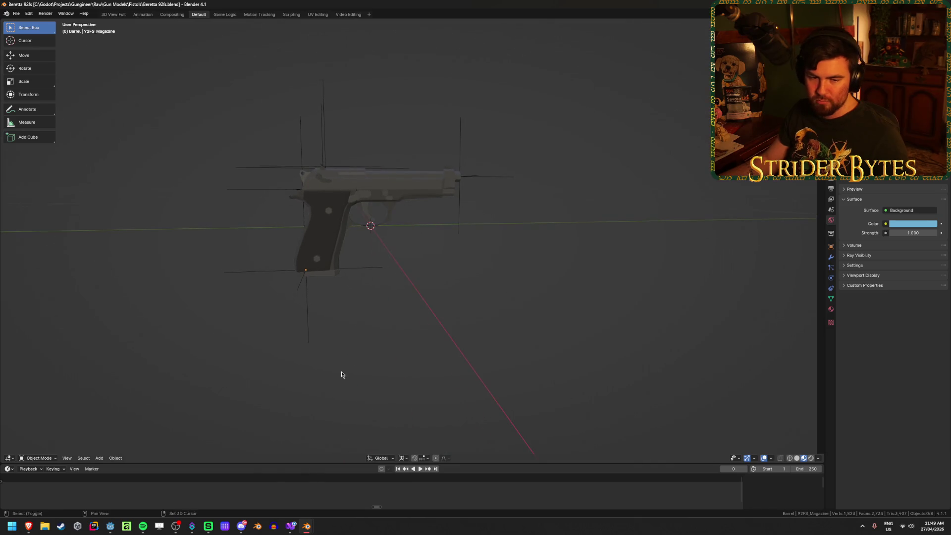
{"action": "scroll", "coordinate": [384, 335], "scroll_direction": "up", "scroll_amount": 5}
{"action": "left_click", "coordinate": [352, 248]}
{"action": "middle_click_drag", "start_coordinate": [379, 312], "coordinate": [378, 299]}
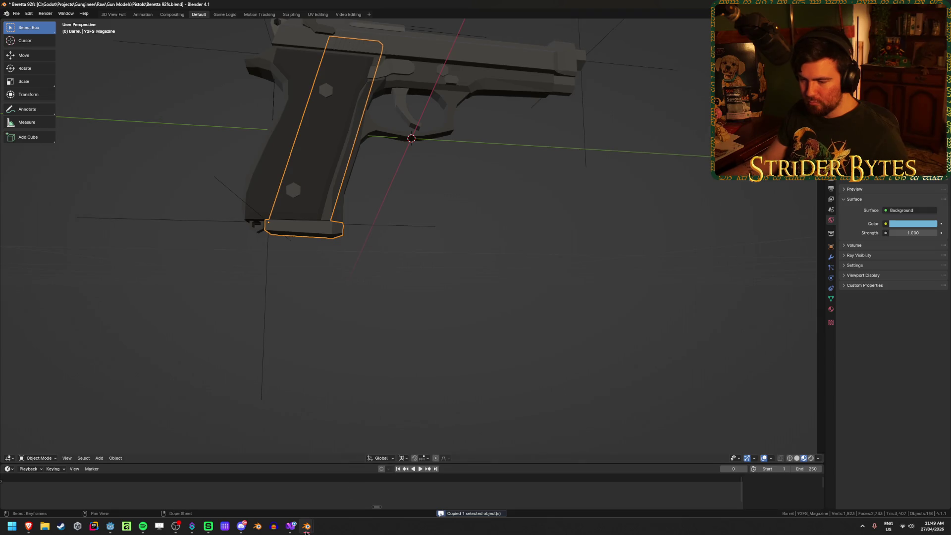
Paste the Beretta magazine into the Glock17 scene as 92FS_Magazine.001 and enter Edit Mode
{"action": "mouse_move", "coordinate": [307, 526]}
{"action": "left_click", "coordinate": [375, 498]}
{"action": "left_click", "coordinate": [390, 485]}
{"action": "left_click", "coordinate": [490, 354]}
{"action": "mouse_move", "coordinate": [490, 354]}
{"action": "middle_mouse_down"}
{"action": "mouse_move", "coordinate": [494, 346]}
{"action": "mouse_move", "coordinate": [499, 360]}
{"action": "middle_mouse_up"}
{"action": "key", "text": "ctrl+v"}
{"action": "mouse_move", "coordinate": [322, 327]}
{"action": "middle_mouse_down"}
{"action": "mouse_move", "coordinate": [312, 346]}
{"action": "mouse_move", "coordinate": [434, 229]}
{"action": "middle_mouse_up"}
{"action": "key", "text": "Tab"}
Snap the 3D cursor to the top of the 92FS magazine and return to Object Mode
{"action": "key", "text": "shift+s"}
{"action": "left_click", "coordinate": [453, 218]}
{"action": "key", "text": "Tab"}
Set the 92FS magazine's origin to the 3D cursor at its top
{"action": "middle_click_drag", "start_coordinate": [431, 218], "coordinate": [430, 204]}
{"action": "right_click", "coordinate": [431, 204]}
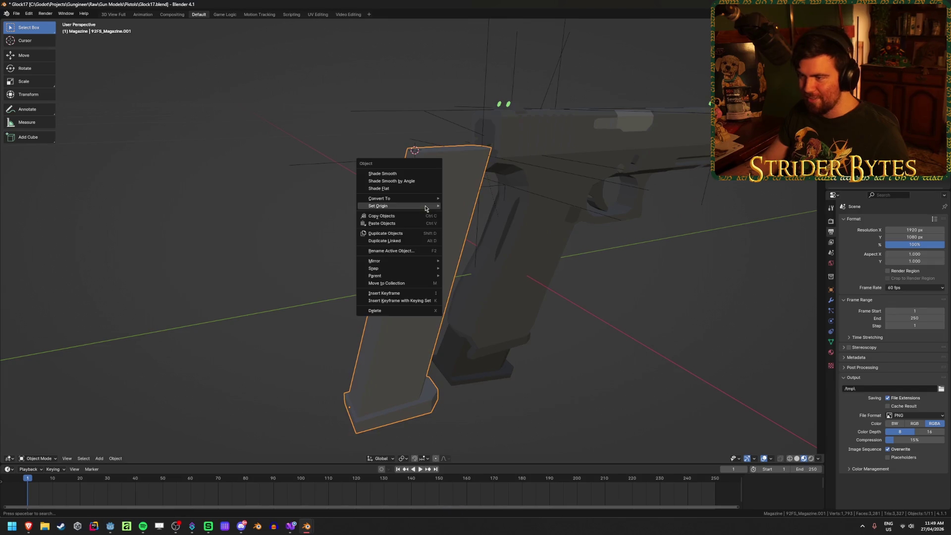
{"action": "mouse_move", "coordinate": [436, 204]}
{"action": "left_click", "coordinate": [479, 218]}
{"action": "right_click", "coordinate": [478, 219]}
{"action": "mouse_move", "coordinate": [478, 218]}
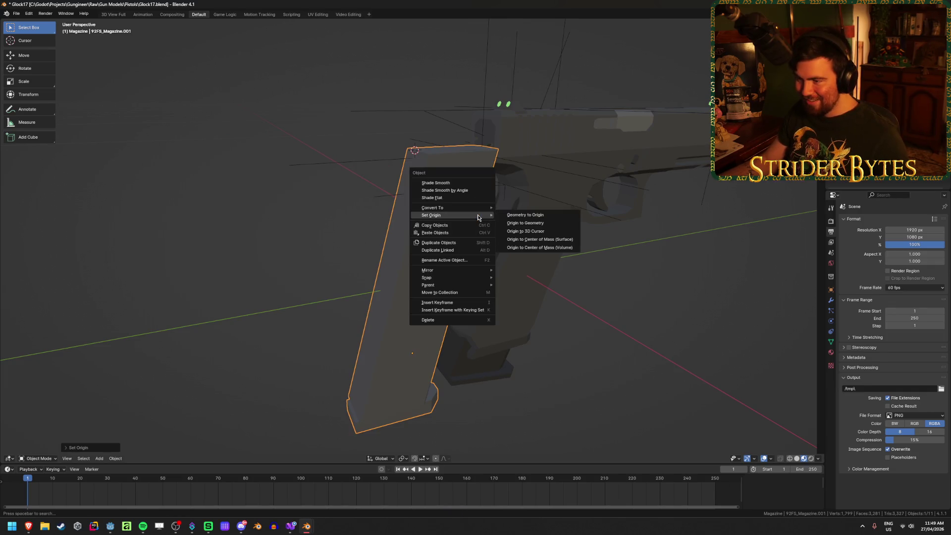
{"action": "left_click", "coordinate": [526, 230]}
In right orthographic view, move the 92FS magazine over the Glock grip and start tilting it, about −17°
{"action": "left_click", "coordinate": [694, 365]}
{"action": "middle_click_drag", "start_coordinate": [693, 365], "coordinate": [669, 350]}
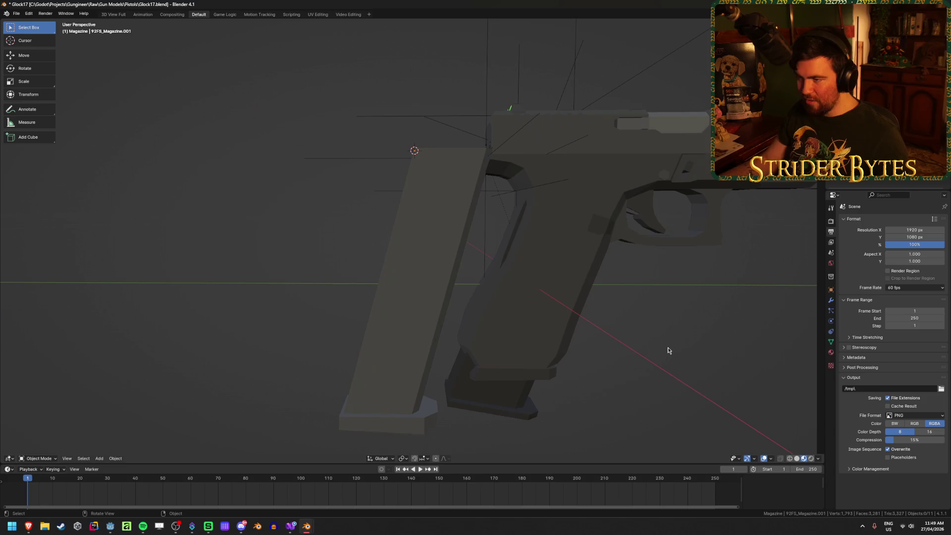
{"action": "key", "text": "KP_3"}
{"action": "key", "text": "shift+z"}
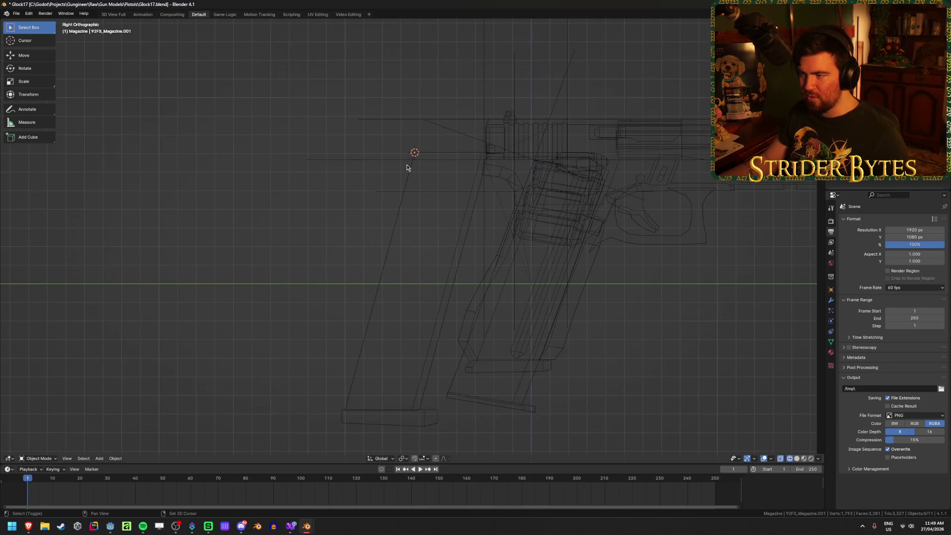
{"action": "key", "text": "shift+z"}
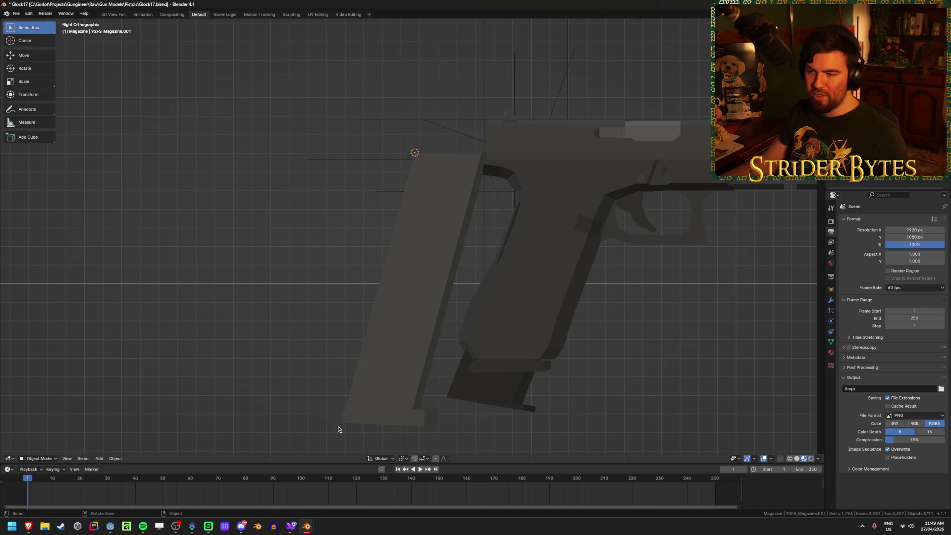
{"action": "middle_click_drag", "start_coordinate": [528, 328], "coordinate": [443, 249], "text": "shift"}
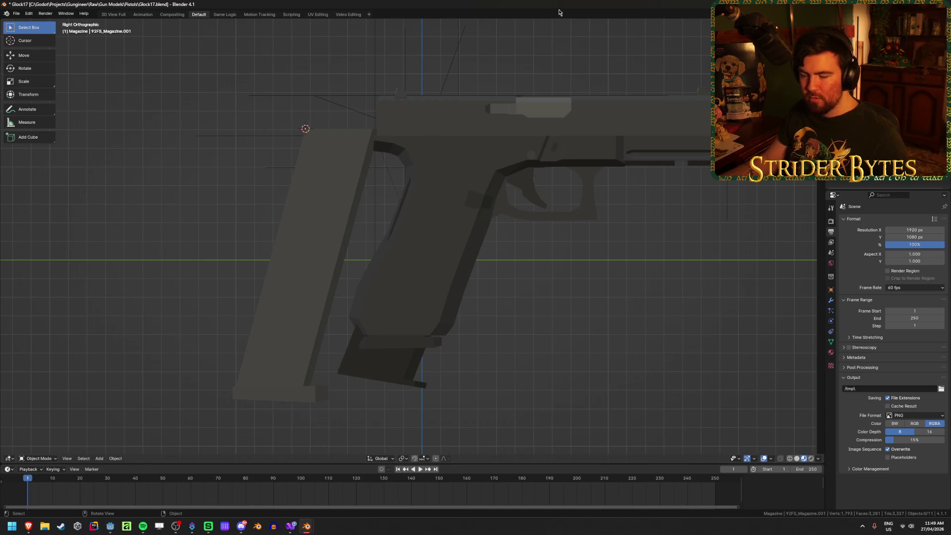
{"action": "left_click", "coordinate": [286, 199]}
{"action": "key", "text": "shift+z"}
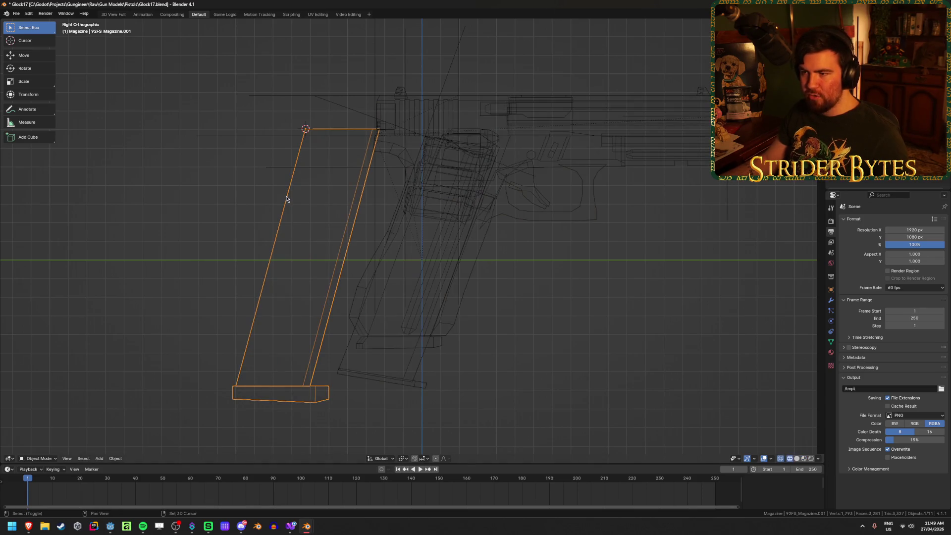
{"action": "key", "text": "g"}
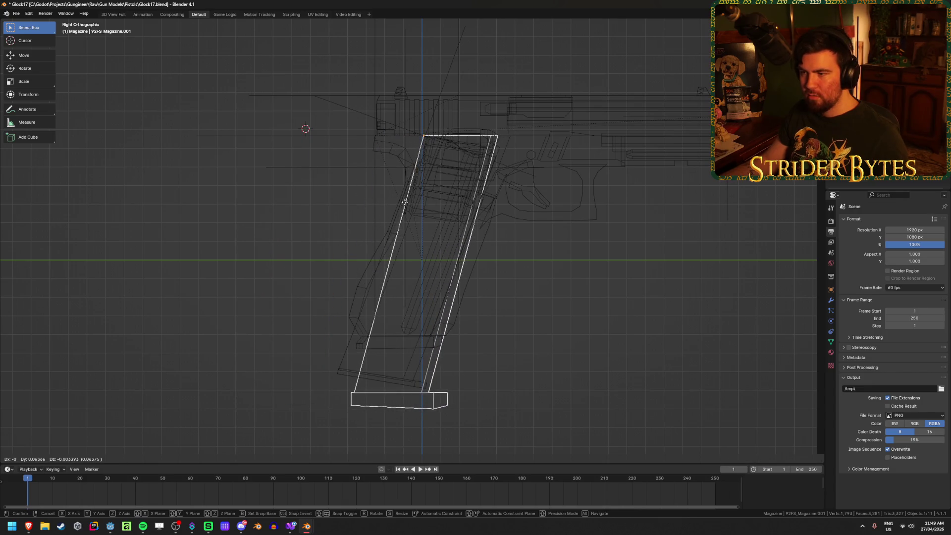
{"action": "left_click", "coordinate": [277, 195]}
{"action": "key", "text": "r"}
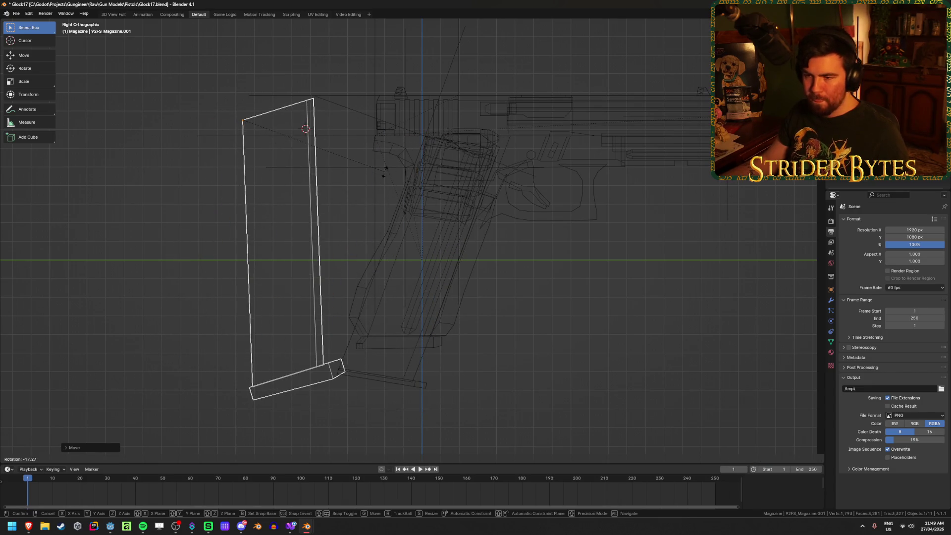
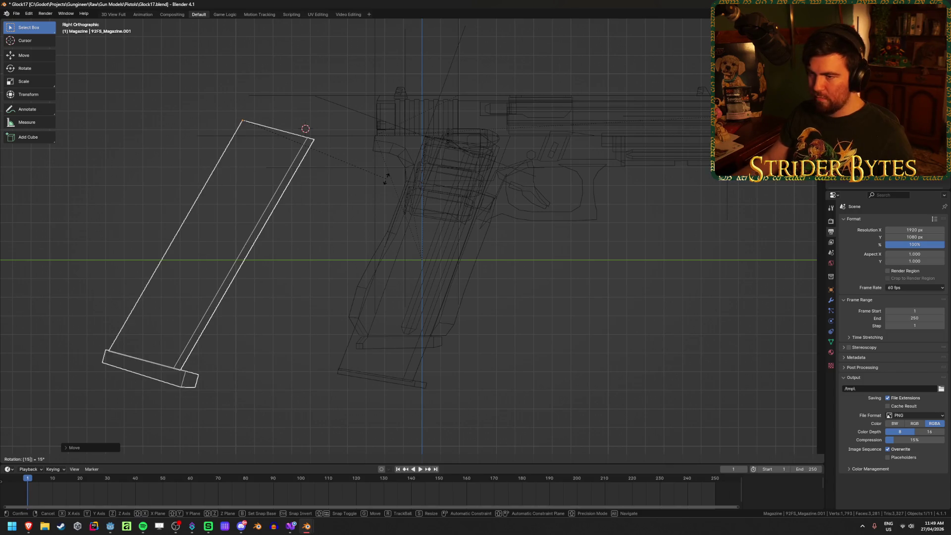
Apply the magazine's -15° rotation, tilt it 20° more, and drop it into the grip
{"action": "left_click", "coordinate": [387, 181]}
{"action": "key", "text": "ctrl+a"}
{"action": "left_click", "coordinate": [387, 181]}
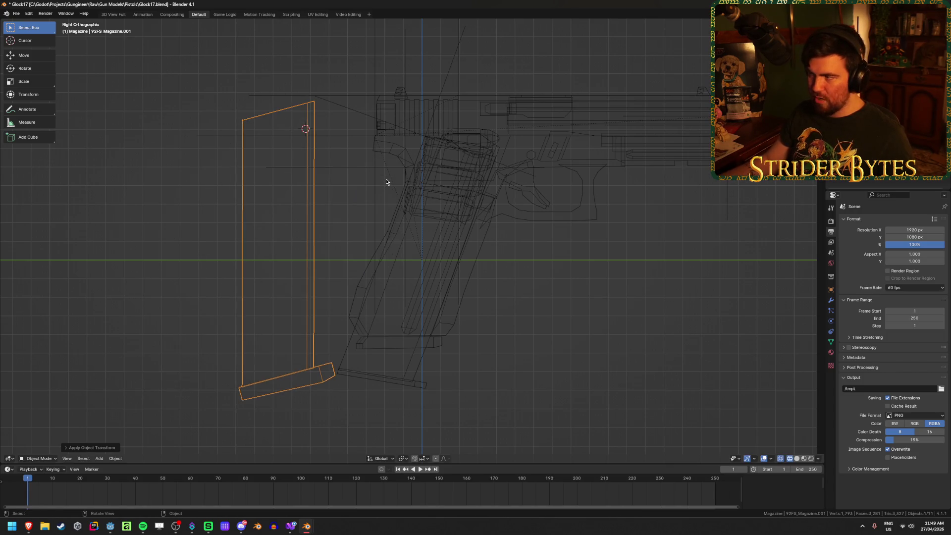
{"action": "type", "text": "r20"}
{"action": "key", "text": "Return"}
{"action": "key", "text": "g"}
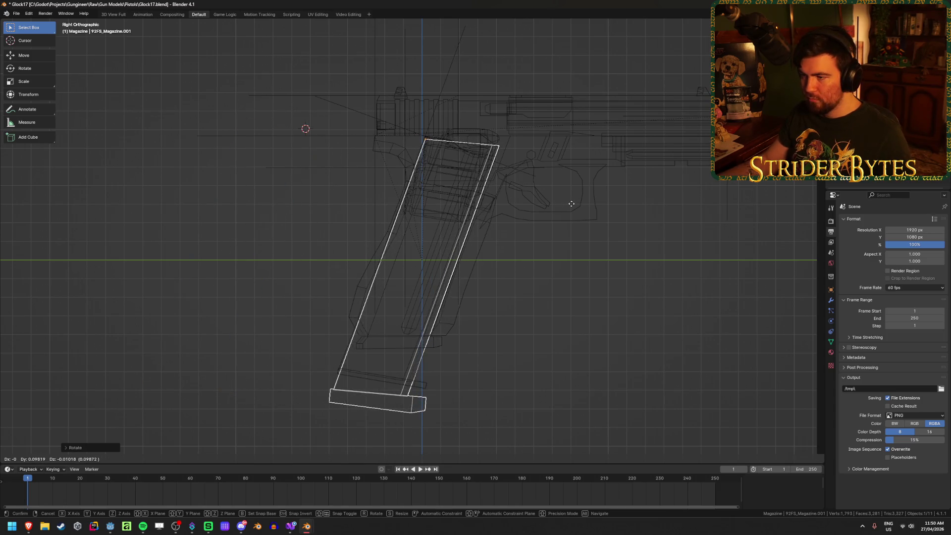
{"action": "left_click", "coordinate": [571, 202]}
Inspect the seated magazines from several angles, ending in the right orthographic view
{"action": "key", "text": "shift+z"}
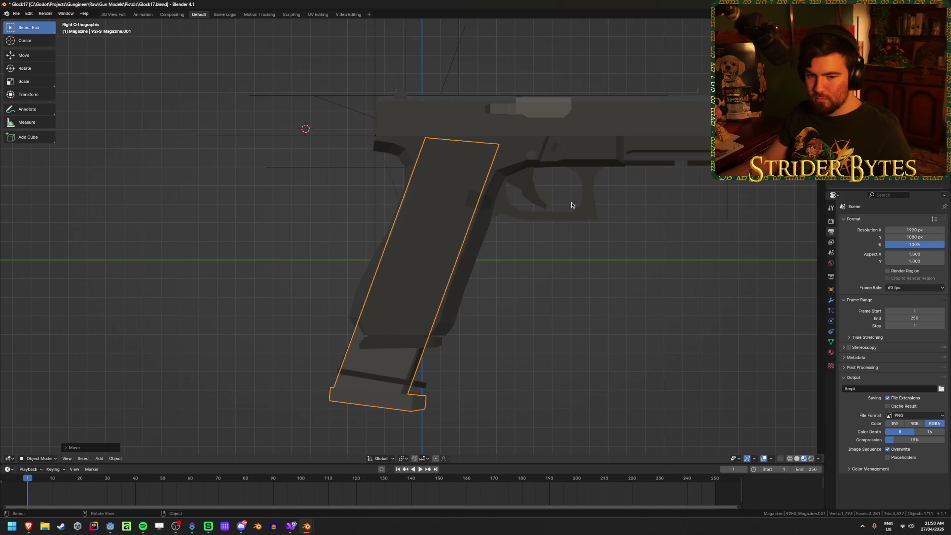
{"action": "mouse_move", "coordinate": [278, 243]}
{"action": "middle_mouse_down"}
{"action": "mouse_move", "coordinate": [261, 242]}
{"action": "mouse_move", "coordinate": [311, 236]}
{"action": "mouse_move", "coordinate": [245, 233]}
{"action": "mouse_move", "coordinate": [239, 255]}
{"action": "middle_mouse_up"}
{"action": "key", "text": "shift+z"}
{"action": "key", "text": "shift+z"}
{"action": "scroll", "coordinate": [238, 254], "scroll_direction": "down", "scroll_amount": 1}
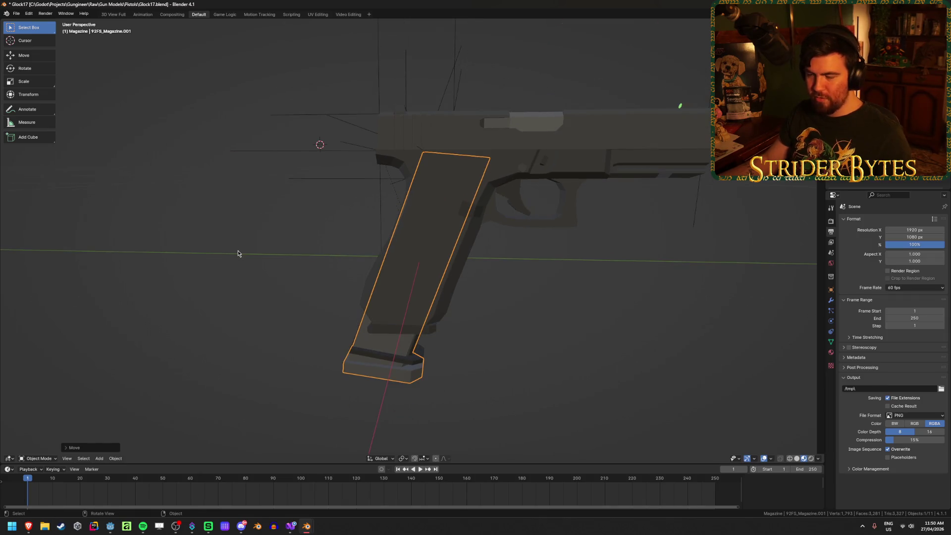
{"action": "left_click", "coordinate": [436, 352]}
{"action": "left_click", "coordinate": [423, 332]}
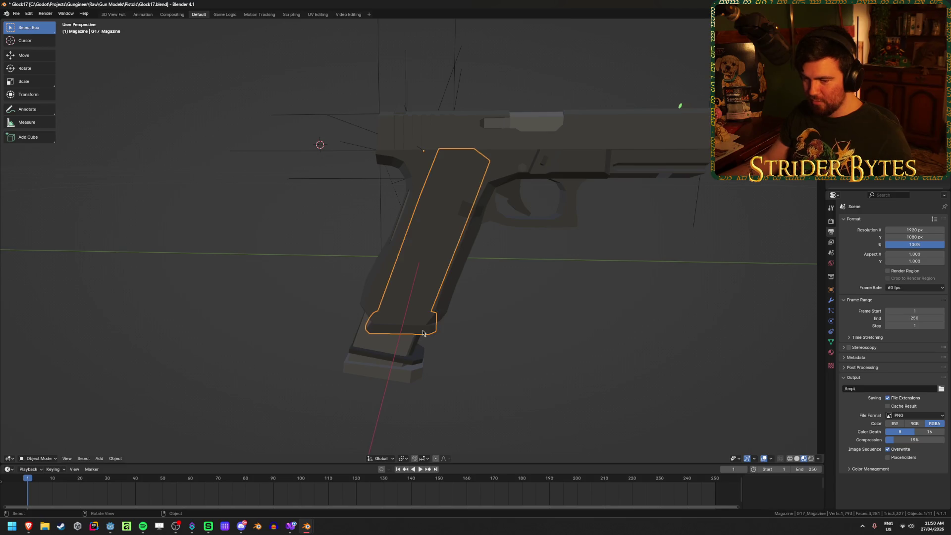
{"action": "left_click", "coordinate": [506, 343]}
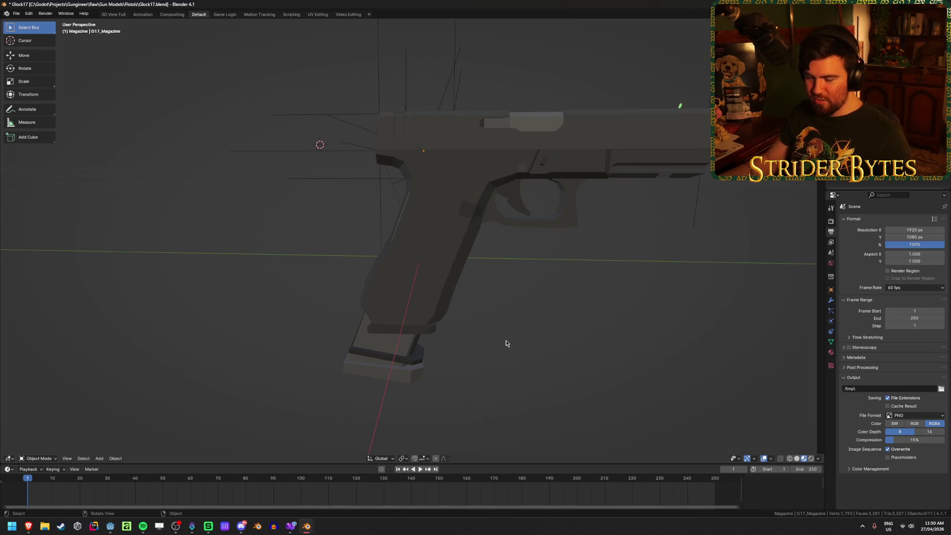
{"action": "mouse_move", "coordinate": [506, 343]}
{"action": "middle_mouse_down"}
{"action": "mouse_move", "coordinate": [551, 392]}
{"action": "mouse_move", "coordinate": [566, 392]}
{"action": "mouse_move", "coordinate": [565, 382]}
{"action": "middle_mouse_up"}
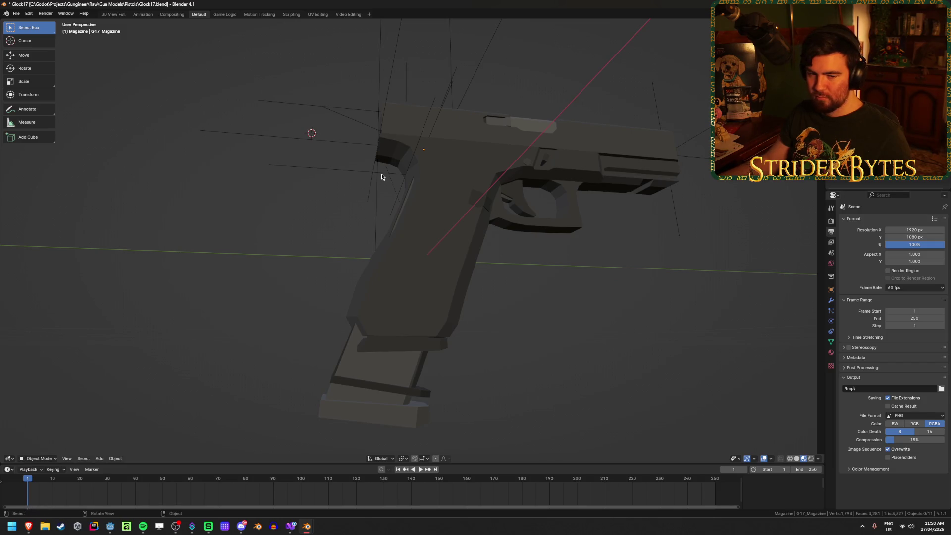
{"action": "mouse_move", "coordinate": [319, 263]}
{"action": "middle_mouse_down"}
{"action": "mouse_move", "coordinate": [347, 293]}
{"action": "mouse_move", "coordinate": [380, 282]}
{"action": "mouse_move", "coordinate": [325, 283]}
{"action": "mouse_move", "coordinate": [314, 262]}
{"action": "middle_mouse_up"}
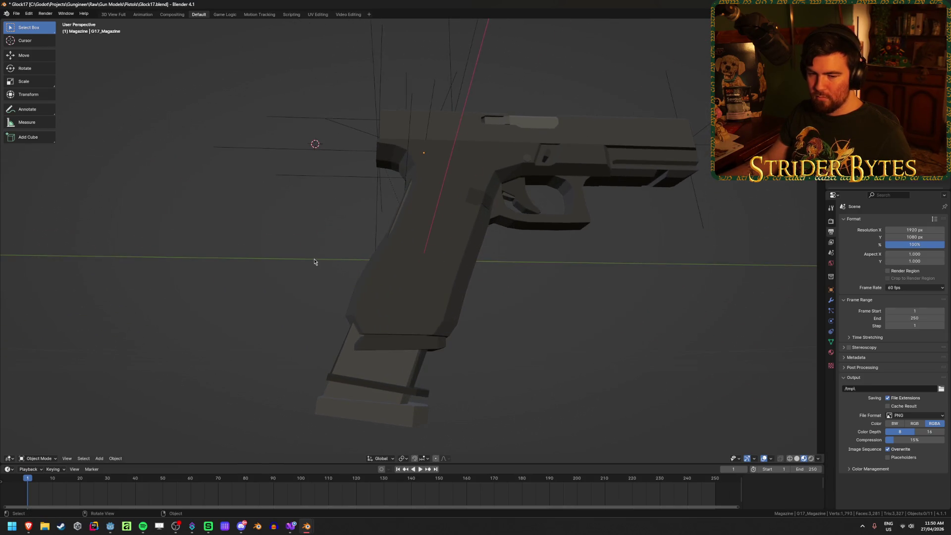
{"action": "key", "text": "KP_3"}
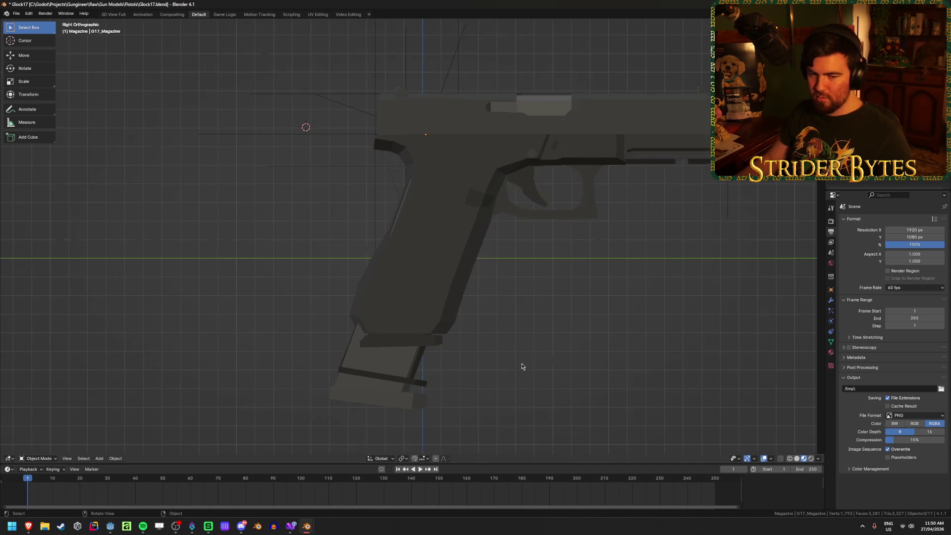
Nudge the grip magazines together with the MagazineAttach empty slightly along Y
{"action": "key", "text": "shift+z"}
{"action": "mouse_move", "coordinate": [442, 423]}
{"action": "left_mouse_down"}
{"action": "mouse_move", "coordinate": [418, 393]}
{"action": "mouse_move", "coordinate": [294, 336]}
{"action": "mouse_move", "coordinate": [314, 342]}
{"action": "left_mouse_up"}
{"action": "left_click", "coordinate": [342, 128], "text": "shift"}
{"action": "key", "text": "g"}
{"action": "key", "text": "x"}
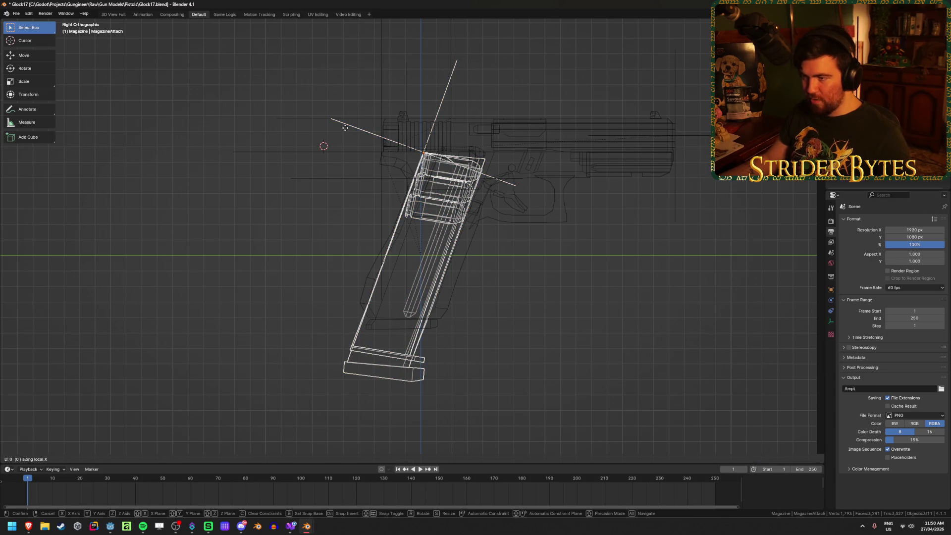
{"action": "key", "text": "y"}
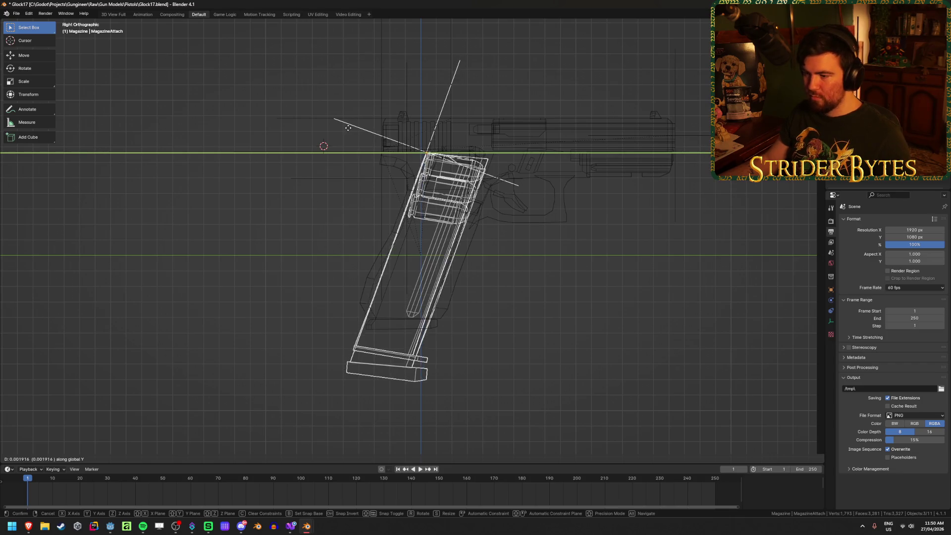
{"action": "left_click", "coordinate": [350, 131]}
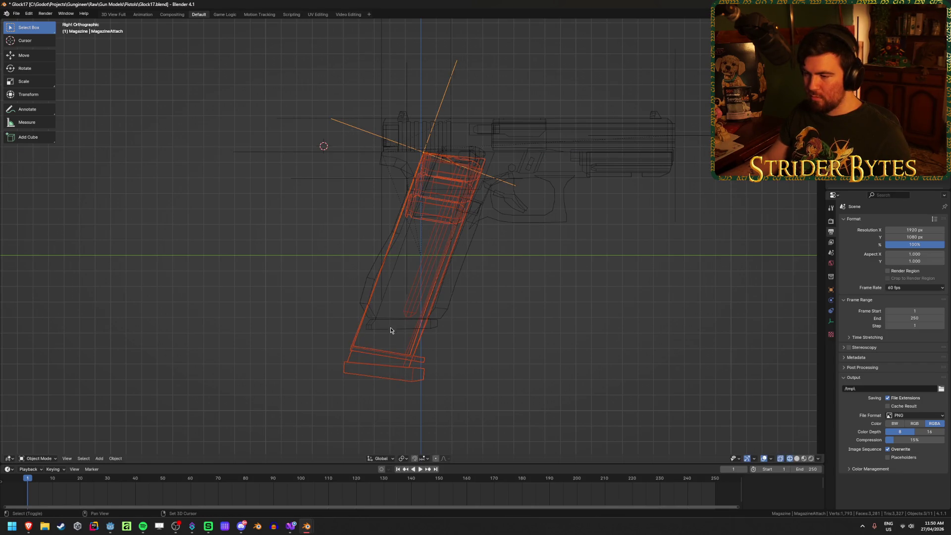
Shift the G17_Magazine along Y to line it up in the grip
{"action": "left_click", "coordinate": [436, 325]}
{"action": "key", "text": "shift+z"}
{"action": "mouse_move", "coordinate": [453, 325]}
{"action": "middle_mouse_down"}
{"action": "mouse_move", "coordinate": [444, 318]}
{"action": "mouse_move", "coordinate": [452, 319]}
{"action": "middle_mouse_up"}
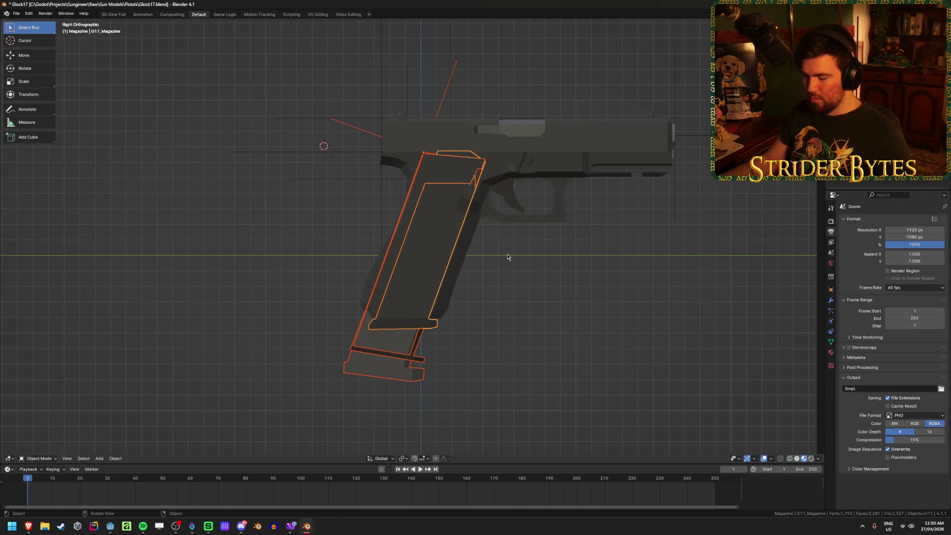
{"action": "key", "text": "g"}
{"action": "key", "text": "y"}
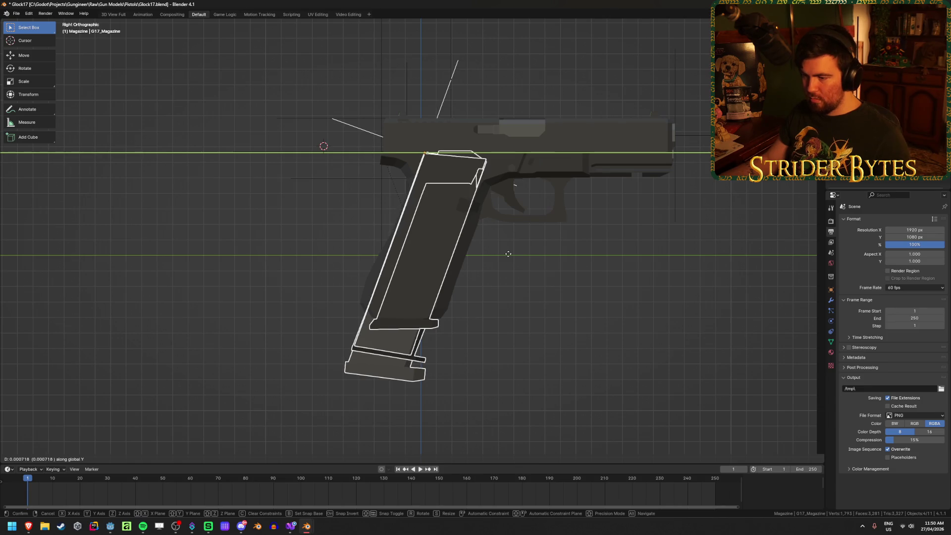
{"action": "left_click", "coordinate": [495, 314]}
Check the grip alignment and delete the Deagle_Magazine.001 copy
{"action": "key", "text": "shift+z"}
{"action": "mouse_move", "coordinate": [494, 314]}
{"action": "middle_mouse_down"}
{"action": "mouse_move", "coordinate": [518, 315]}
{"action": "mouse_move", "coordinate": [476, 304]}
{"action": "mouse_move", "coordinate": [367, 314]}
{"action": "mouse_move", "coordinate": [441, 312]}
{"action": "mouse_move", "coordinate": [449, 329]}
{"action": "mouse_move", "coordinate": [545, 331]}
{"action": "mouse_move", "coordinate": [518, 314]}
{"action": "mouse_move", "coordinate": [403, 365]}
{"action": "middle_mouse_up"}
{"action": "key", "text": "shift+z"}
{"action": "left_click", "coordinate": [550, 325]}
{"action": "left_click", "coordinate": [420, 369]}
{"action": "key", "text": "Delete"}
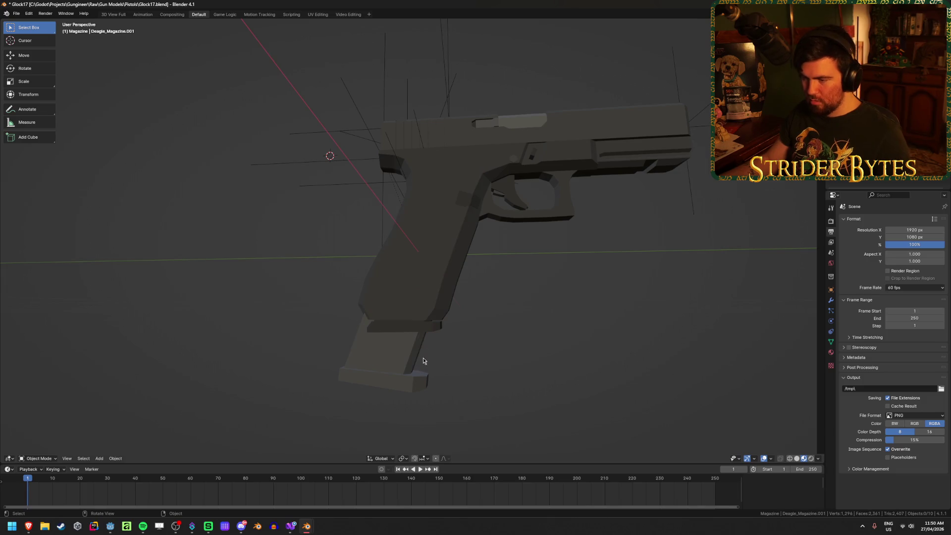
Delete the thin plate under the grip and look underneath the Glock
{"action": "left_click", "coordinate": [433, 332]}
{"action": "key", "text": "Delete"}
{"action": "mouse_move", "coordinate": [483, 361]}
{"action": "middle_mouse_down"}
{"action": "mouse_move", "coordinate": [505, 329]}
{"action": "mouse_move", "coordinate": [448, 314]}
{"action": "mouse_move", "coordinate": [396, 324]}
{"action": "mouse_move", "coordinate": [378, 353]}
{"action": "mouse_move", "coordinate": [444, 421]}
{"action": "mouse_move", "coordinate": [362, 376]}
{"action": "mouse_move", "coordinate": [367, 409]}
{"action": "middle_mouse_up"}
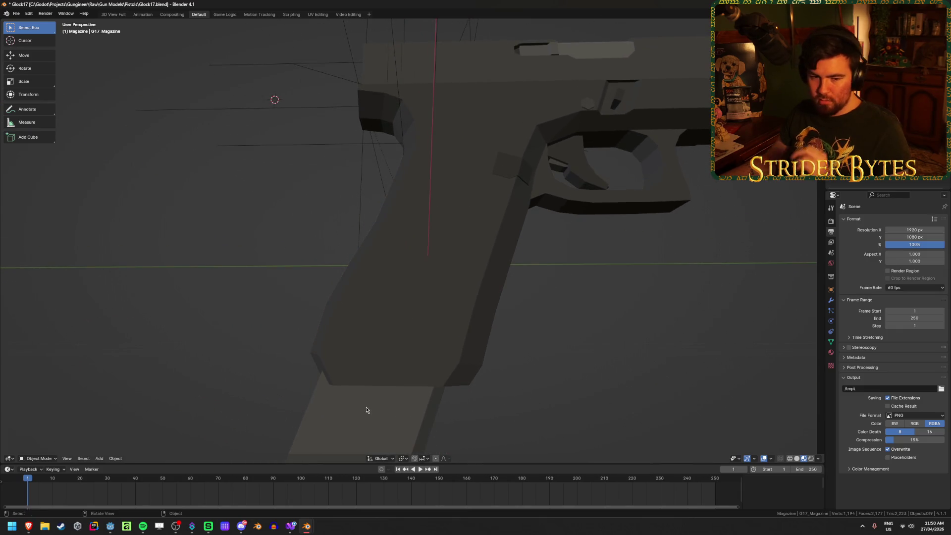
{"action": "scroll", "coordinate": [367, 409], "scroll_direction": "down", "scroll_amount": 3}
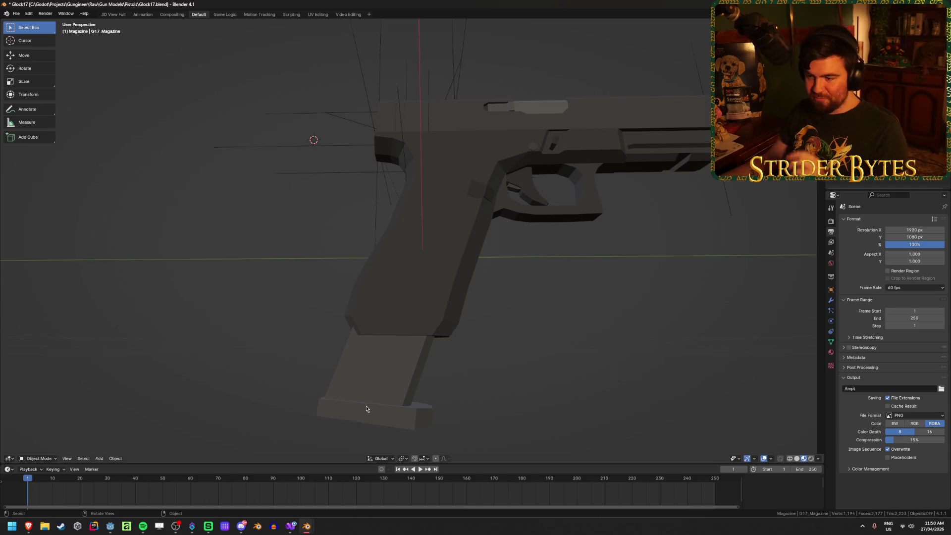
{"action": "scroll", "coordinate": [366, 408], "scroll_direction": "down", "scroll_amount": 2}
{"action": "middle_click_drag", "start_coordinate": [366, 407], "coordinate": [304, 380]}
From a side view, cycle through the overlapping magazines in the grip
{"action": "left_click", "coordinate": [374, 147]}
{"action": "key", "text": "shift+z"}
{"action": "middle_click_drag", "start_coordinate": [416, 298], "coordinate": [393, 281]}
{"action": "key", "text": "shift+z"}
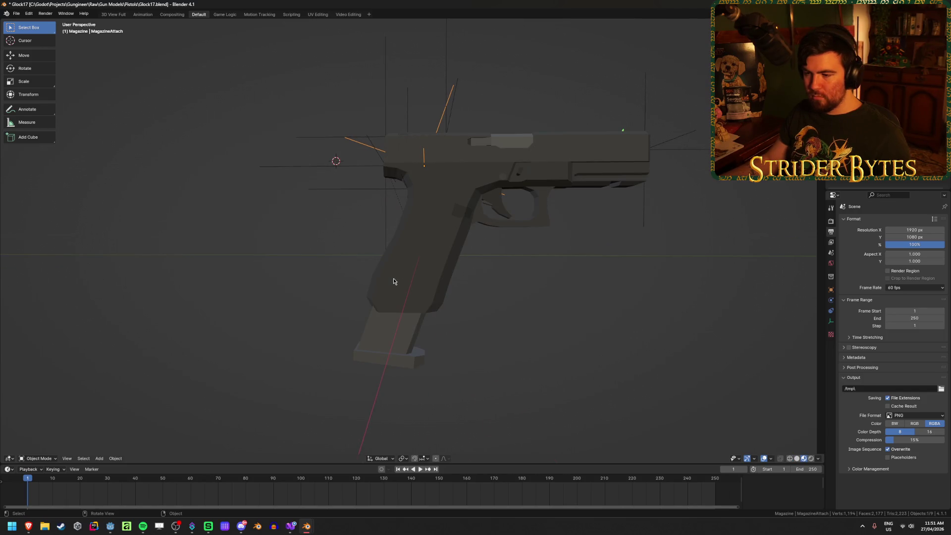
{"action": "left_click", "coordinate": [393, 280]}
{"action": "left_click", "coordinate": [498, 319]}
{"action": "left_click", "coordinate": [431, 364]}
{"action": "left_click", "coordinate": [405, 359]}
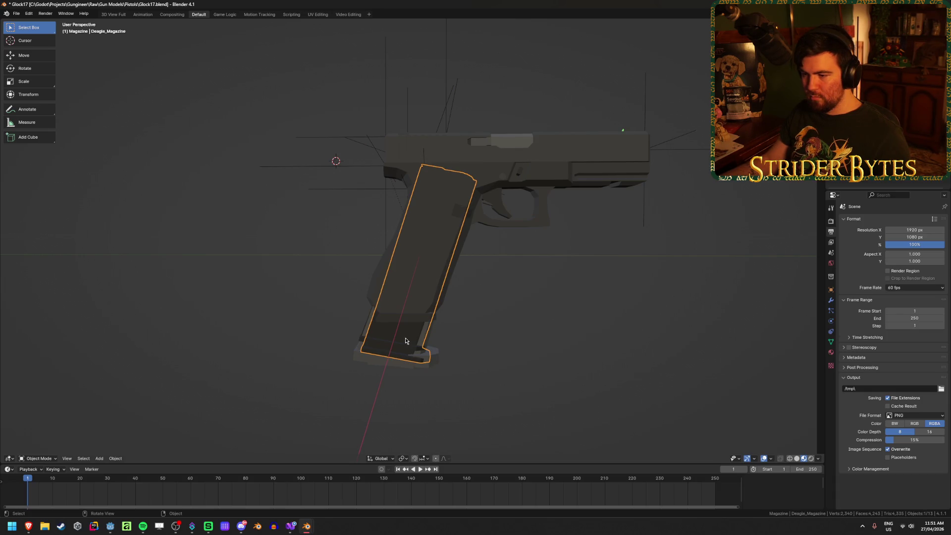
{"action": "left_click", "coordinate": [402, 337]}
{"action": "left_click", "coordinate": [402, 342]}
{"action": "left_click", "coordinate": [402, 341]}
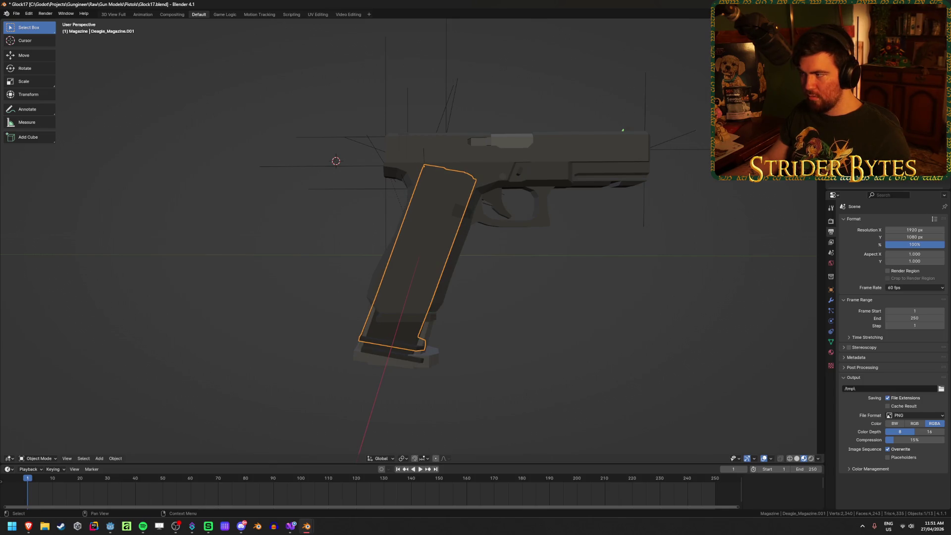
{"action": "left_click", "coordinate": [597, 236]}
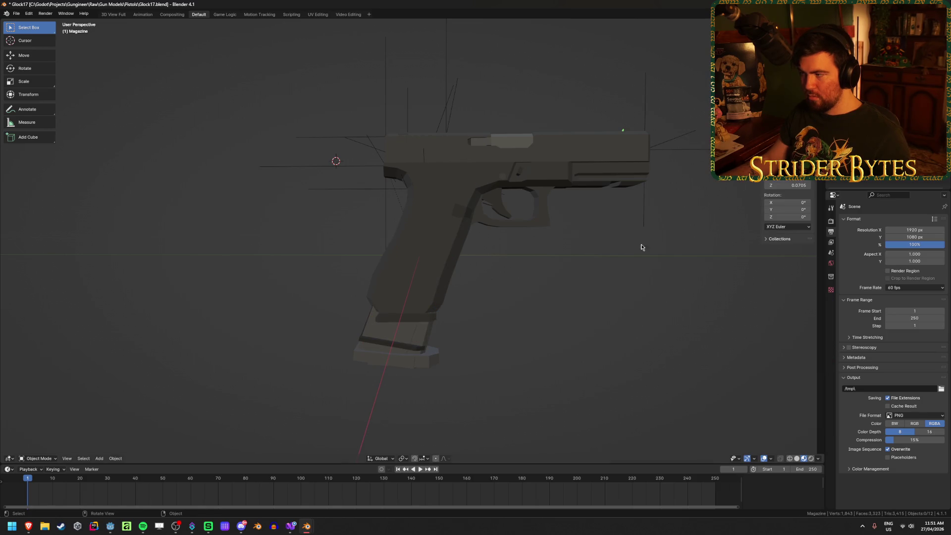
Hide the 92FS_Magazine, check the remaining magazines, and save the Glock17 file
{"action": "left_click", "coordinate": [403, 341]}
{"action": "key", "text": "h"}
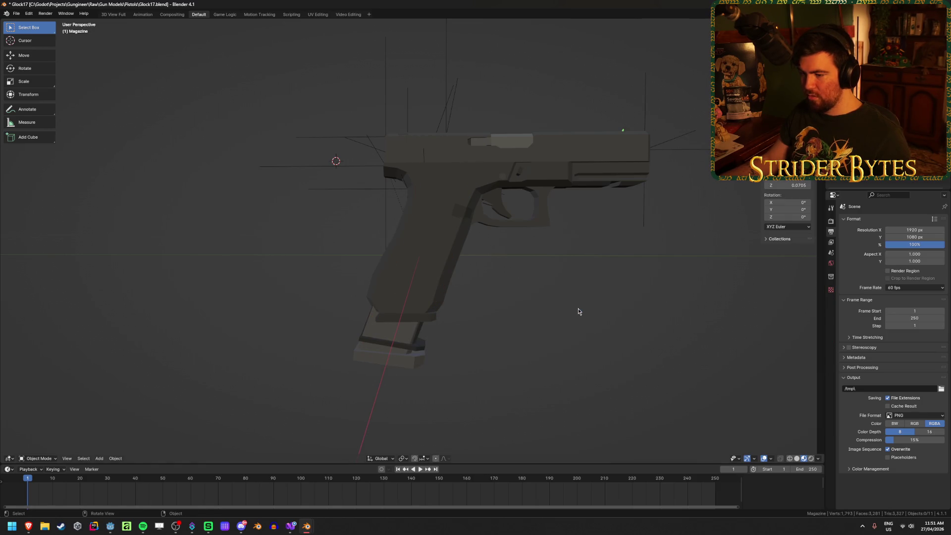
{"action": "left_click", "coordinate": [426, 318]}
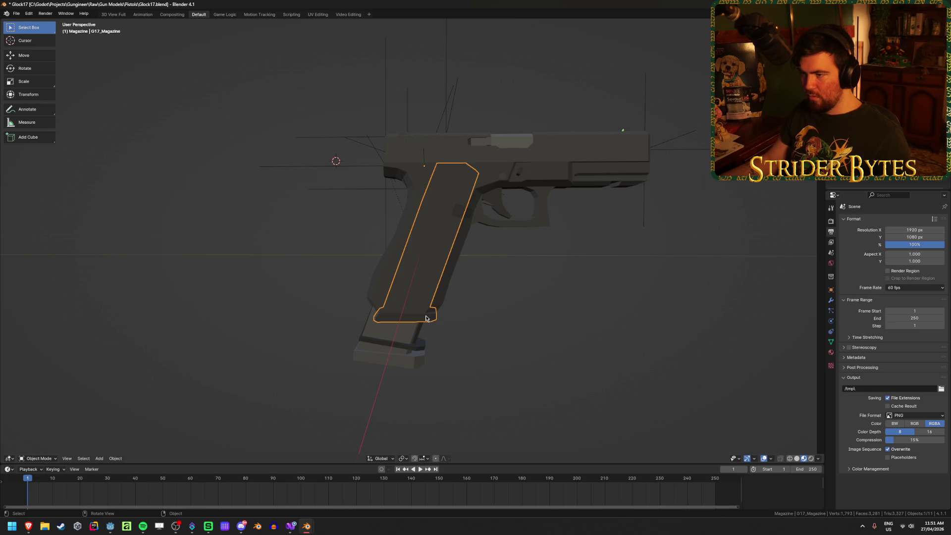
{"action": "left_click", "coordinate": [407, 339]}
{"action": "left_click", "coordinate": [406, 339]}
{"action": "left_click", "coordinate": [407, 338]}
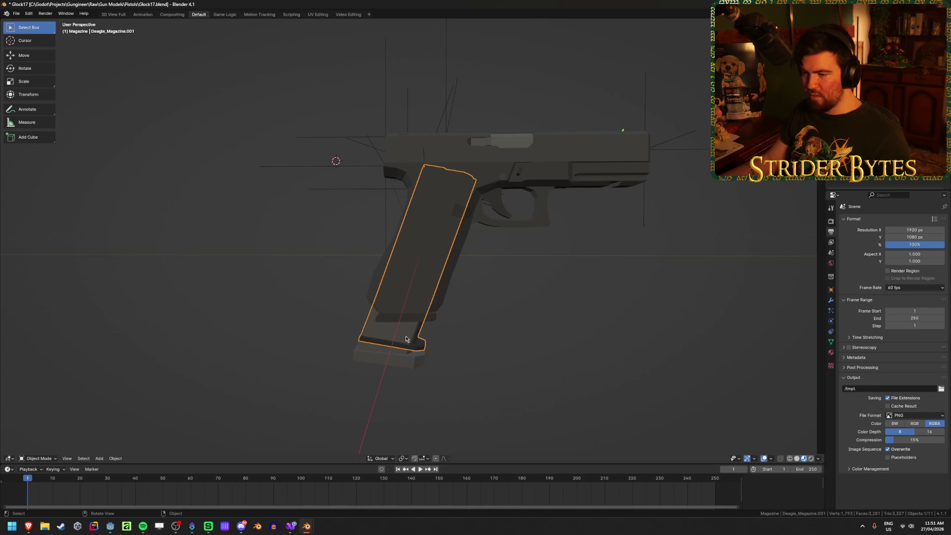
{"action": "left_click", "coordinate": [406, 338]}
{"action": "left_click", "coordinate": [491, 382]}
{"action": "key", "text": "ctrl+s"}
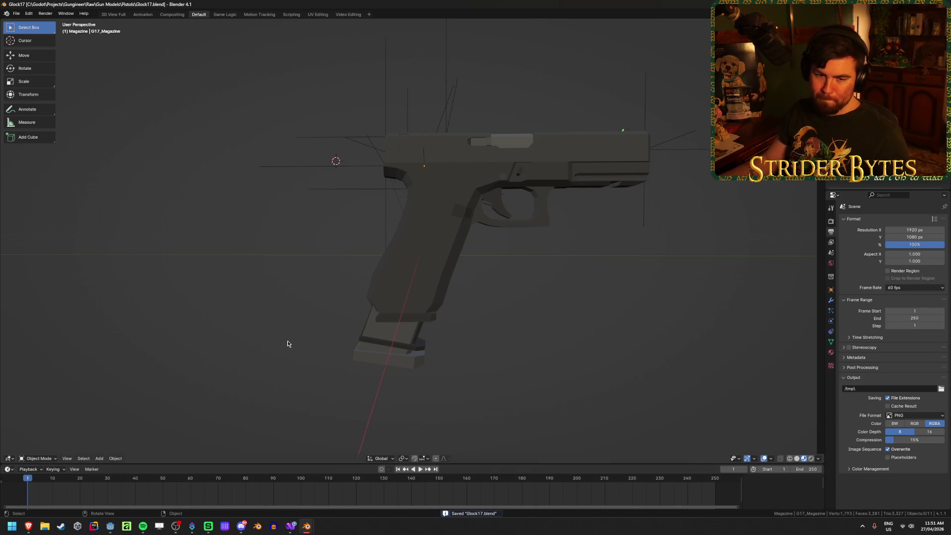
Hide the Deagle_Magazine.001 to inspect the long magazine beneath it
{"action": "mouse_move", "coordinate": [288, 343]}
{"action": "middle_mouse_down"}
{"action": "mouse_move", "coordinate": [304, 356]}
{"action": "mouse_move", "coordinate": [314, 318]}
{"action": "middle_mouse_up"}
{"action": "scroll", "coordinate": [314, 319], "scroll_direction": "up", "scroll_amount": 2}
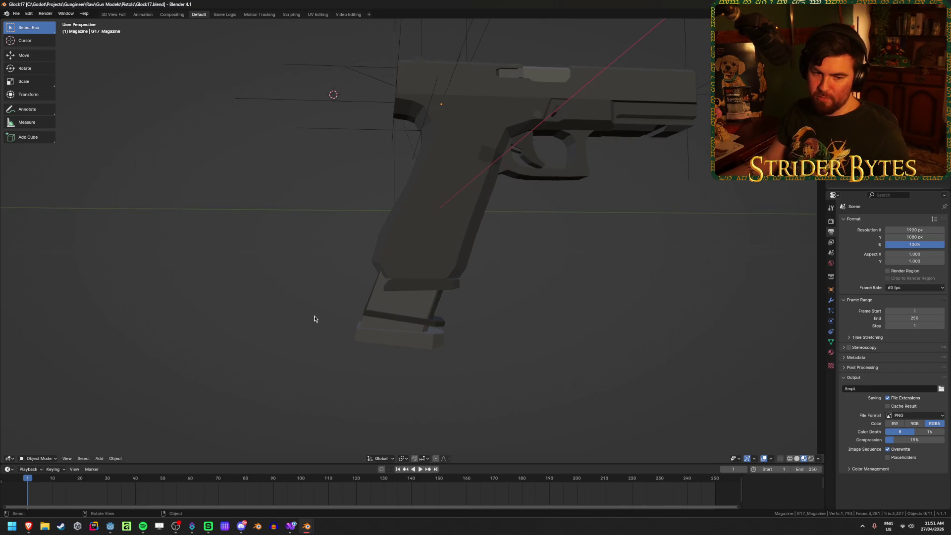
{"action": "scroll", "coordinate": [314, 319], "scroll_direction": "up", "scroll_amount": 1}
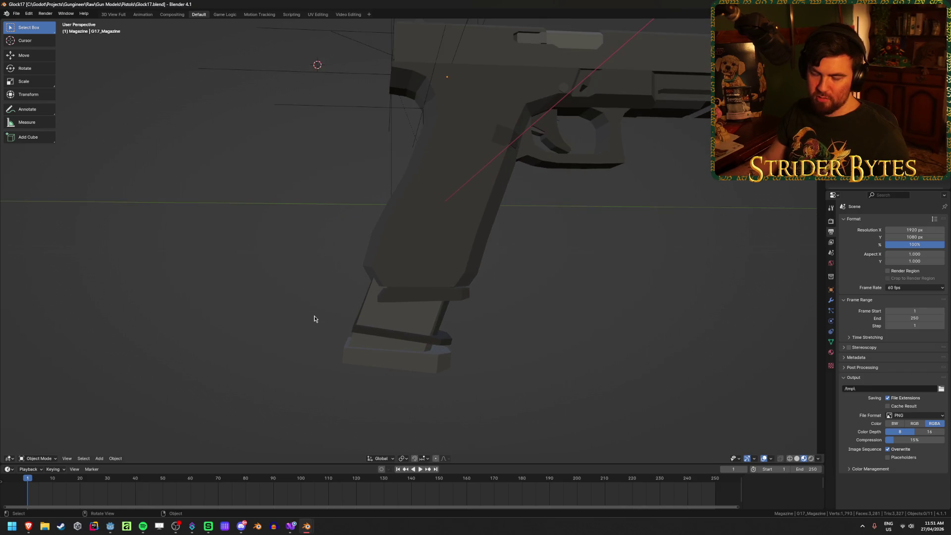
{"action": "left_click", "coordinate": [432, 365]}
{"action": "left_click", "coordinate": [431, 344]}
{"action": "left_click", "coordinate": [431, 343]}
{"action": "key", "text": "h"}
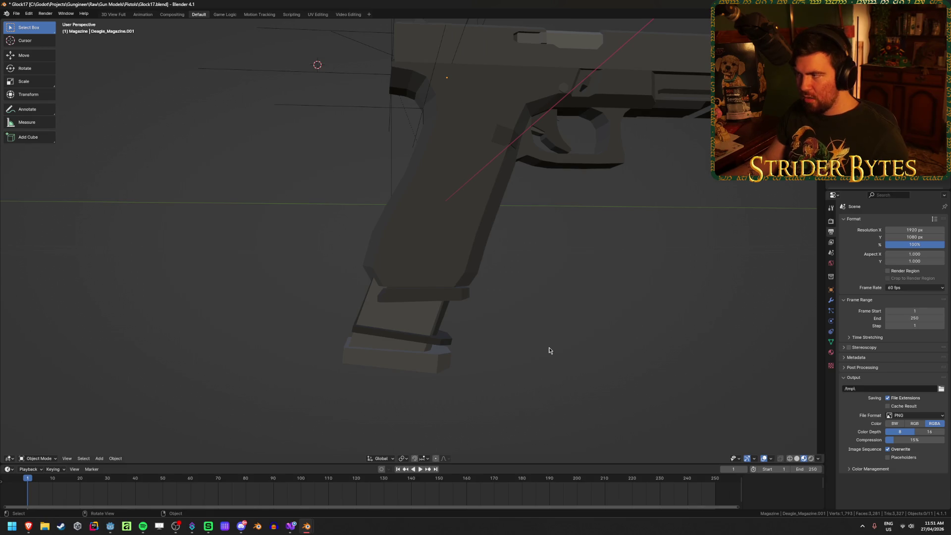
{"action": "left_click", "coordinate": [444, 349]}
{"action": "left_click", "coordinate": [534, 343]}
{"action": "mouse_move", "coordinate": [534, 343]}
{"action": "middle_mouse_down"}
{"action": "mouse_move", "coordinate": [516, 388]}
{"action": "mouse_move", "coordinate": [276, 385]}
{"action": "mouse_move", "coordinate": [447, 363]}
{"action": "middle_mouse_up"}
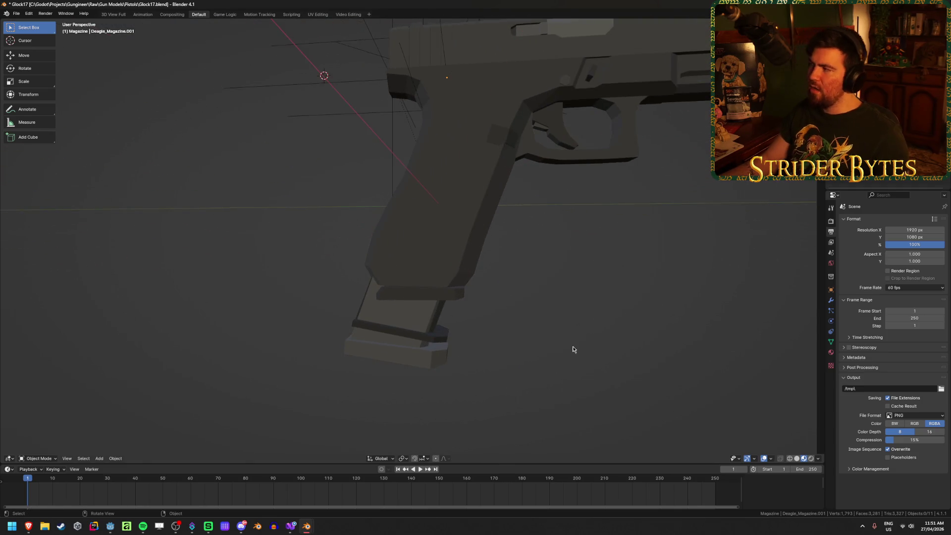
Switch to the Deagle file's window and select its magazine for a closer look
{"action": "mouse_move", "coordinate": [305, 529]}
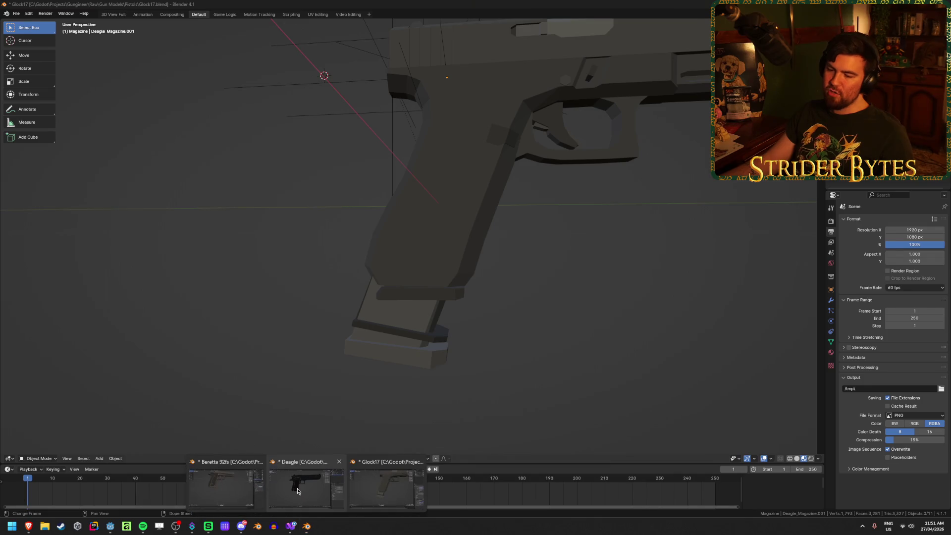
{"action": "left_click", "coordinate": [306, 484]}
{"action": "left_click", "coordinate": [318, 442]}
{"action": "left_click", "coordinate": [355, 289]}
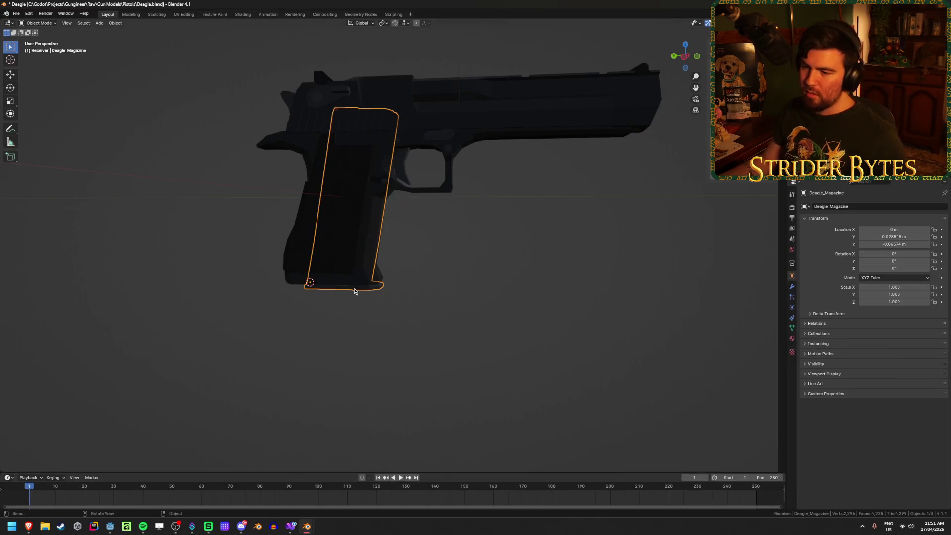
{"action": "mouse_move", "coordinate": [356, 291]}
{"action": "middle_mouse_down"}
{"action": "mouse_move", "coordinate": [395, 333]}
{"action": "mouse_move", "coordinate": [395, 355]}
{"action": "middle_mouse_up"}
{"action": "scroll", "coordinate": [394, 354], "scroll_direction": "up", "scroll_amount": 2}
{"action": "scroll", "coordinate": [395, 354], "scroll_direction": "up", "scroll_amount": 1}
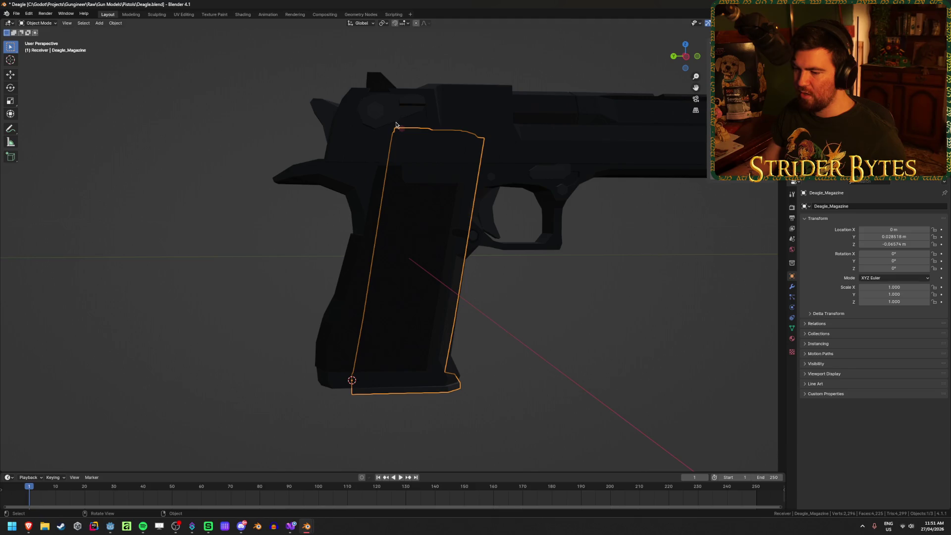
Inspect the Deagle magazine from below and save the Deagle file
{"action": "left_click", "coordinate": [581, 326]}
{"action": "left_click", "coordinate": [418, 394]}
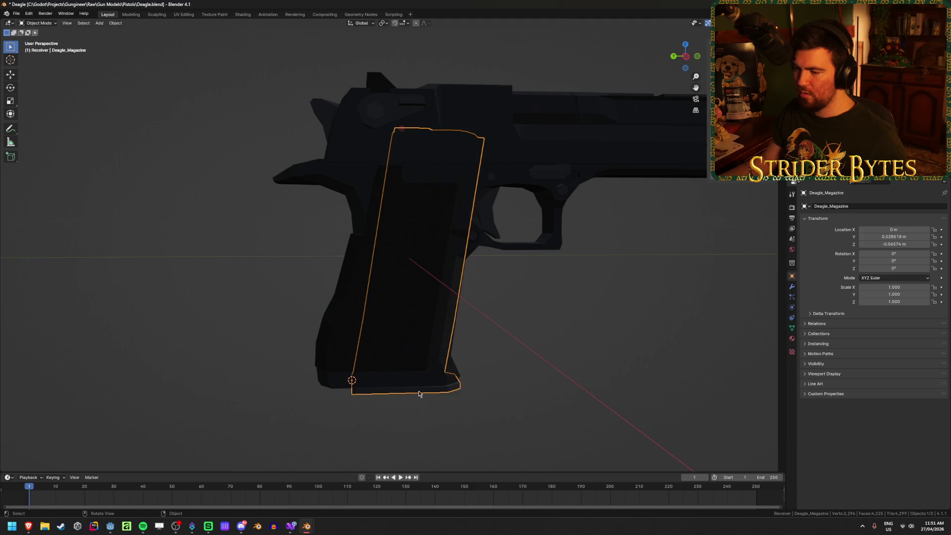
{"action": "middle_click_drag", "start_coordinate": [418, 394], "coordinate": [453, 323]}
{"action": "left_click", "coordinate": [562, 359]}
{"action": "mouse_move", "coordinate": [563, 359]}
{"action": "middle_mouse_down"}
{"action": "mouse_move", "coordinate": [550, 389]}
{"action": "mouse_move", "coordinate": [488, 388]}
{"action": "middle_mouse_up"}
{"action": "scroll", "coordinate": [534, 387], "scroll_direction": "down", "scroll_amount": 3}
{"action": "key", "text": "ctrl+s"}
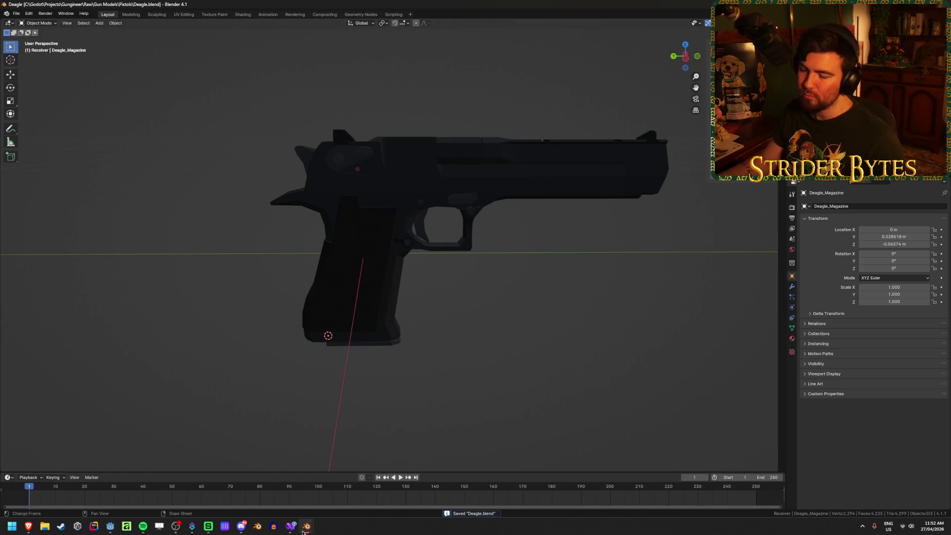
In the Beretta 92fs file, examine the MagazineAttach and 92FS magazine in right-side wireframe view
{"action": "mouse_move", "coordinate": [303, 531]}
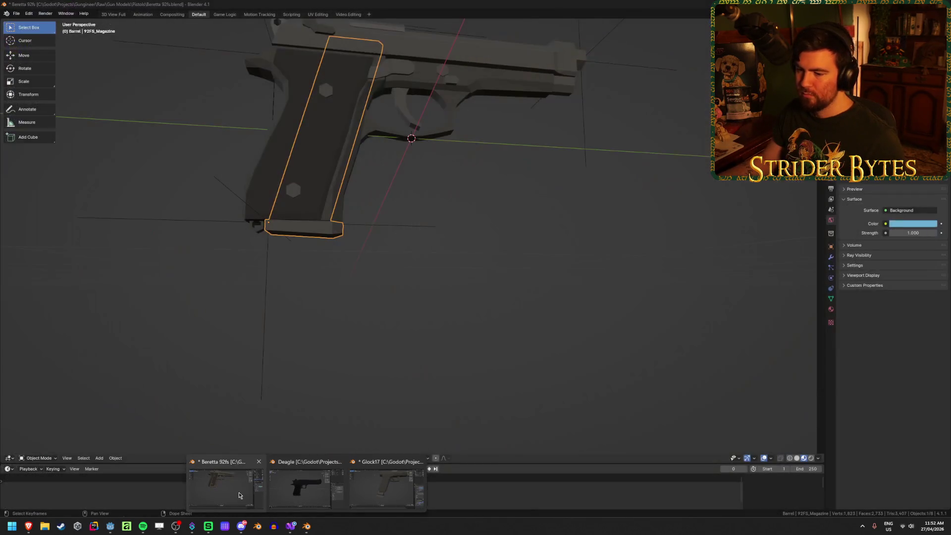
{"action": "left_click", "coordinate": [239, 495]}
{"action": "left_click", "coordinate": [352, 318]}
{"action": "mouse_move", "coordinate": [352, 318]}
{"action": "middle_mouse_down"}
{"action": "mouse_move", "coordinate": [327, 314]}
{"action": "mouse_move", "coordinate": [359, 369]}
{"action": "middle_mouse_up"}
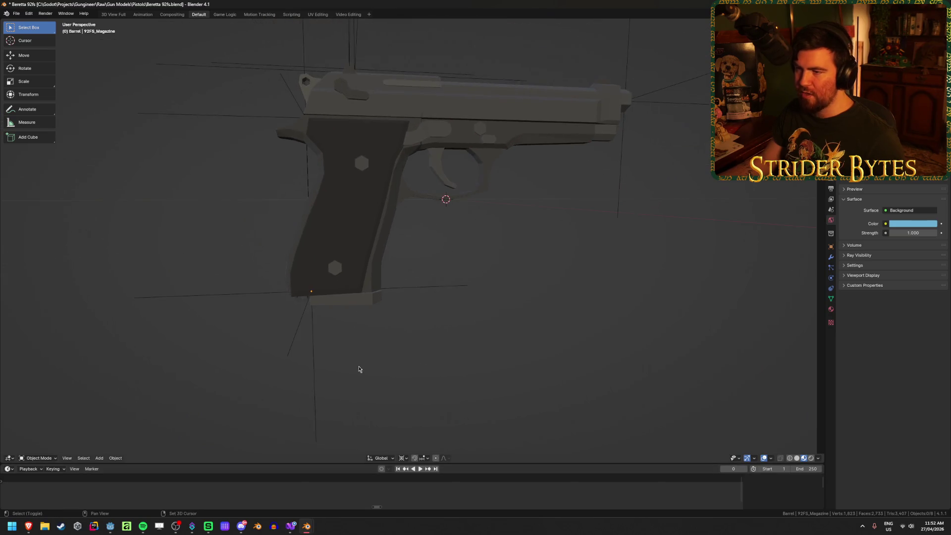
{"action": "left_click", "coordinate": [316, 332]}
{"action": "middle_click_drag", "start_coordinate": [316, 331], "coordinate": [379, 342]}
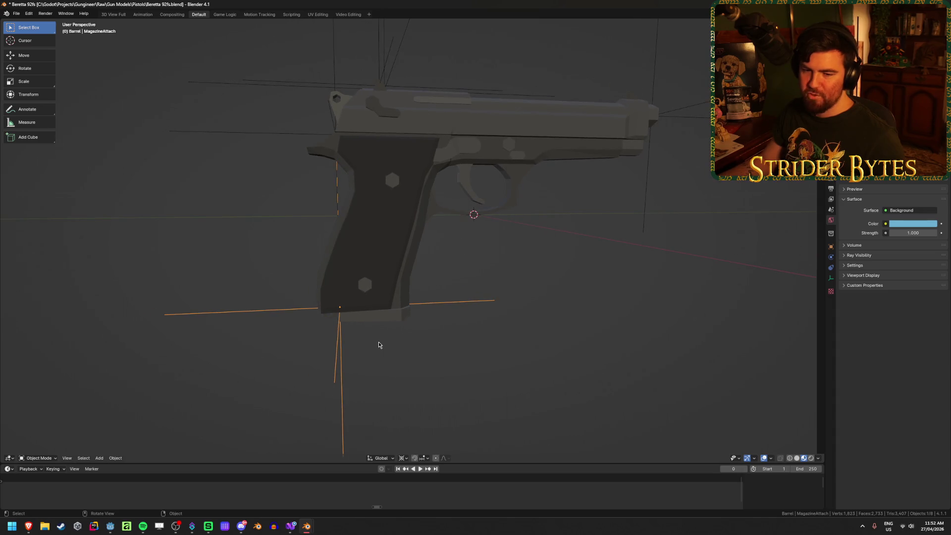
{"action": "key", "text": "KP_3"}
{"action": "key", "text": "shift+z"}
{"action": "scroll", "coordinate": [378, 345], "scroll_direction": "up", "scroll_amount": 1}
{"action": "left_click", "coordinate": [381, 335]}
{"action": "left_click", "coordinate": [381, 337]}
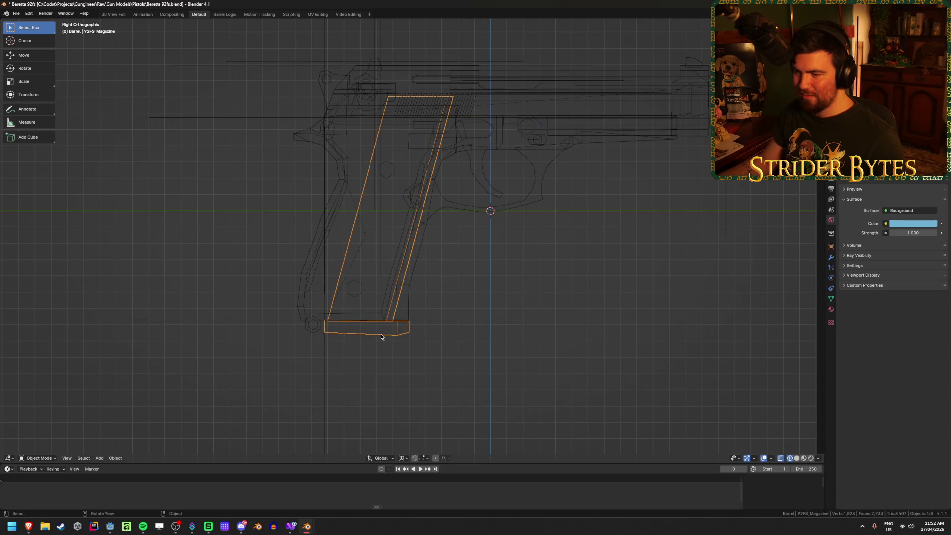
{"action": "key", "text": "alt+a"}
Copy the three magazines from the Glock17 file and paste them into the Beretta 92fs scene
{"action": "mouse_move", "coordinate": [306, 526]}
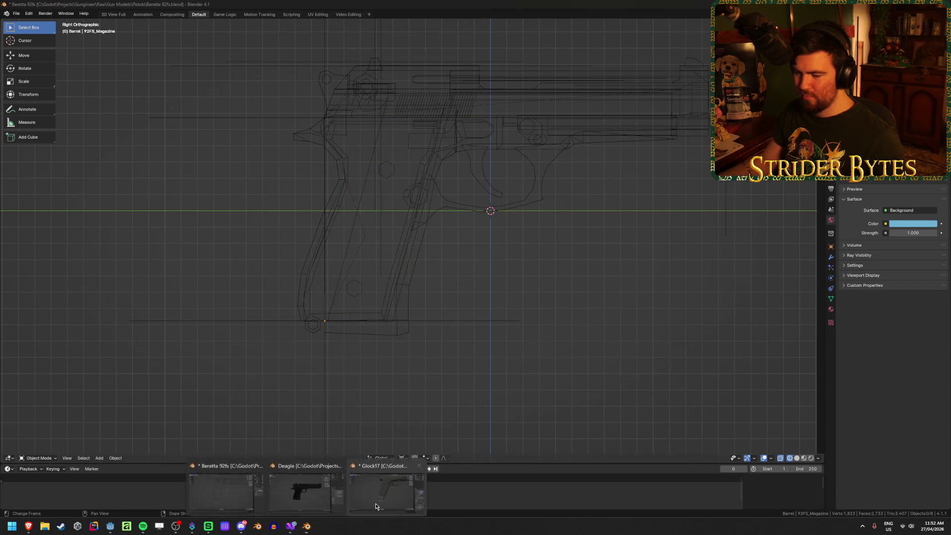
{"action": "left_click", "coordinate": [392, 494]}
{"action": "left_click", "coordinate": [424, 370]}
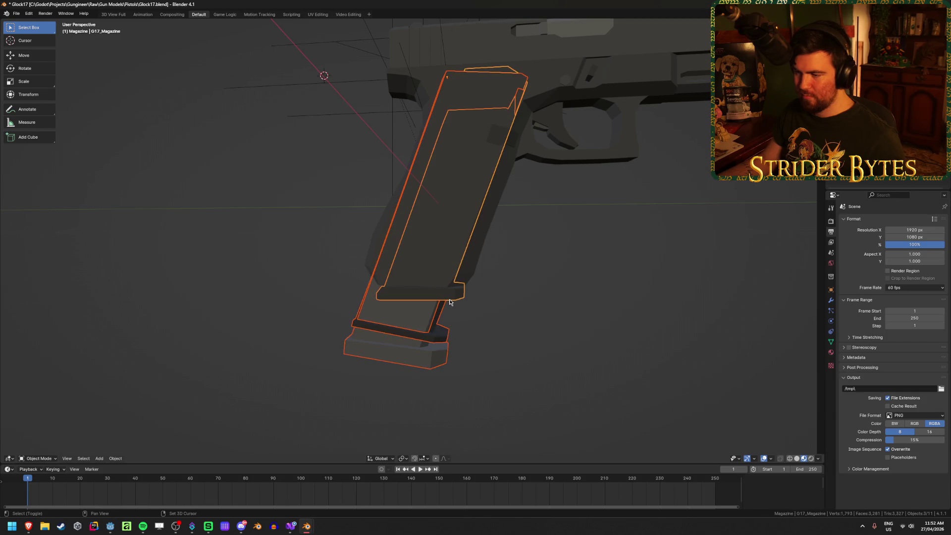
{"action": "key", "text": "ctrl+c"}
{"action": "mouse_move", "coordinate": [306, 526]}
{"action": "left_click", "coordinate": [248, 495]}
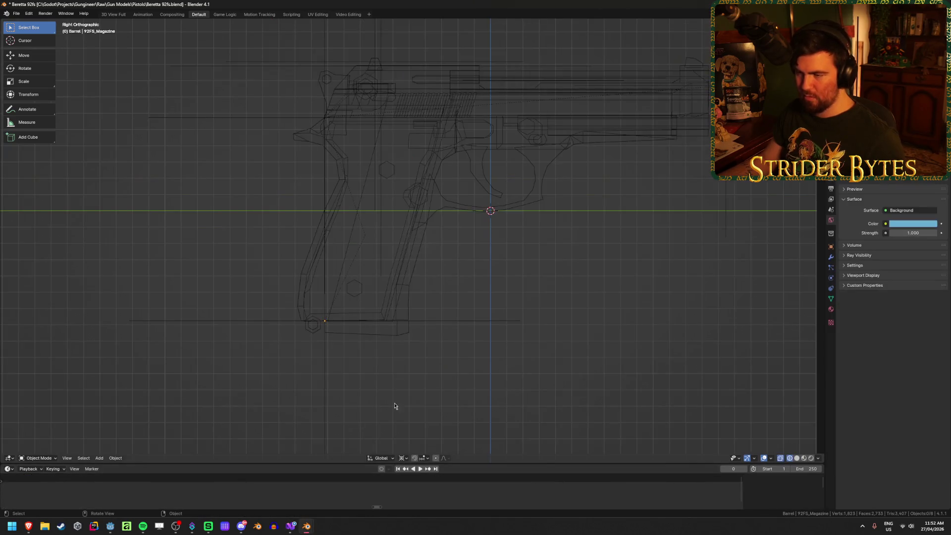
{"action": "left_click", "coordinate": [405, 335]}
{"action": "left_click", "coordinate": [446, 367]}
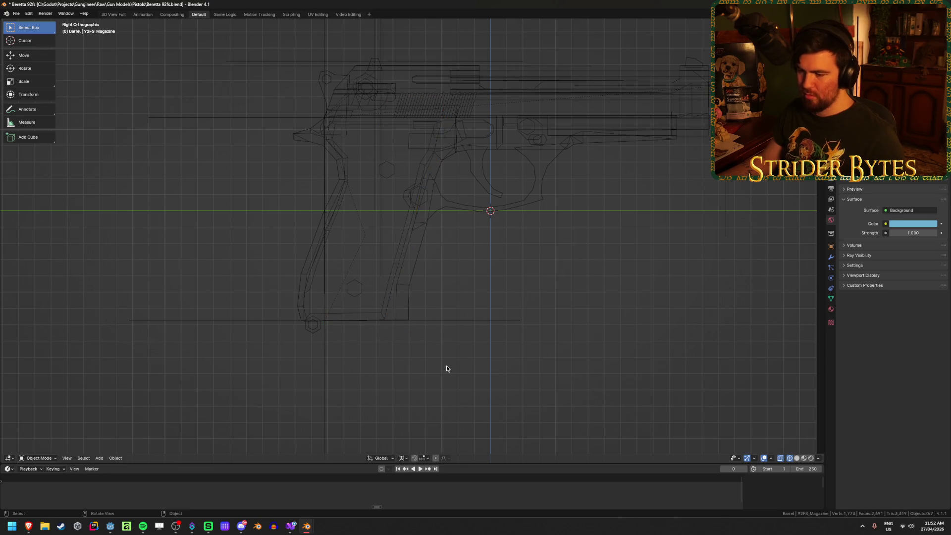
{"action": "key", "text": "ctrl+v"}
Move the pasted Deagle magazine copy beside the 92FS magazine near the grip
{"action": "left_click", "coordinate": [470, 337]}
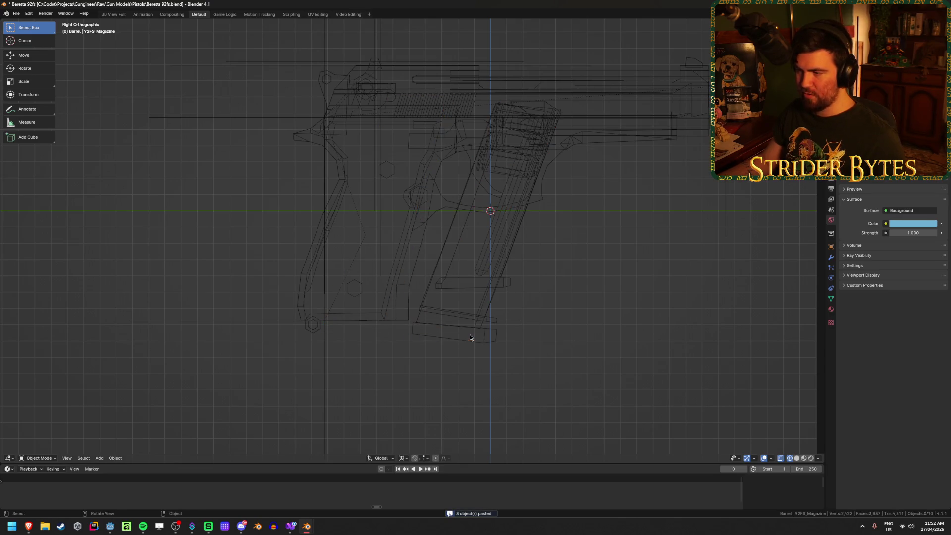
{"action": "left_click_drag", "start_coordinate": [519, 371], "coordinate": [469, 255]}
{"action": "left_click", "coordinate": [611, 336]}
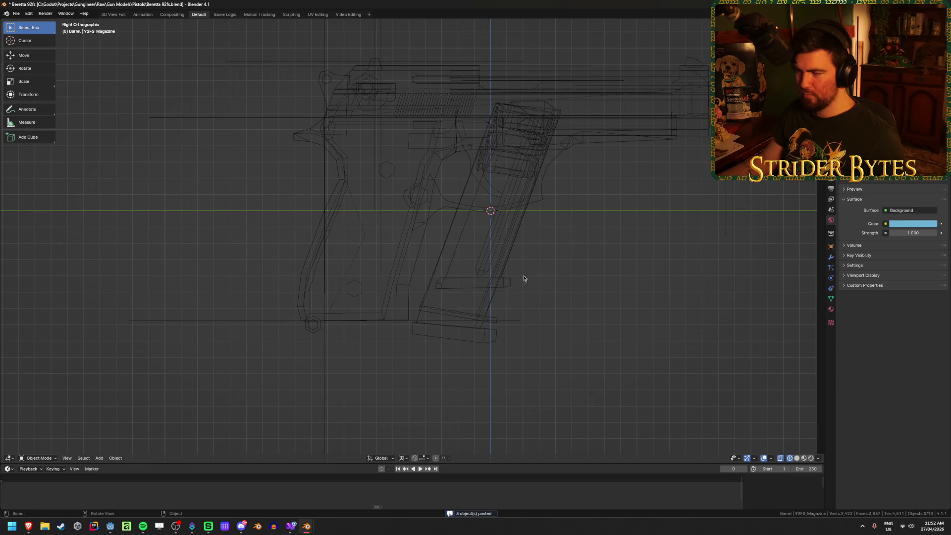
{"action": "key", "text": "shift+z"}
{"action": "left_click", "coordinate": [486, 319]}
{"action": "left_click", "coordinate": [466, 336], "text": "shift"}
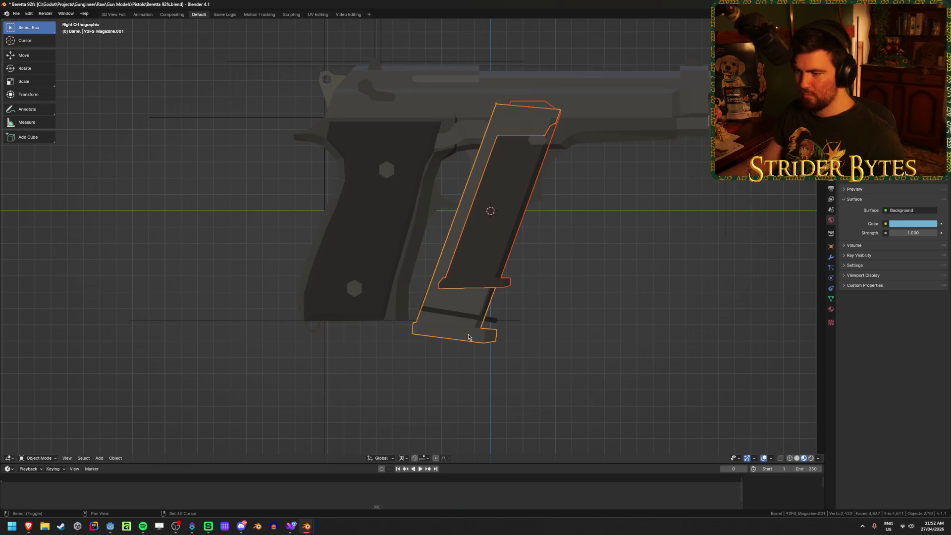
{"action": "left_click", "coordinate": [486, 320], "text": "shift"}
{"action": "key", "text": "g"}
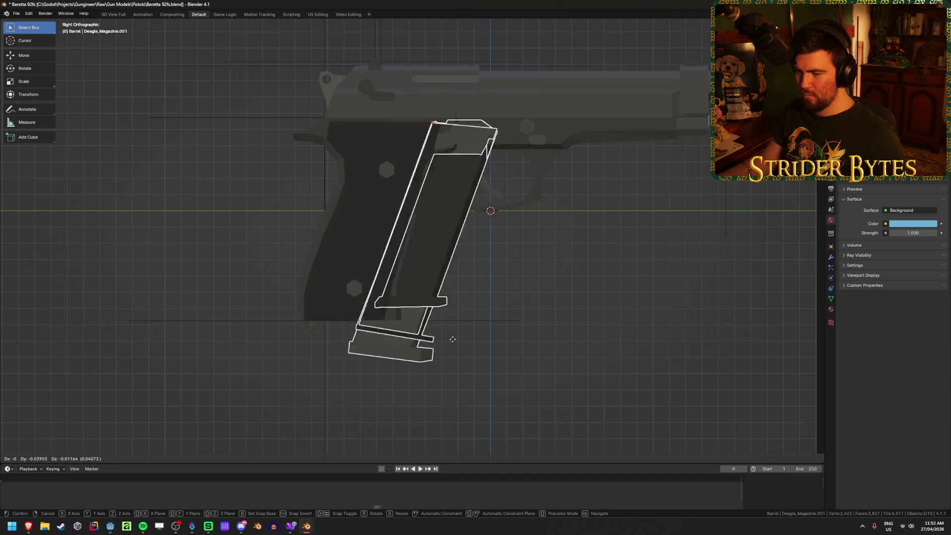
{"action": "left_click", "coordinate": [484, 346]}
Remove the revealed grip piece and view the 92FS magazine in see-through mode
{"action": "key", "text": "ctrl+z"}
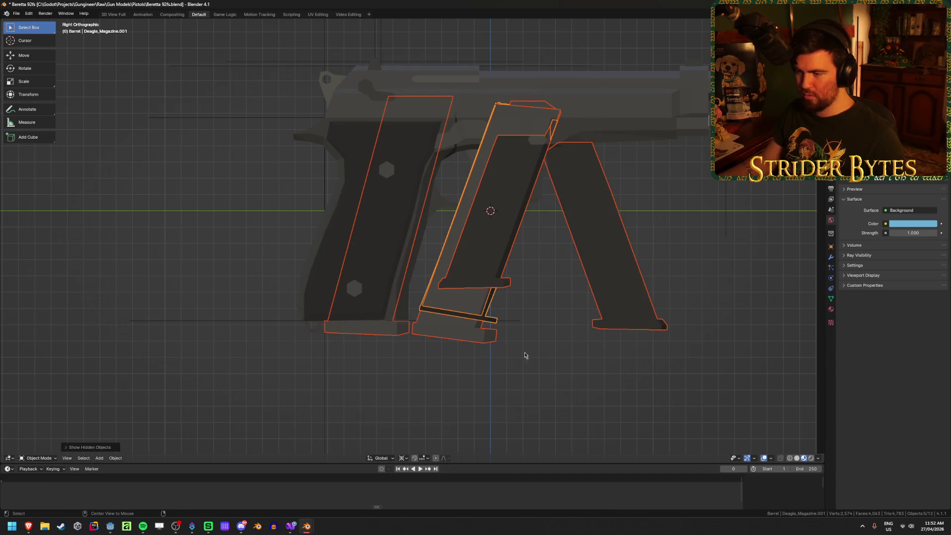
{"action": "left_click", "coordinate": [646, 289]}
{"action": "key", "text": "Delete"}
{"action": "left_click", "coordinate": [364, 333]}
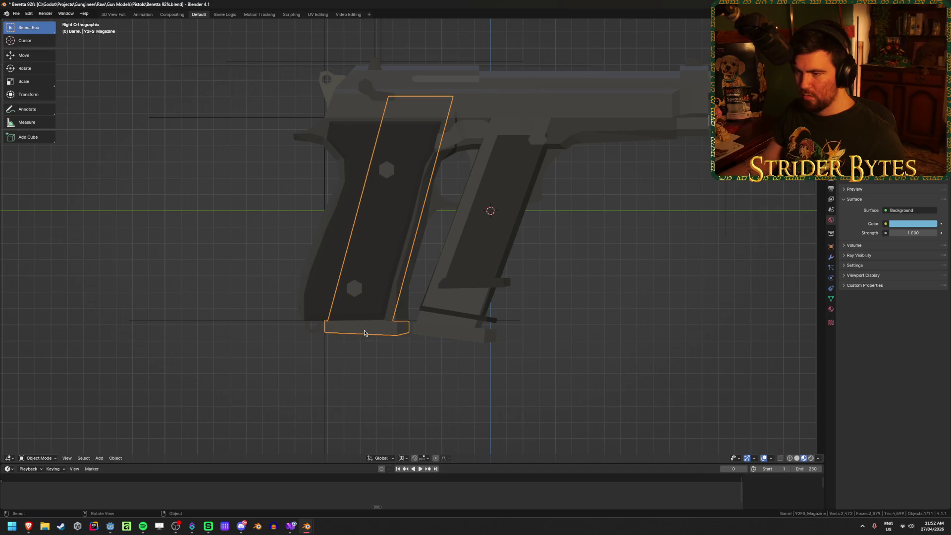
{"action": "middle_click_drag", "start_coordinate": [384, 290], "coordinate": [412, 372], "text": "shift"}
{"action": "key", "text": "alt+z"}
Snap the 3D cursor to the 92FS magazine's top corner vertex
{"action": "key", "text": "Tab"}
{"action": "left_click_drag", "start_coordinate": [396, 164], "coordinate": [420, 182]}
{"action": "key", "text": "shift+s"}
{"action": "left_click", "coordinate": [420, 229]}
{"action": "key", "text": "Tab"}
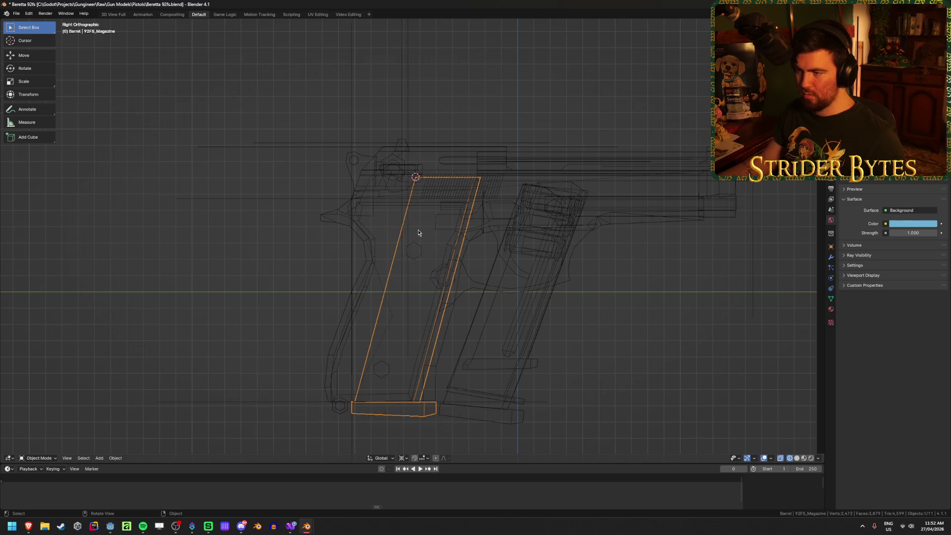
{"action": "left_click", "coordinate": [291, 401]}
{"action": "key", "text": "shift+s"}
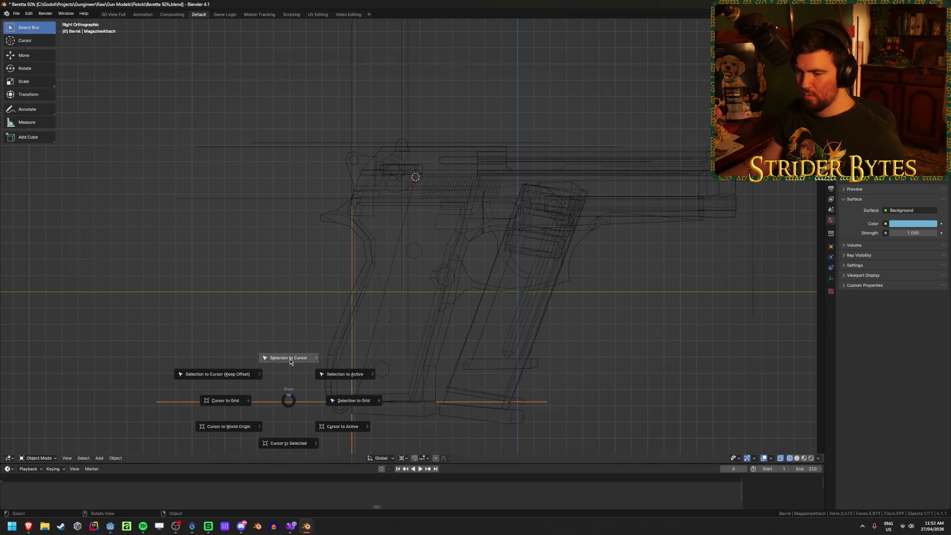
Snap the MagazineAttach empty to the 3D cursor and reselect it
{"action": "left_click", "coordinate": [288, 357]}
{"action": "left_click", "coordinate": [378, 418]}
{"action": "left_click", "coordinate": [389, 417]}
{"action": "left_click", "coordinate": [585, 404]}
{"action": "left_click", "coordinate": [299, 179]}
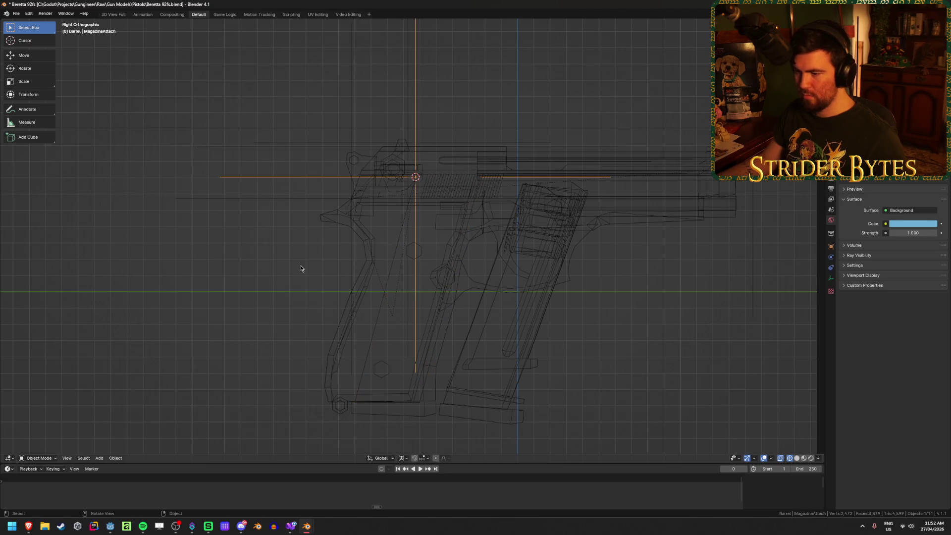
Rotate the MagazineAttach empty 15° so it follows the grip's slant
{"action": "scroll", "coordinate": [300, 266], "scroll_direction": "down", "scroll_amount": 3}
{"action": "key", "text": "shift+z"}
{"action": "key", "text": "shift+z"}
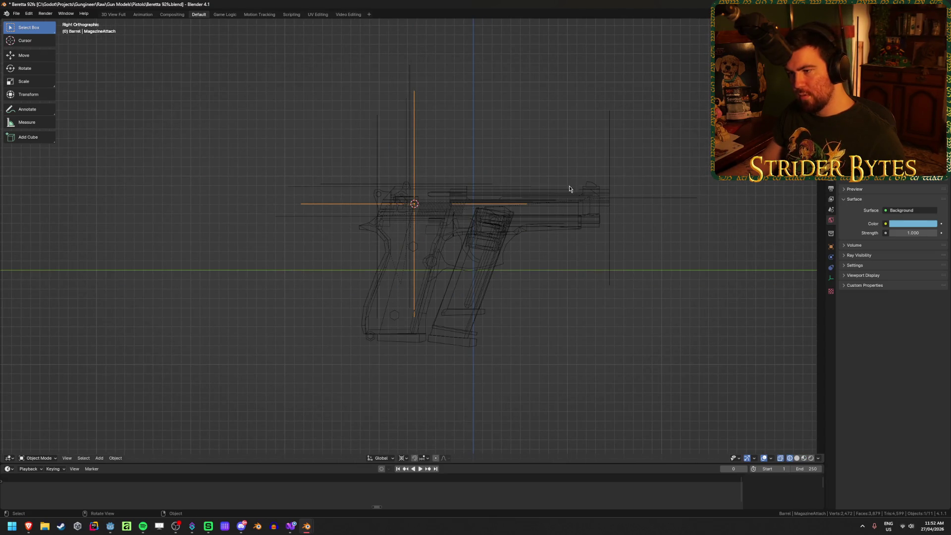
{"action": "key", "text": "r"}
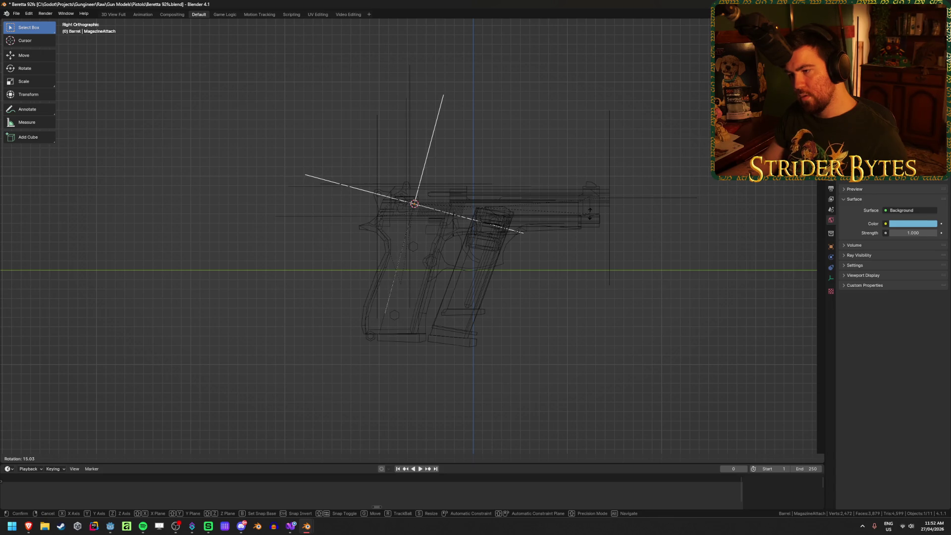
{"action": "type", "text": "-15"}
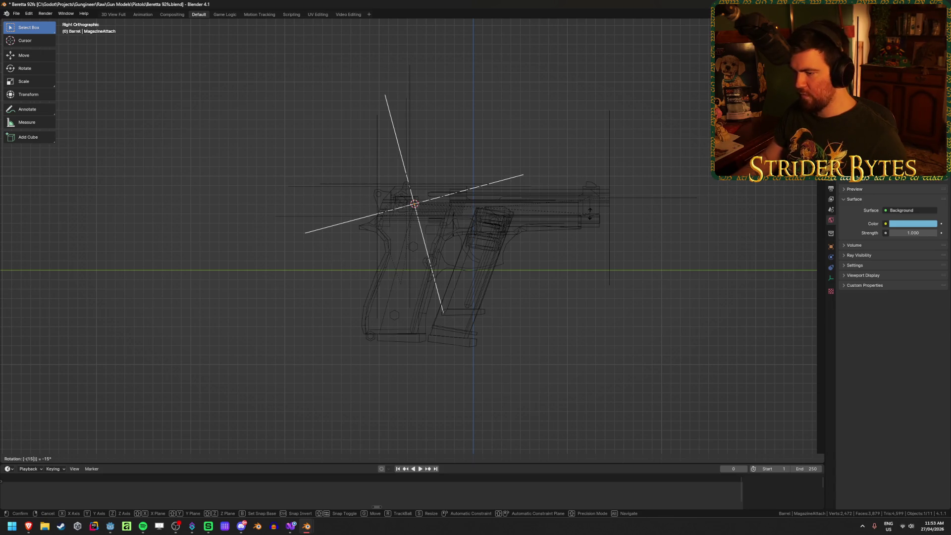
{"action": "key", "text": "minus"}
{"action": "key", "text": "Return"}
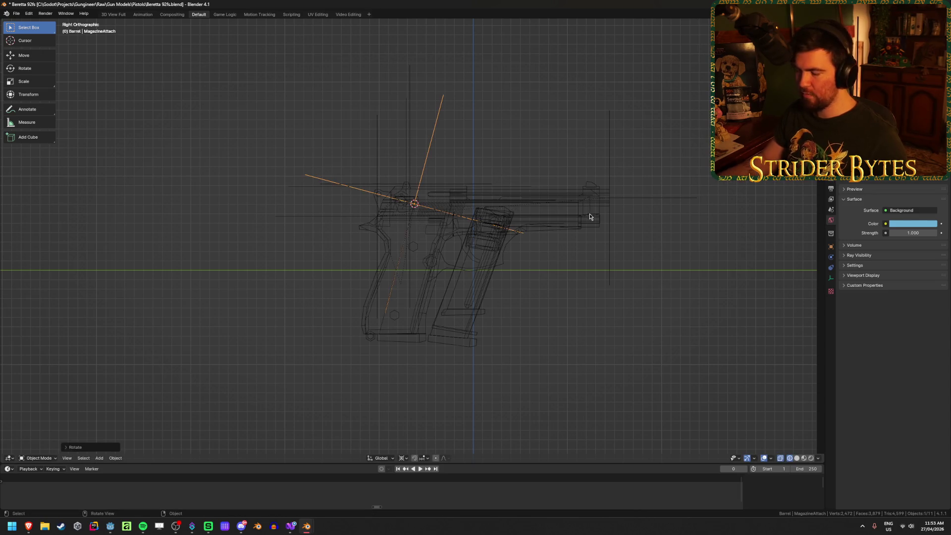
Check the tilt in solid shading, then select the G17 magazine
{"action": "scroll", "coordinate": [562, 335], "scroll_direction": "up", "scroll_amount": 2}
{"action": "scroll", "coordinate": [589, 294], "scroll_direction": "up", "scroll_amount": 1}
{"action": "key", "text": "shift+z"}
{"action": "scroll", "coordinate": [589, 293], "scroll_direction": "up", "scroll_amount": 1}
{"action": "key", "text": "shift+z"}
{"action": "left_click", "coordinate": [589, 294]}
{"action": "left_click", "coordinate": [519, 310]}
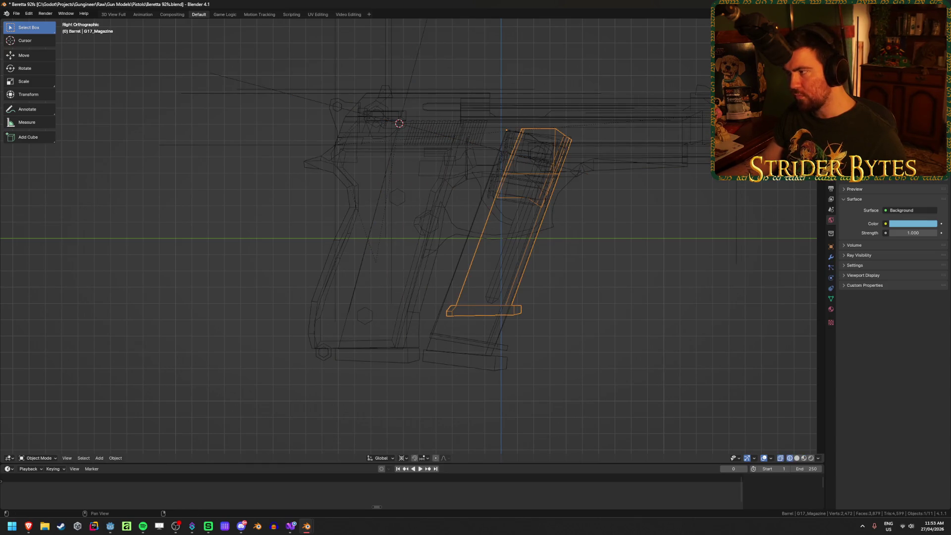
Tilt the 92FS magazine copy to match the grip angle
{"action": "key", "text": "r"}
{"action": "left_click", "coordinate": [504, 351]}
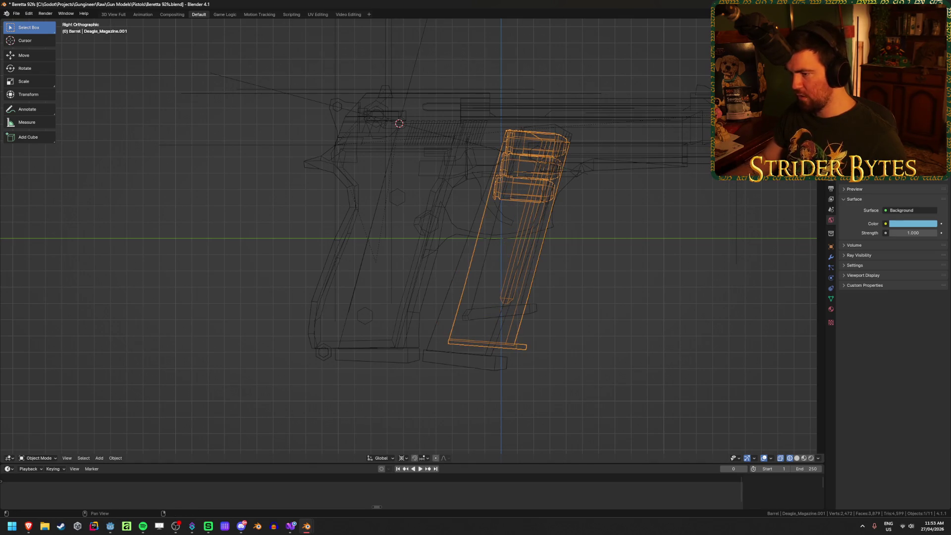
{"action": "left_click", "coordinate": [486, 361]}
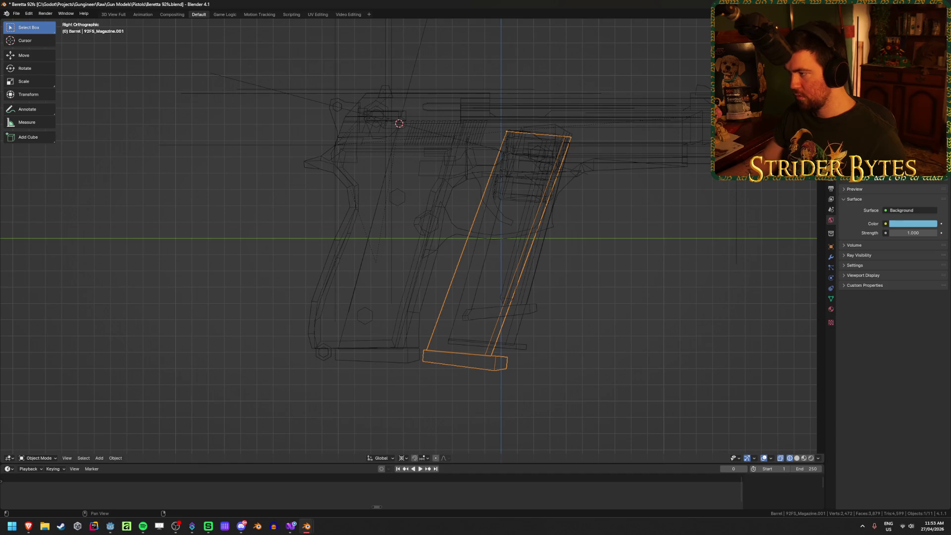
{"action": "key", "text": "alt+r"}
{"action": "left_click", "coordinate": [577, 427]}
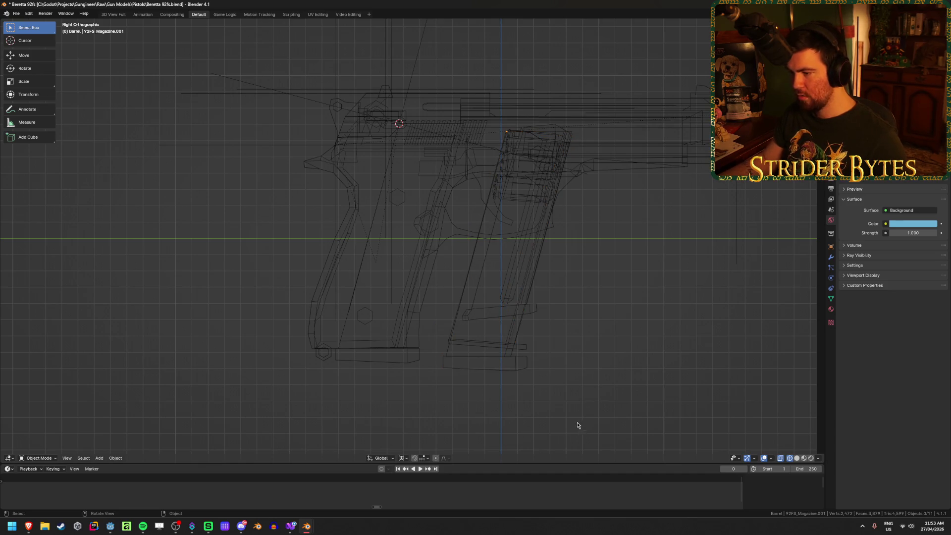
Box-select the 92FS magazine parts, move them into the grip, and check in solid shading
{"action": "left_click_drag", "start_coordinate": [578, 427], "coordinate": [501, 304]}
{"action": "key", "text": "g"}
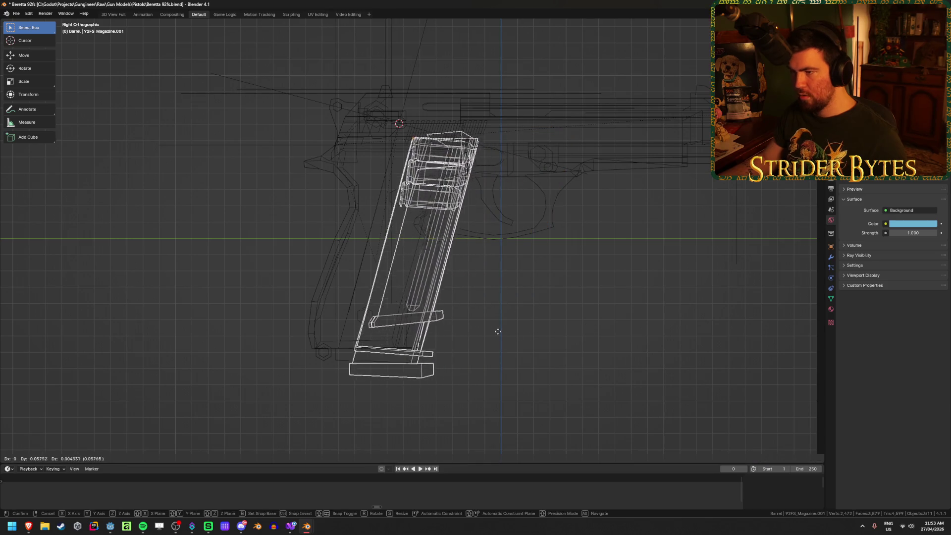
{"action": "left_click", "coordinate": [484, 318]}
{"action": "key", "text": "shift+z"}
{"action": "mouse_move", "coordinate": [543, 321]}
{"action": "middle_mouse_down"}
{"action": "mouse_move", "coordinate": [518, 313]}
{"action": "mouse_move", "coordinate": [563, 314]}
{"action": "mouse_move", "coordinate": [552, 291]}
{"action": "middle_mouse_up"}
{"action": "left_click", "coordinate": [518, 313]}
{"action": "left_click", "coordinate": [436, 307]}
{"action": "left_click", "coordinate": [550, 294]}
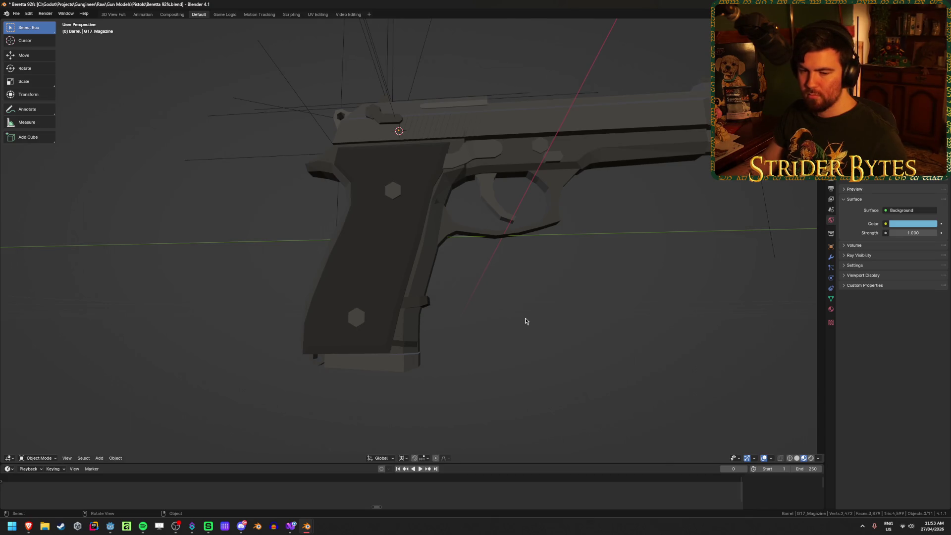
Inspect the grip from the side, clicking the 92FS magazine and receiver pieces
{"action": "mouse_move", "coordinate": [526, 321]}
{"action": "middle_mouse_down"}
{"action": "mouse_move", "coordinate": [329, 322]}
{"action": "mouse_move", "coordinate": [380, 302]}
{"action": "mouse_move", "coordinate": [489, 357]}
{"action": "mouse_move", "coordinate": [610, 266]}
{"action": "mouse_move", "coordinate": [596, 294]}
{"action": "middle_mouse_up"}
{"action": "left_click", "coordinate": [489, 356]}
{"action": "scroll", "coordinate": [597, 294], "scroll_direction": "down", "scroll_amount": 3}
{"action": "left_click", "coordinate": [597, 294]}
{"action": "left_click", "coordinate": [434, 316]}
{"action": "left_click", "coordinate": [428, 327]}
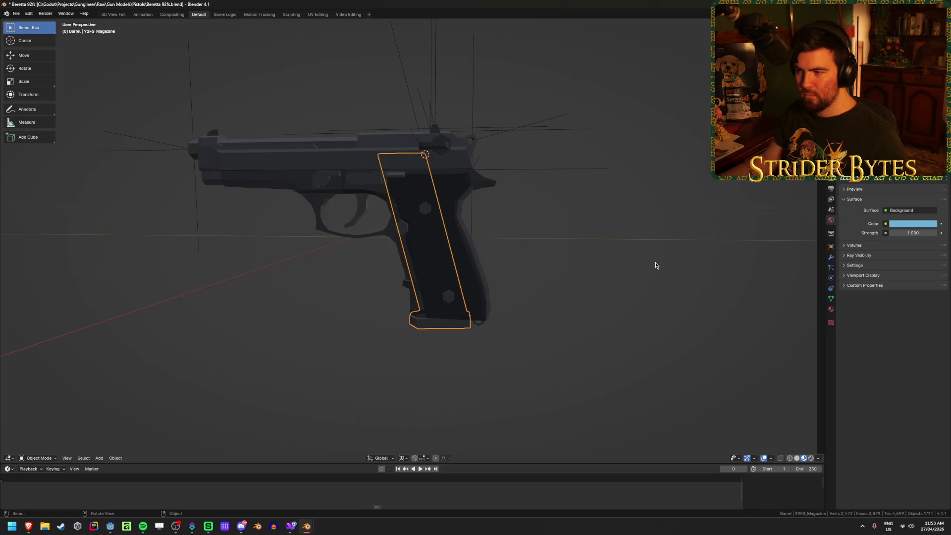
{"action": "left_click", "coordinate": [656, 263]}
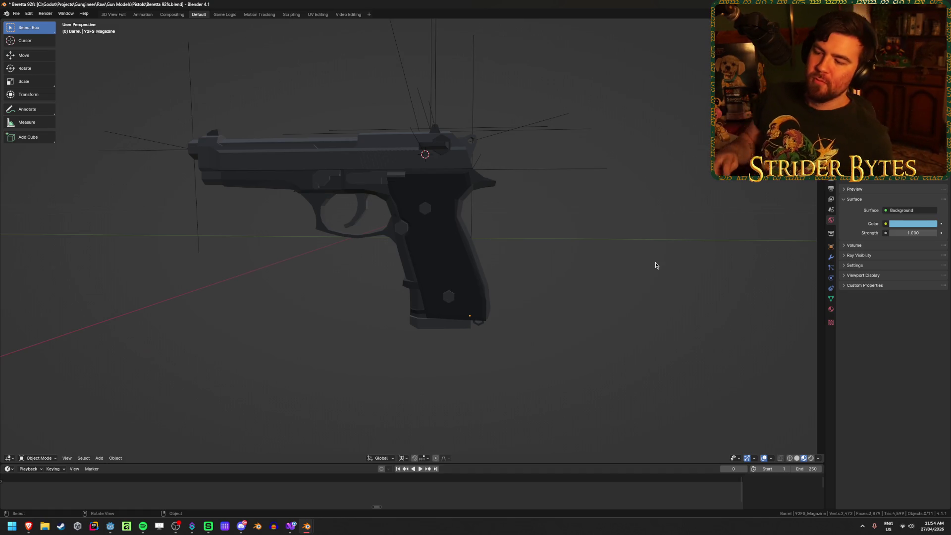
Delete the 92FS_Magazine object and select Deagle_Magazine.001
{"action": "mouse_move", "coordinate": [655, 265]}
{"action": "middle_mouse_down"}
{"action": "mouse_move", "coordinate": [495, 245]}
{"action": "mouse_move", "coordinate": [641, 233]}
{"action": "mouse_move", "coordinate": [422, 392]}
{"action": "middle_mouse_up"}
{"action": "scroll", "coordinate": [446, 377], "scroll_direction": "up", "scroll_amount": 3}
{"action": "left_click", "coordinate": [422, 392]}
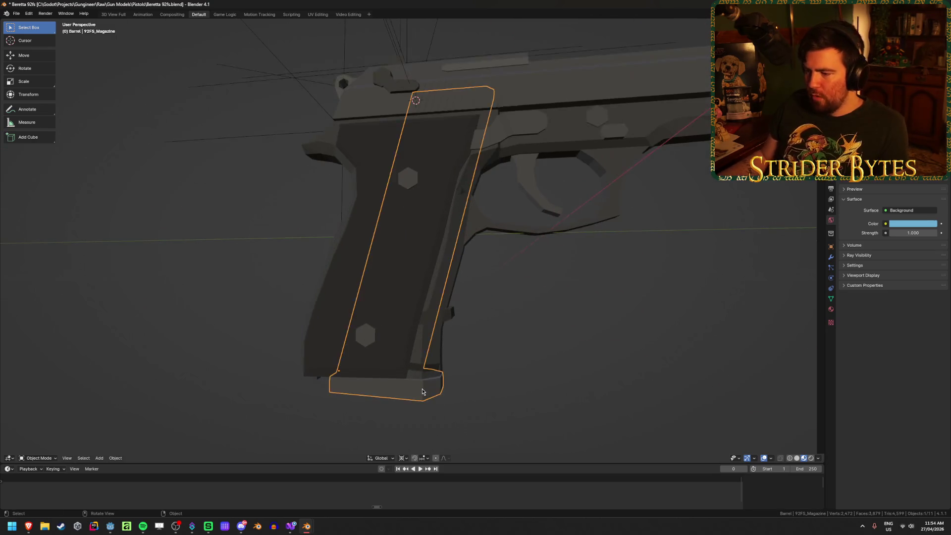
{"action": "key", "text": "Delete"}
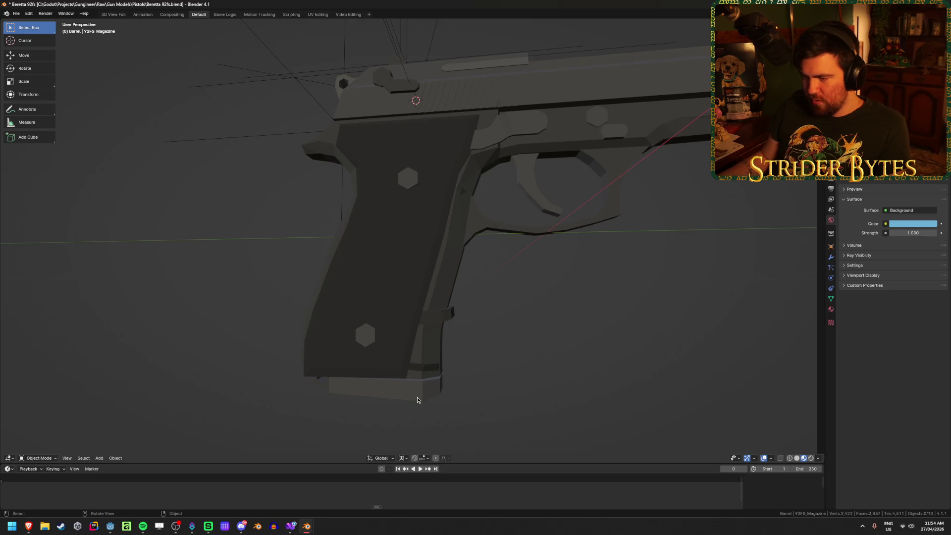
{"action": "mouse_move", "coordinate": [418, 400]}
{"action": "middle_mouse_down"}
{"action": "mouse_move", "coordinate": [435, 365]}
{"action": "mouse_move", "coordinate": [437, 322]}
{"action": "mouse_move", "coordinate": [448, 386]}
{"action": "middle_mouse_up"}
{"action": "left_click", "coordinate": [438, 321]}
{"action": "scroll", "coordinate": [397, 269], "scroll_direction": "down", "scroll_amount": 1}
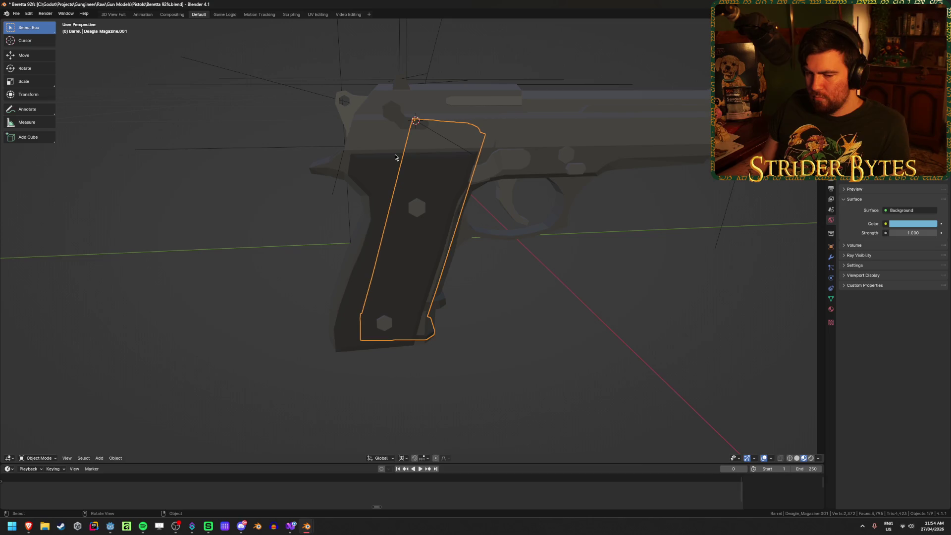
In right orthographic view, slide Deagle_Magazine.001 up along its local Z axis
{"action": "middle_click_drag", "start_coordinate": [586, 329], "coordinate": [558, 321]}
{"action": "left_click", "coordinate": [567, 338]}
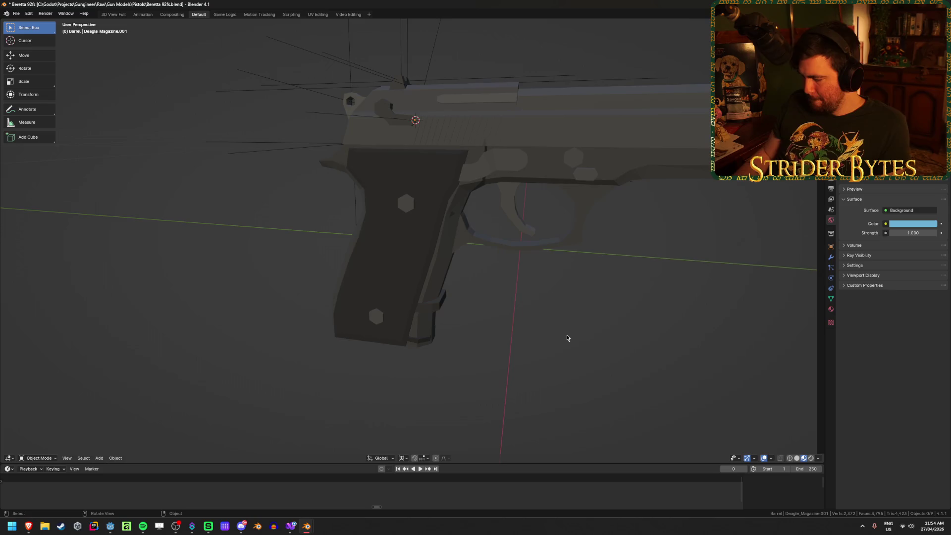
{"action": "key", "text": "KP_3"}
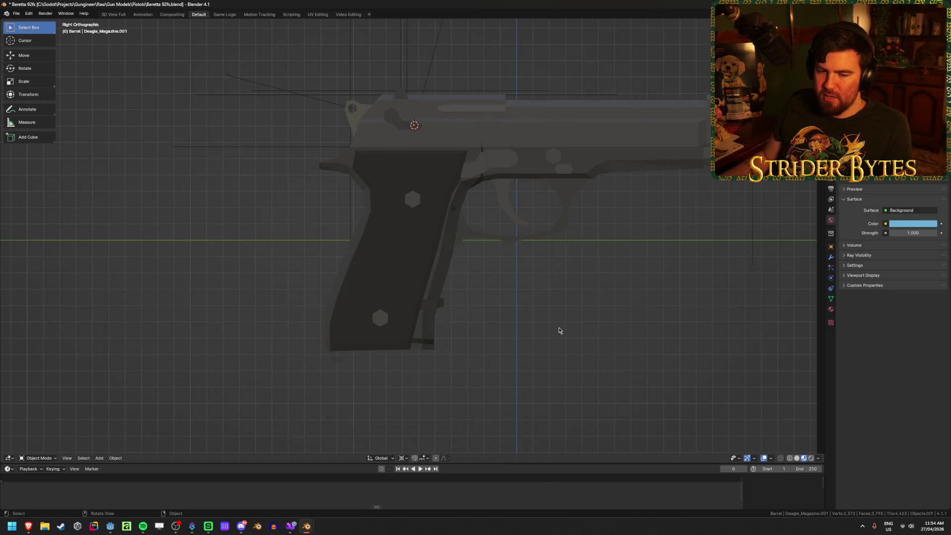
{"action": "left_click", "coordinate": [424, 344]}
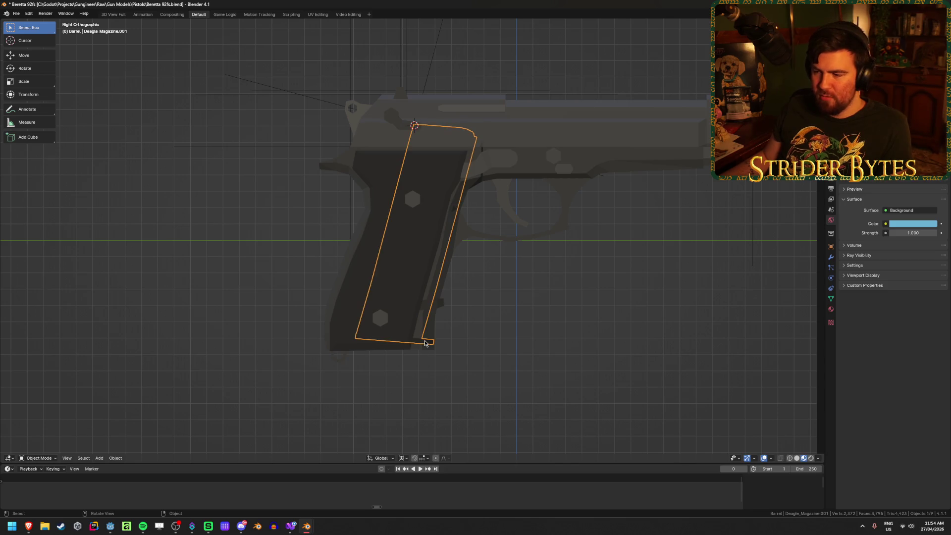
{"action": "key", "text": "g"}
{"action": "key", "text": "y"}
{"action": "key", "text": "z"}
{"action": "key", "text": "z"}
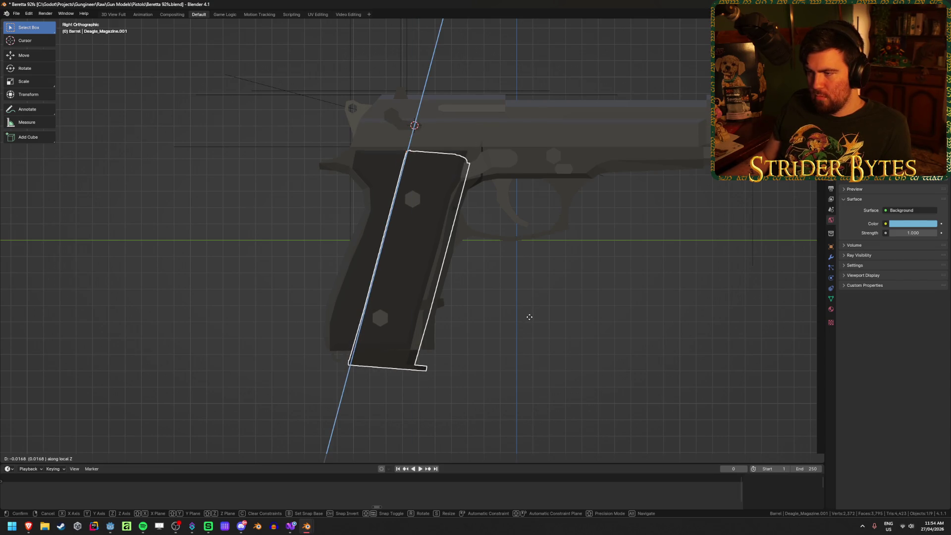
{"action": "left_click", "coordinate": [532, 320]}
Slide the G17_Magazine along its local Z axis into the grip
{"action": "left_click", "coordinate": [444, 310]}
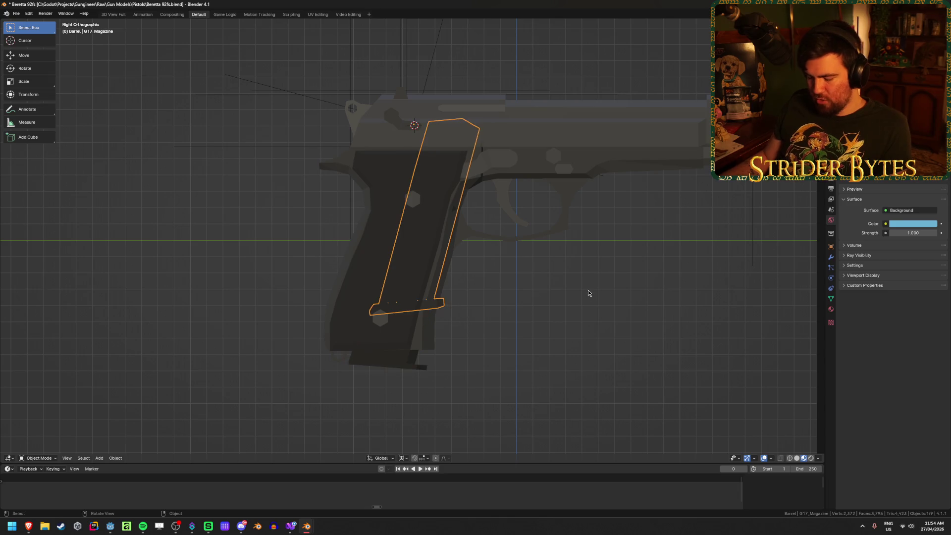
{"action": "key", "text": "g"}
{"action": "key", "text": "z"}
{"action": "key", "text": "z"}
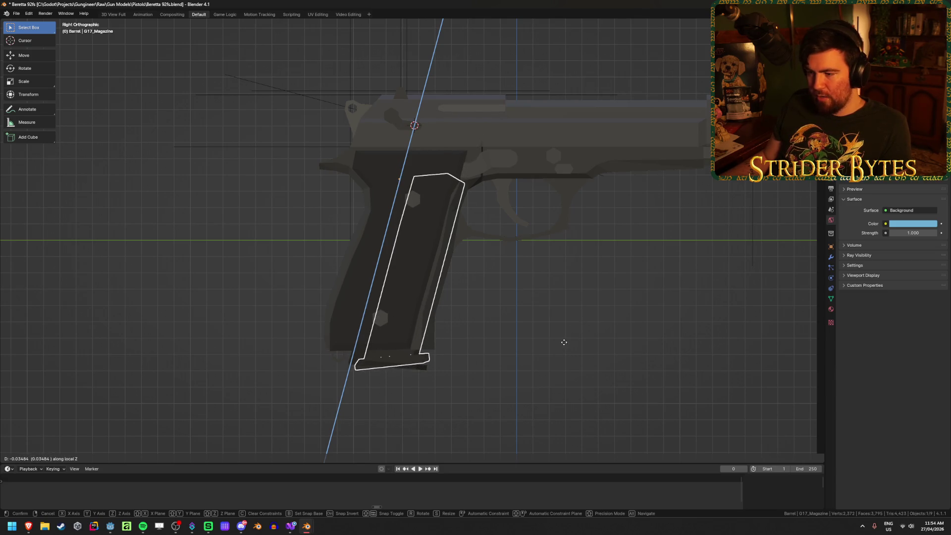
{"action": "left_click", "coordinate": [566, 340]}
{"action": "left_click", "coordinate": [539, 348]}
{"action": "mouse_move", "coordinate": [539, 348]}
{"action": "middle_mouse_down"}
{"action": "mouse_move", "coordinate": [475, 325]}
{"action": "mouse_move", "coordinate": [349, 346]}
{"action": "mouse_move", "coordinate": [191, 352]}
{"action": "mouse_move", "coordinate": [536, 315]}
{"action": "middle_mouse_up"}
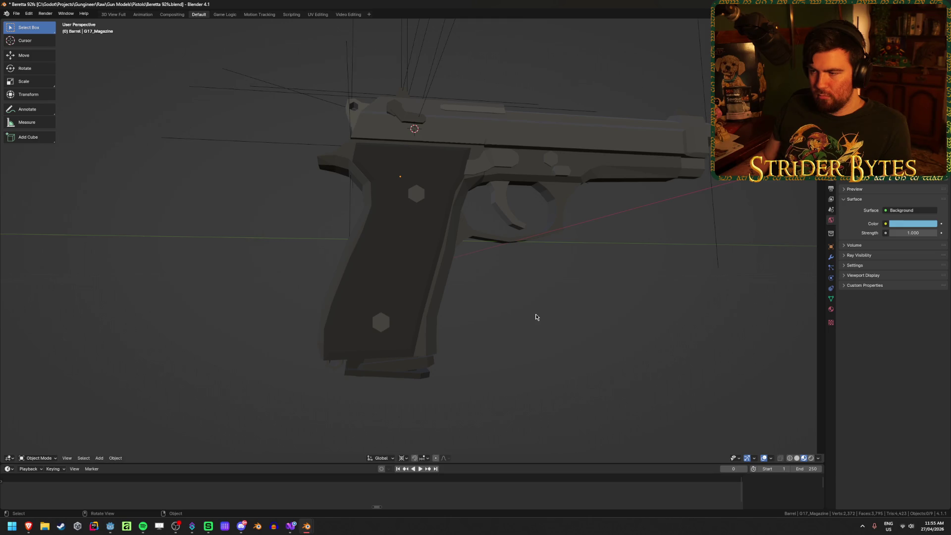
{"action": "middle_click_drag", "start_coordinate": [537, 319], "coordinate": [539, 326]}
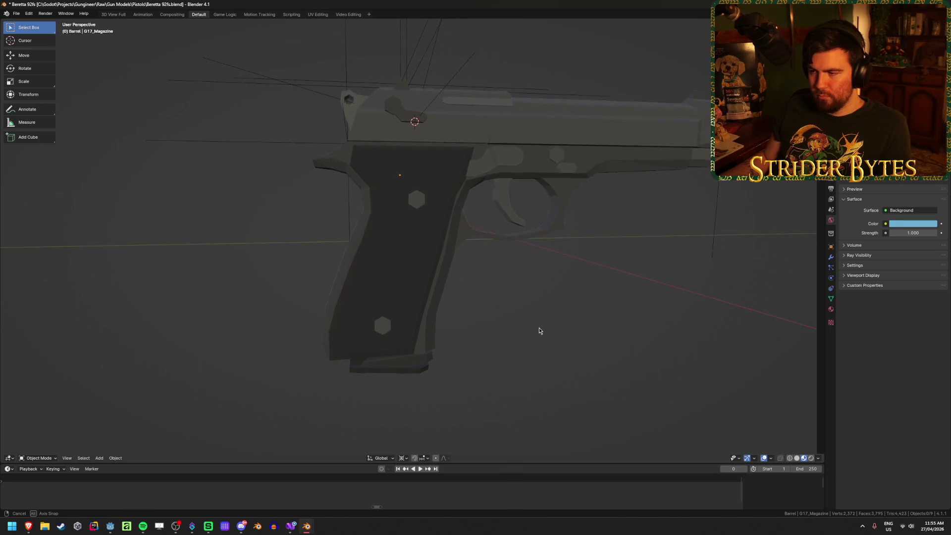
In wireframe, unhide all objects and delete the extra 92FS_Magazine.001 copy
{"action": "key", "text": "shift+z"}
{"action": "key", "text": "shift+z"}
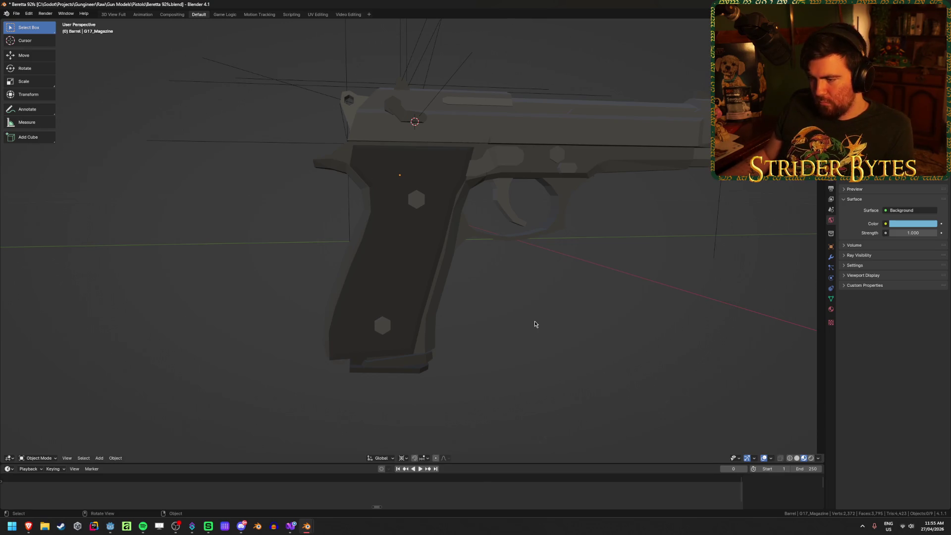
{"action": "key", "text": "super+h"}
{"action": "key", "text": "Escape"}
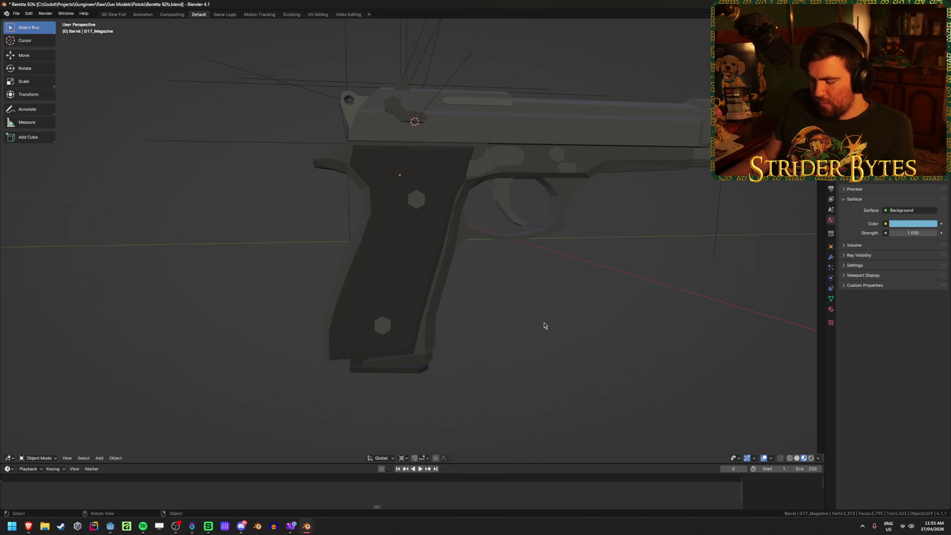
{"action": "key", "text": "alt+h"}
{"action": "left_click", "coordinate": [463, 352]}
{"action": "left_click", "coordinate": [419, 367]}
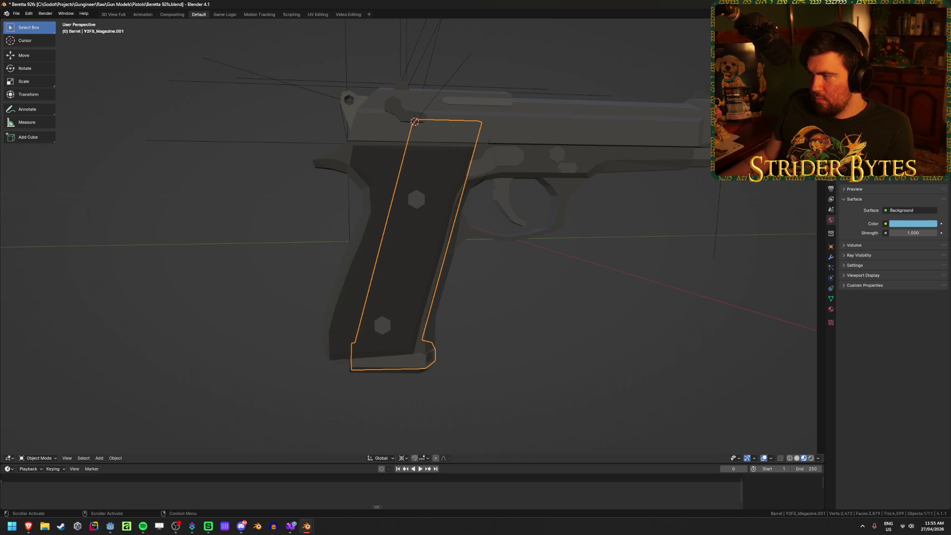
{"action": "key", "text": "Delete"}
Orbit and compare the 92FS_Magazine.001 and Deagle_Magazine.001 in the grip
{"action": "mouse_move", "coordinate": [547, 331]}
{"action": "middle_mouse_down"}
{"action": "mouse_move", "coordinate": [493, 328]}
{"action": "mouse_move", "coordinate": [452, 372]}
{"action": "middle_mouse_up"}
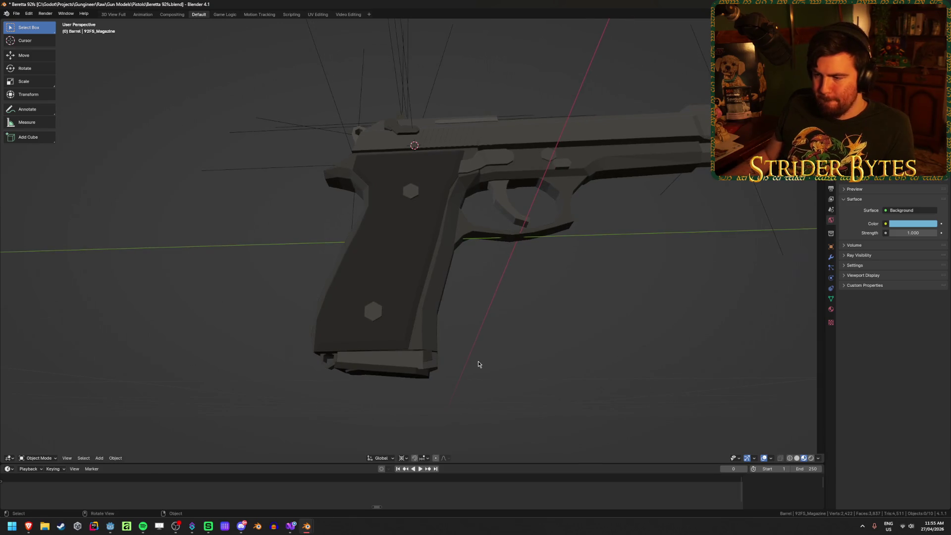
{"action": "left_click", "coordinate": [436, 369]}
{"action": "middle_click_drag", "start_coordinate": [452, 298], "coordinate": [460, 315]}
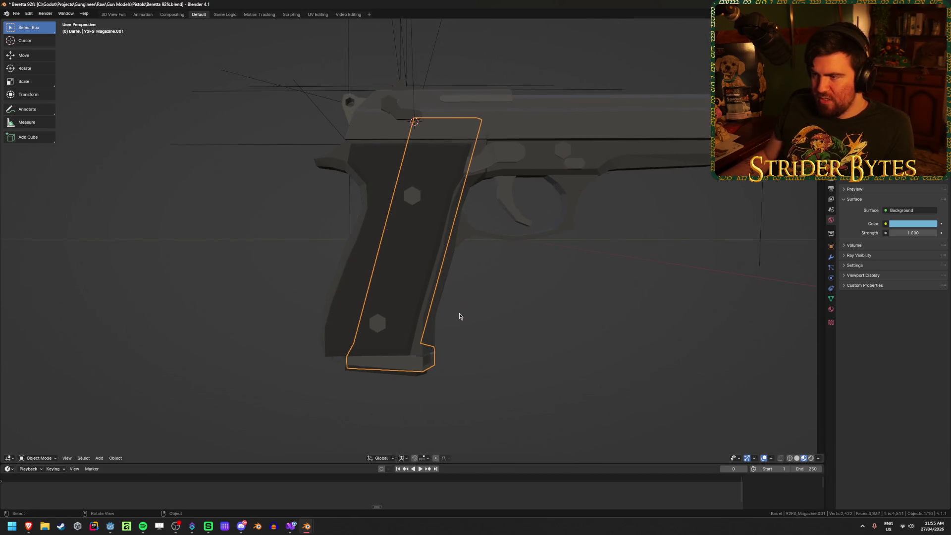
{"action": "left_click", "coordinate": [410, 378]}
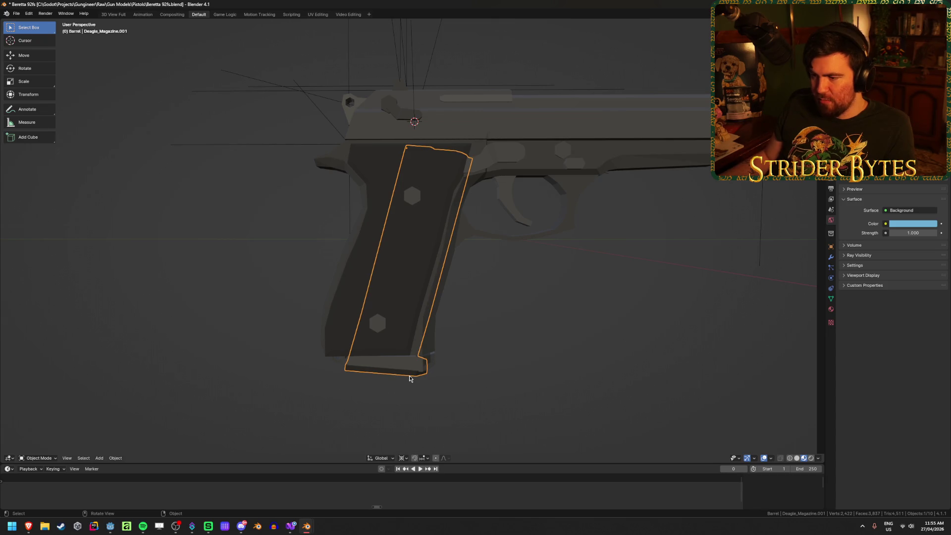
{"action": "left_click", "coordinate": [438, 369]}
{"action": "left_click", "coordinate": [438, 360]}
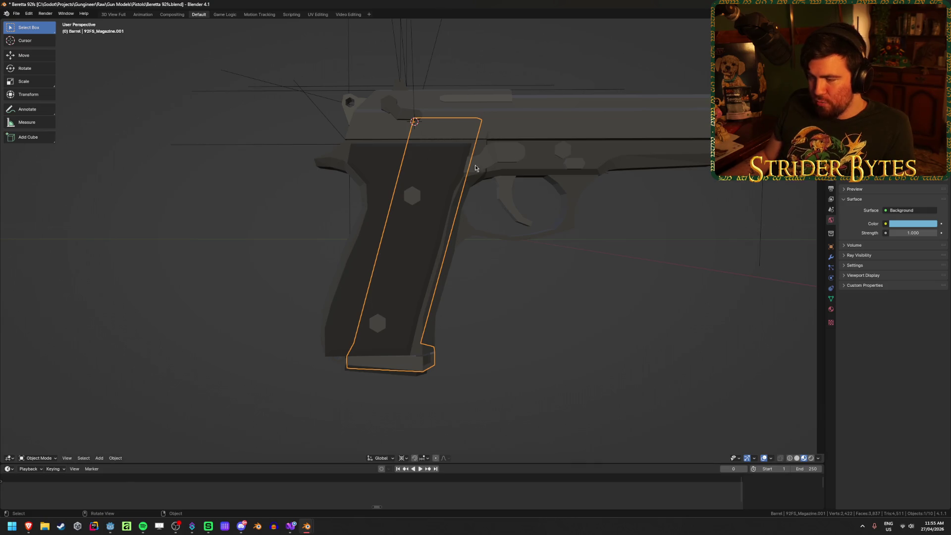
Inspect the magazine mesh in wireframe and edit mode, then return to solid shading
{"action": "key", "text": "shift+z"}
{"action": "middle_click_drag", "start_coordinate": [553, 303], "coordinate": [416, 285]}
{"action": "key", "text": "Tab"}
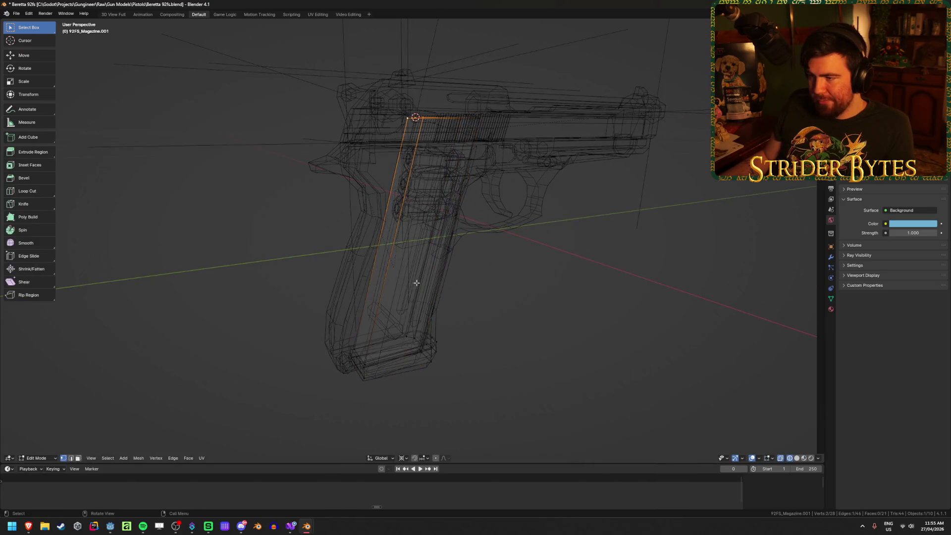
{"action": "key", "text": "Tab"}
{"action": "left_click", "coordinate": [543, 288]}
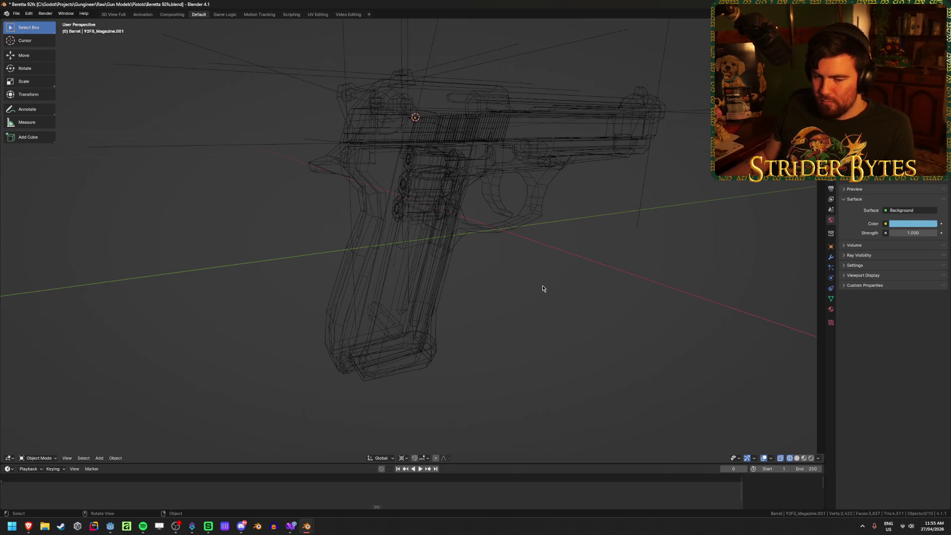
{"action": "key", "text": "shift+z"}
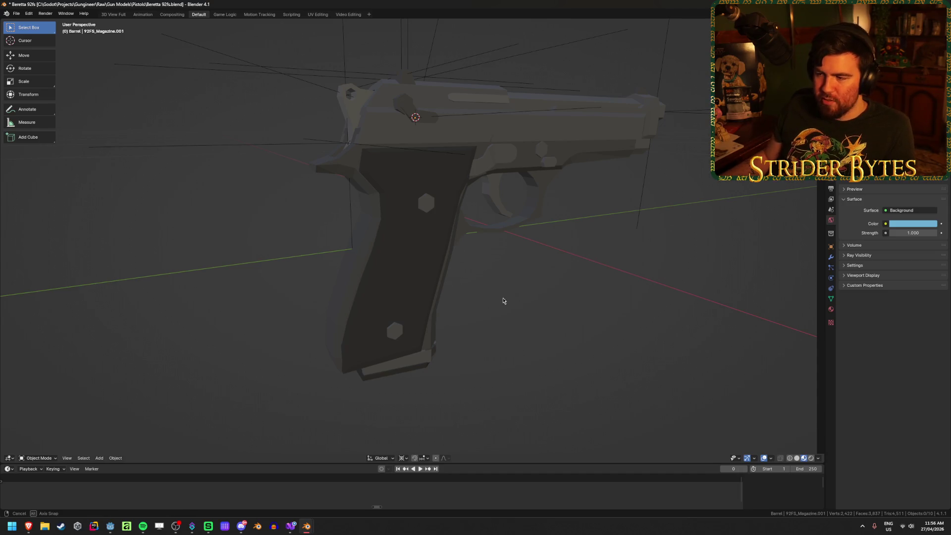
{"action": "middle_click_drag", "start_coordinate": [503, 298], "coordinate": [477, 280]}
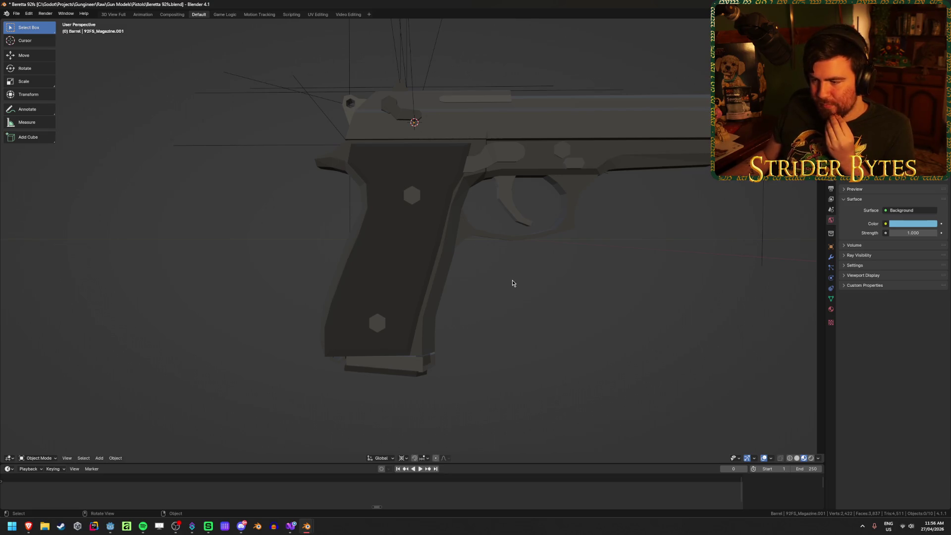
{"action": "left_click", "coordinate": [436, 367]}
{"action": "left_click", "coordinate": [424, 378]}
{"action": "left_click", "coordinate": [523, 363]}
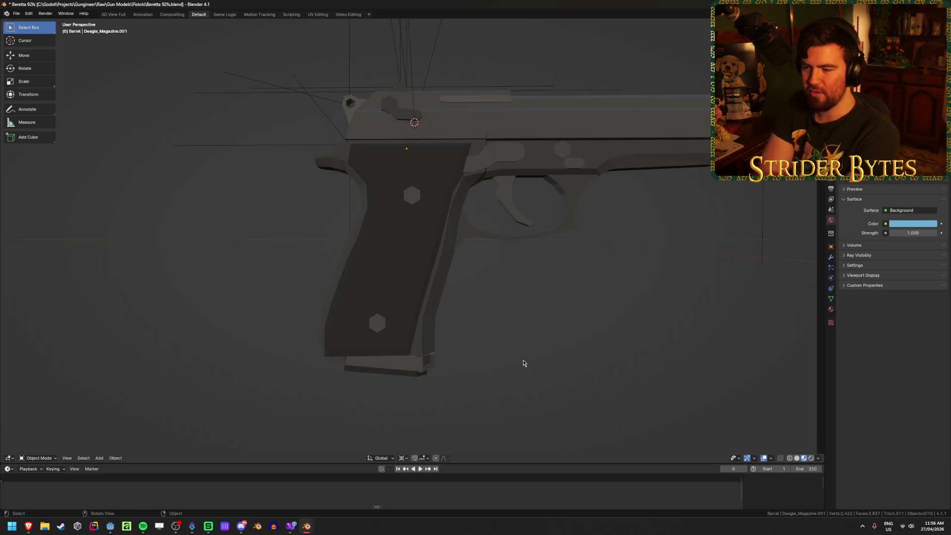
{"action": "left_click", "coordinate": [432, 365]}
{"action": "left_click", "coordinate": [433, 363]}
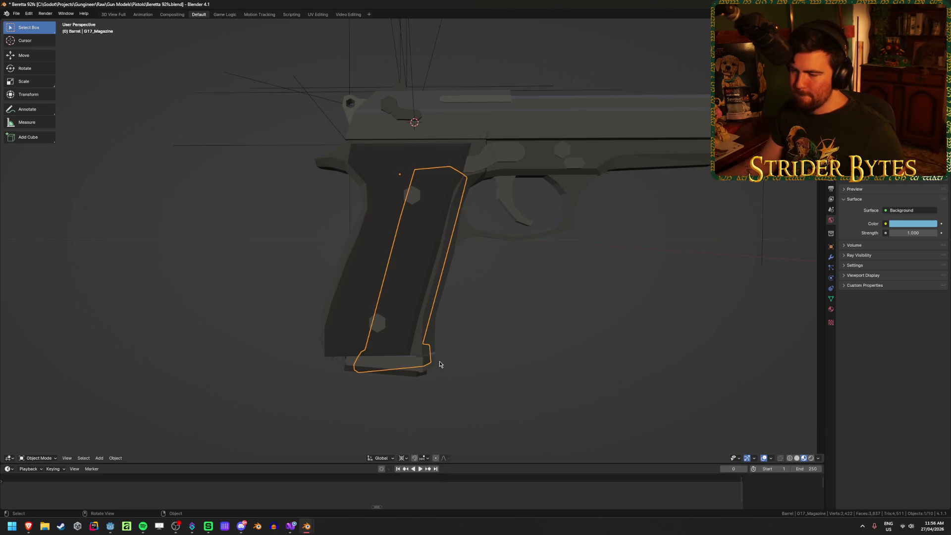
{"action": "middle_click_drag", "start_coordinate": [480, 357], "coordinate": [483, 326]}
{"action": "left_click", "coordinate": [483, 329]}
{"action": "left_click", "coordinate": [416, 378]}
{"action": "left_click", "coordinate": [435, 366]}
{"action": "left_click", "coordinate": [435, 366]}
{"action": "key", "text": "alt+a"}
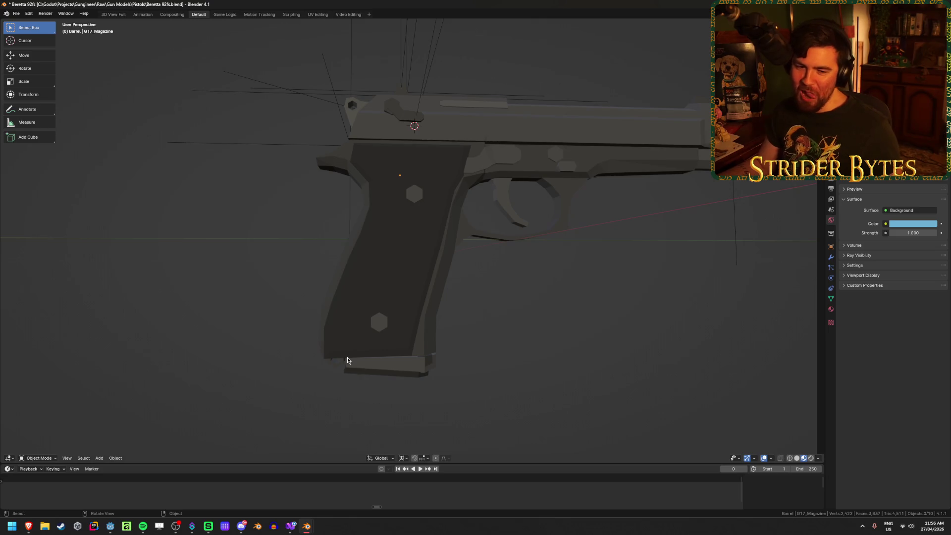
{"action": "left_click", "coordinate": [358, 369]}
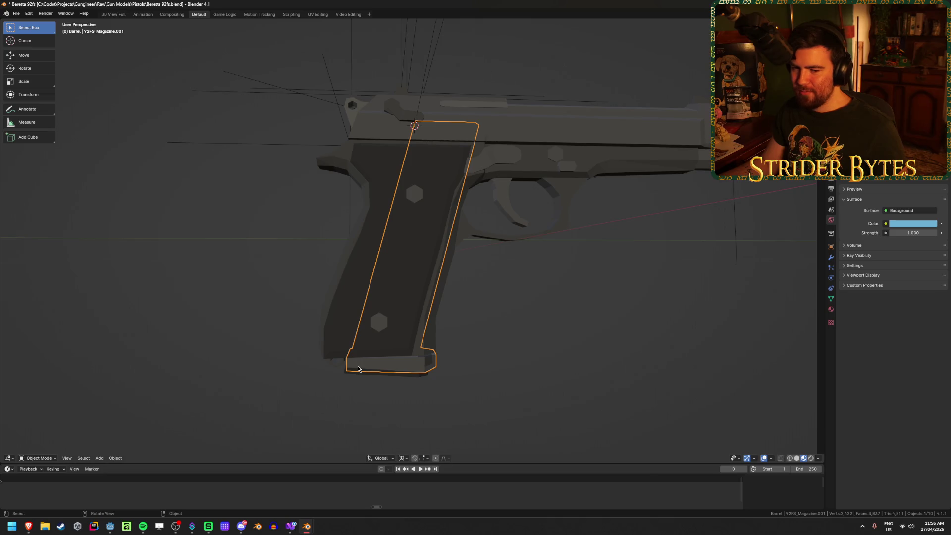
{"action": "scroll", "coordinate": [558, 357], "scroll_direction": "down", "scroll_amount": 3}
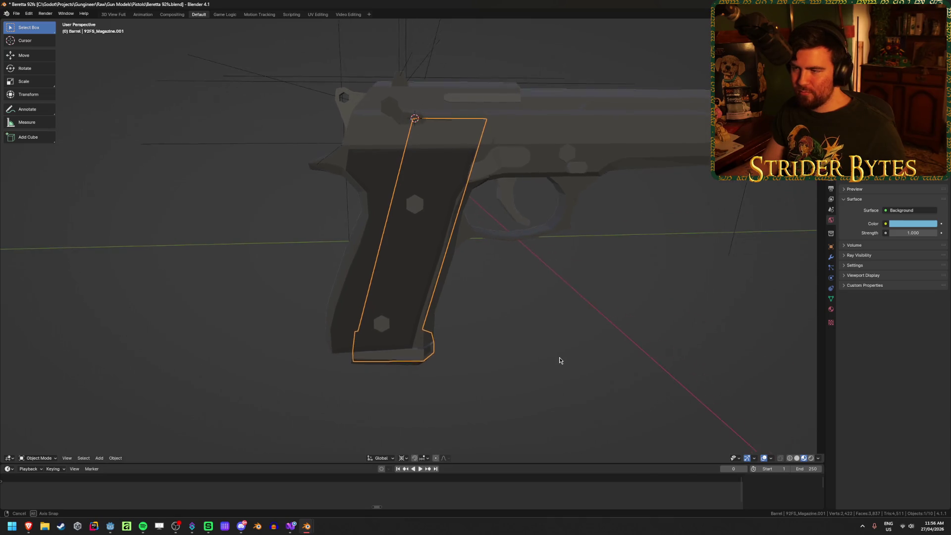
{"action": "mouse_move", "coordinate": [560, 357]}
{"action": "middle_mouse_down"}
{"action": "mouse_move", "coordinate": [506, 371]}
{"action": "mouse_move", "coordinate": [508, 351]}
{"action": "middle_mouse_up"}
{"action": "scroll", "coordinate": [508, 353], "scroll_direction": "up", "scroll_amount": 2}
{"action": "left_click", "coordinate": [428, 366]}
{"action": "left_click", "coordinate": [422, 378]}
{"action": "left_click", "coordinate": [427, 363]}
{"action": "left_click", "coordinate": [415, 380]}
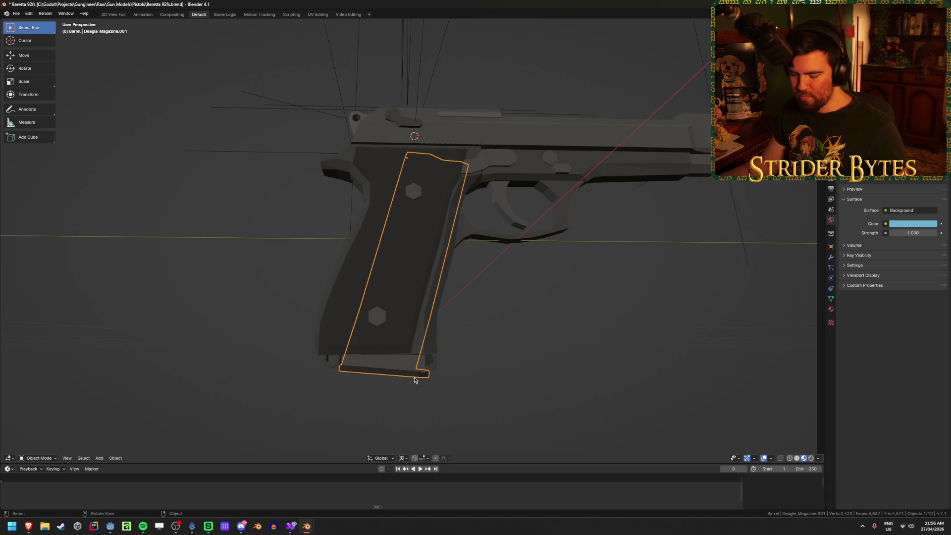
{"action": "left_click", "coordinate": [433, 360]}
{"action": "left_click", "coordinate": [433, 368]}
{"action": "mouse_move", "coordinate": [487, 325]}
{"action": "middle_mouse_down"}
{"action": "mouse_move", "coordinate": [533, 316]}
{"action": "mouse_move", "coordinate": [500, 277]}
{"action": "middle_mouse_up"}
{"action": "mouse_move", "coordinate": [433, 187]}
{"action": "middle_mouse_down"}
{"action": "mouse_move", "coordinate": [305, 103]}
{"action": "mouse_move", "coordinate": [429, 145]}
{"action": "middle_mouse_up"}
{"action": "left_click", "coordinate": [305, 103]}
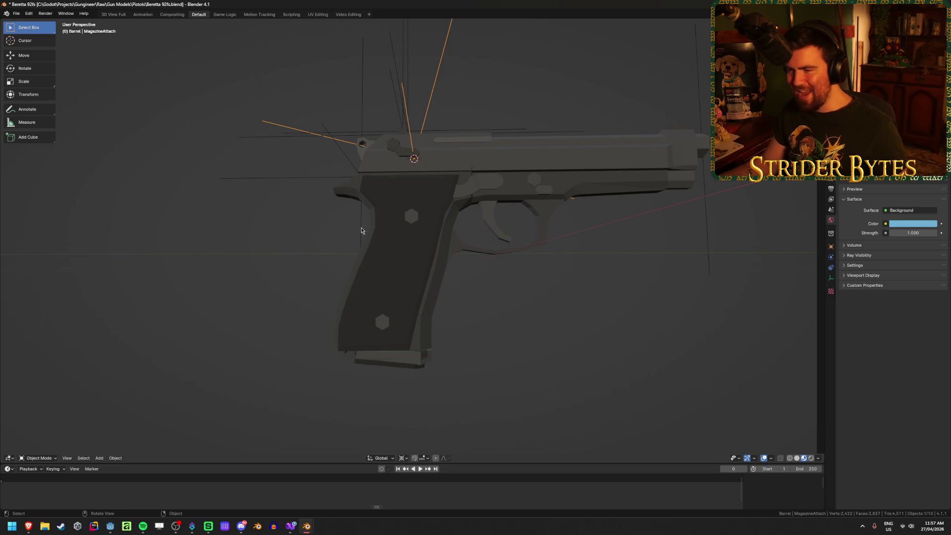
{"action": "left_click", "coordinate": [432, 363]}
{"action": "middle_click_drag", "start_coordinate": [430, 351], "coordinate": [443, 228]}
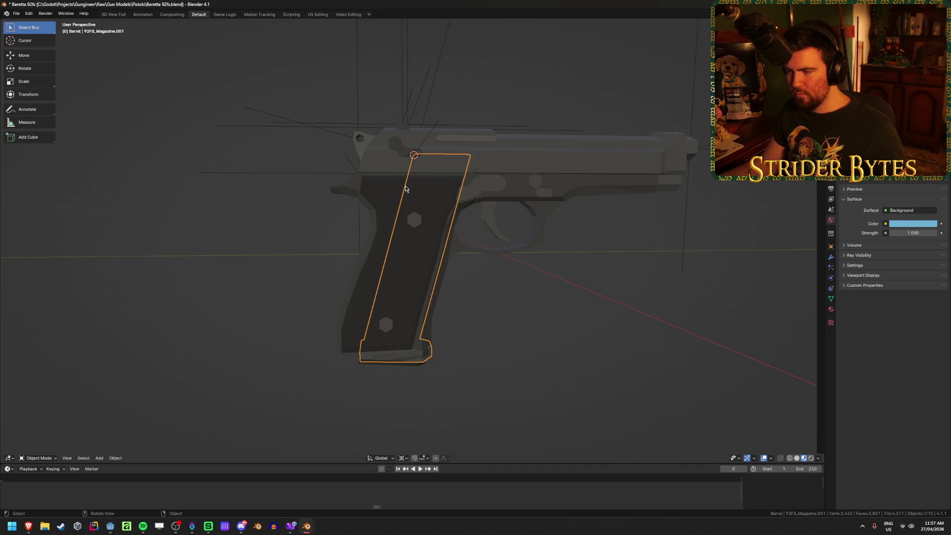
{"action": "left_click", "coordinate": [617, 350]}
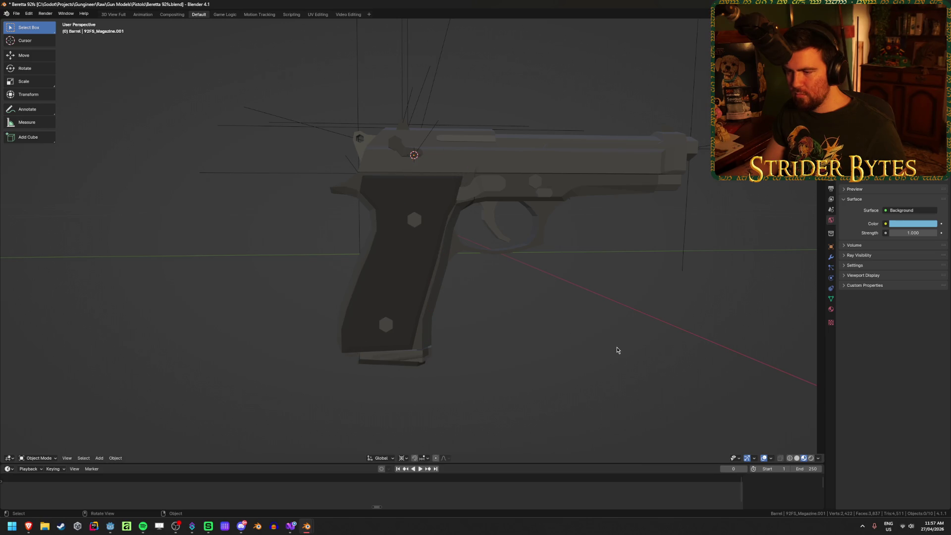
{"action": "left_click", "coordinate": [430, 356]}
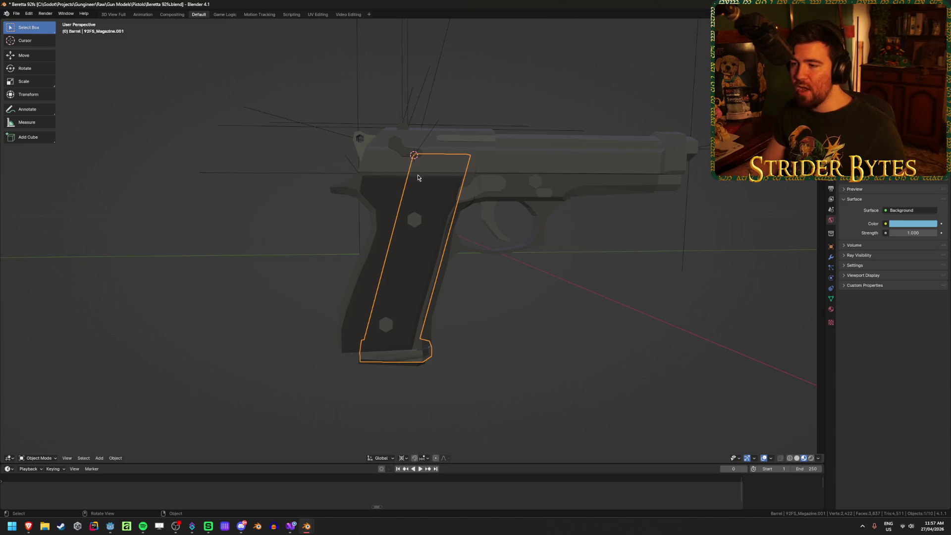
{"action": "mouse_move", "coordinate": [520, 350]}
{"action": "middle_mouse_down"}
{"action": "mouse_move", "coordinate": [444, 340]}
{"action": "mouse_move", "coordinate": [509, 382]}
{"action": "mouse_move", "coordinate": [402, 401]}
{"action": "mouse_move", "coordinate": [374, 395]}
{"action": "mouse_move", "coordinate": [382, 368]}
{"action": "mouse_move", "coordinate": [380, 379]}
{"action": "mouse_move", "coordinate": [395, 374]}
{"action": "mouse_move", "coordinate": [372, 295]}
{"action": "mouse_move", "coordinate": [384, 291]}
{"action": "mouse_move", "coordinate": [359, 295]}
{"action": "mouse_move", "coordinate": [428, 328]}
{"action": "mouse_move", "coordinate": [442, 308]}
{"action": "middle_mouse_up"}
{"action": "key", "text": "shift+z"}
{"action": "middle_click_drag", "start_coordinate": [501, 233], "coordinate": [474, 191]}
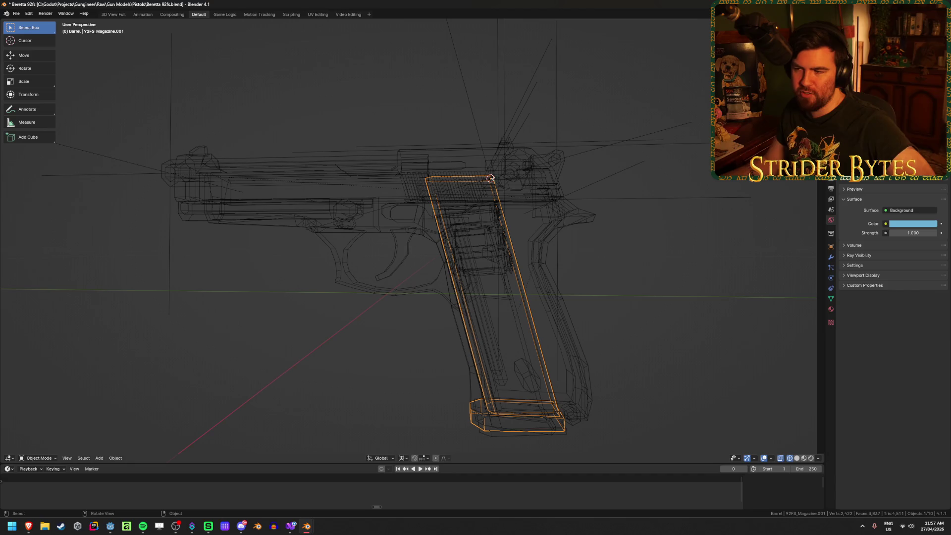
{"action": "key", "text": "shift+z"}
{"action": "left_click", "coordinate": [683, 312]}
{"action": "mouse_move", "coordinate": [683, 312]}
{"action": "middle_mouse_down"}
{"action": "mouse_move", "coordinate": [596, 331]}
{"action": "mouse_move", "coordinate": [479, 428]}
{"action": "middle_mouse_up"}
{"action": "left_click", "coordinate": [478, 428]}
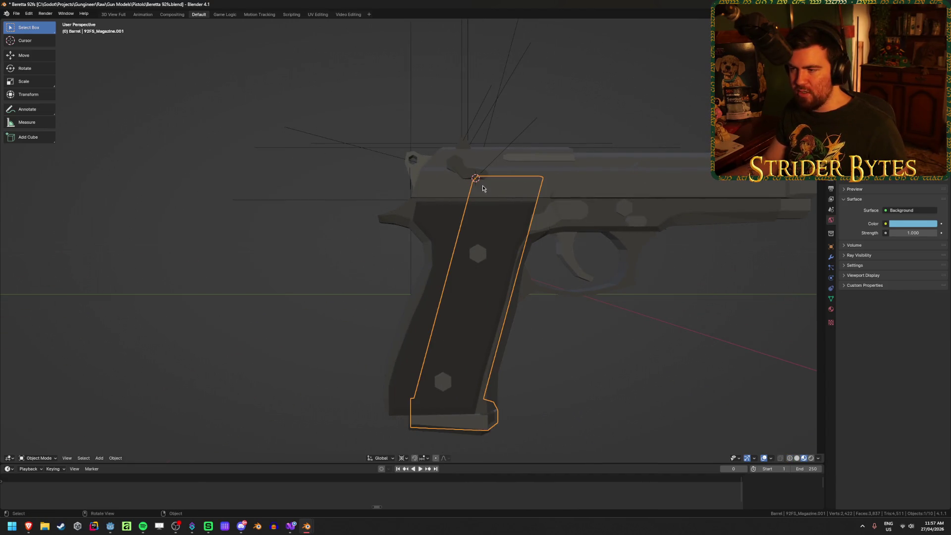
{"action": "middle_click_drag", "start_coordinate": [483, 188], "coordinate": [493, 191]}
{"action": "left_click", "coordinate": [493, 193]}
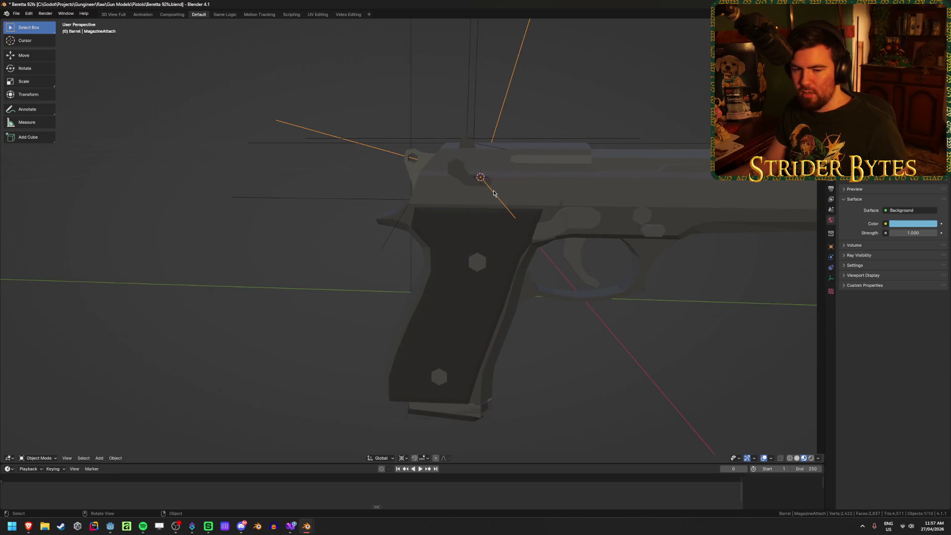
{"action": "key", "text": "ctrl+z"}
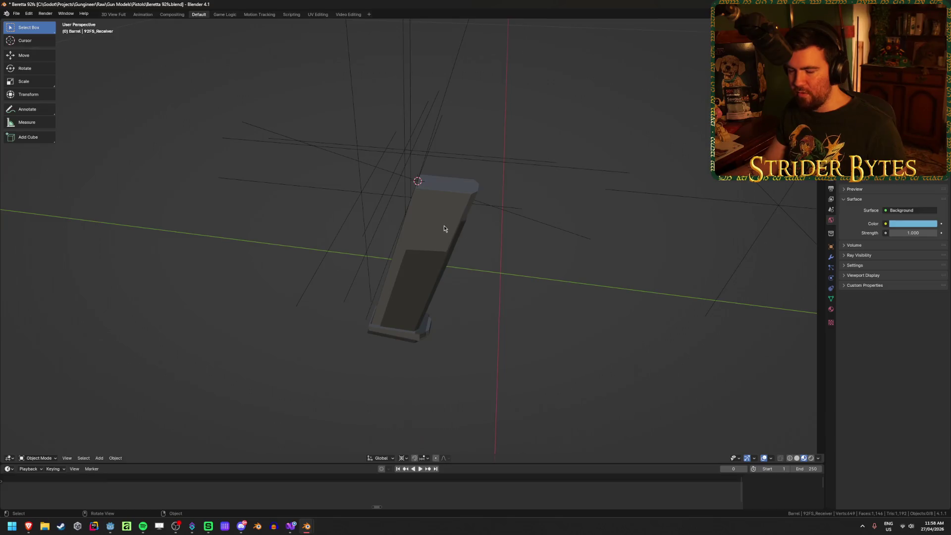
{"action": "key", "text": "ctrl+z"}
{"action": "key", "text": "ctrl+z"}
{"action": "key", "text": "ctrl+z"}
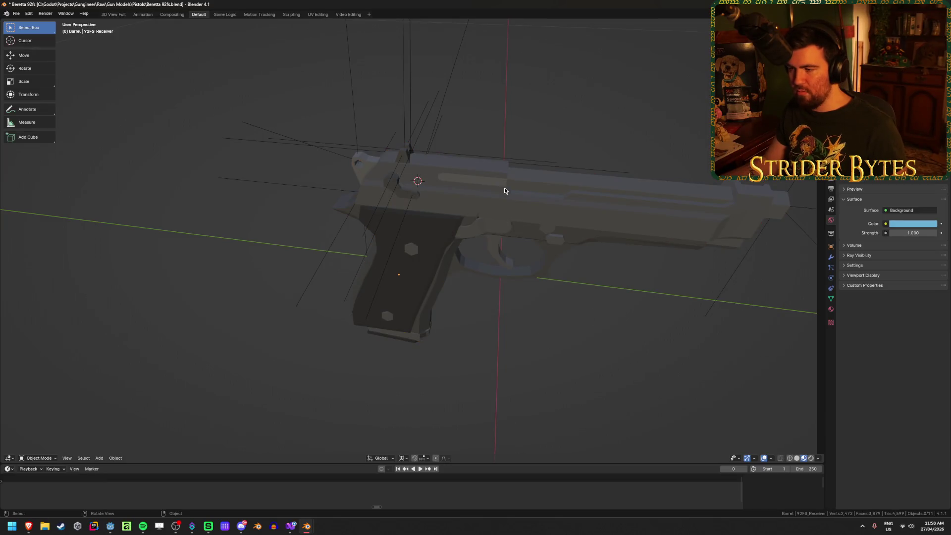
{"action": "middle_click_drag", "start_coordinate": [542, 241], "coordinate": [531, 183]}
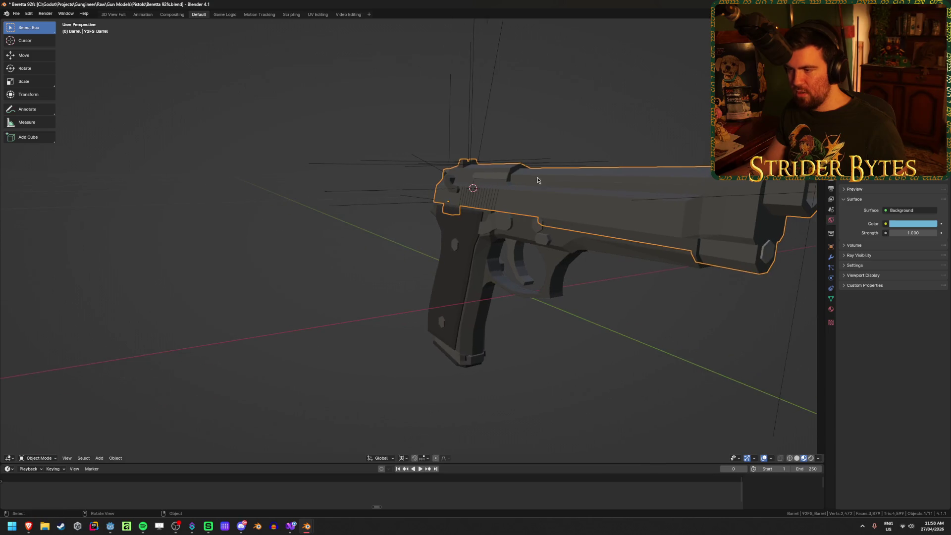
{"action": "key", "text": "Delete"}
{"action": "mouse_move", "coordinate": [516, 218]}
{"action": "middle_mouse_down"}
{"action": "mouse_move", "coordinate": [553, 228]}
{"action": "mouse_move", "coordinate": [529, 215]}
{"action": "mouse_move", "coordinate": [530, 206]}
{"action": "mouse_move", "coordinate": [554, 210]}
{"action": "middle_mouse_up"}
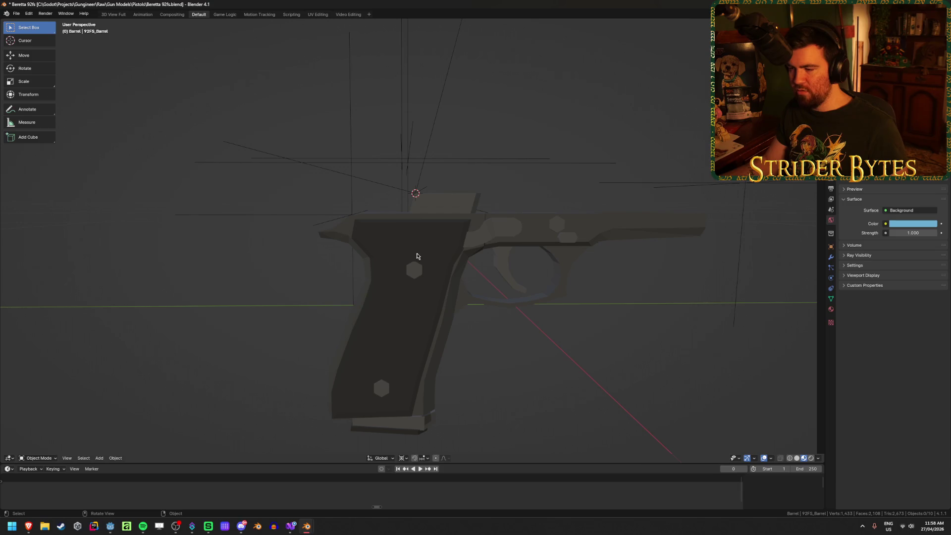
{"action": "key", "text": "ctrl+z"}
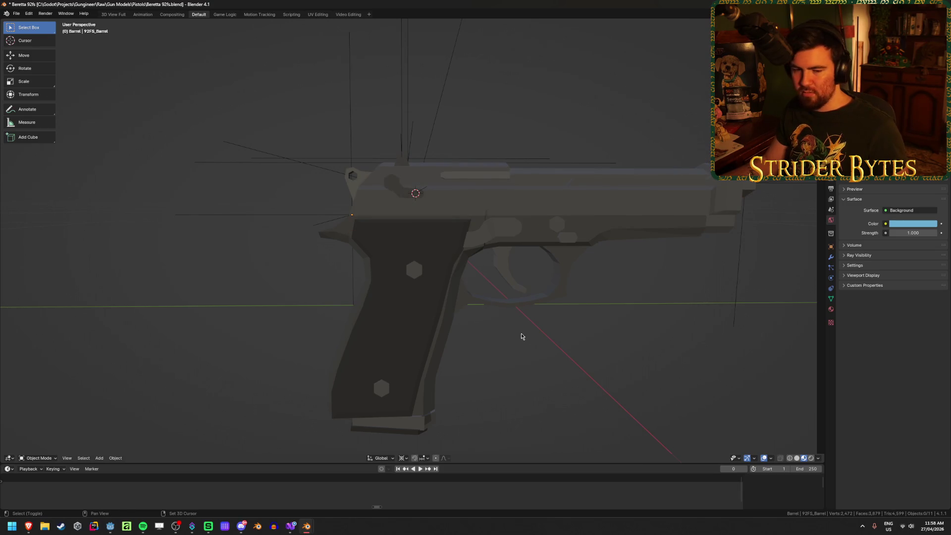
{"action": "key", "text": "shift+z"}
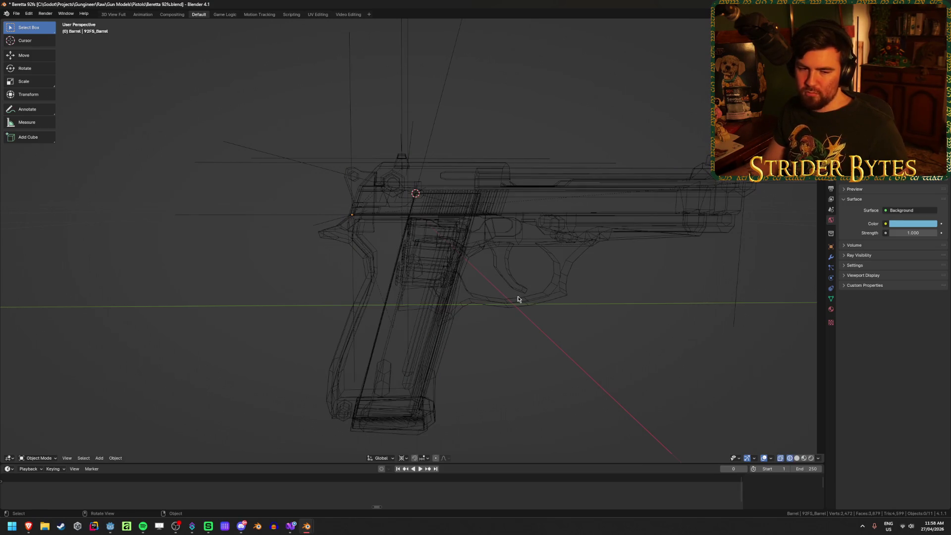
{"action": "left_click", "coordinate": [424, 137]}
{"action": "key", "text": "shift+z"}
{"action": "scroll", "coordinate": [441, 199], "scroll_direction": "up", "scroll_amount": 5}
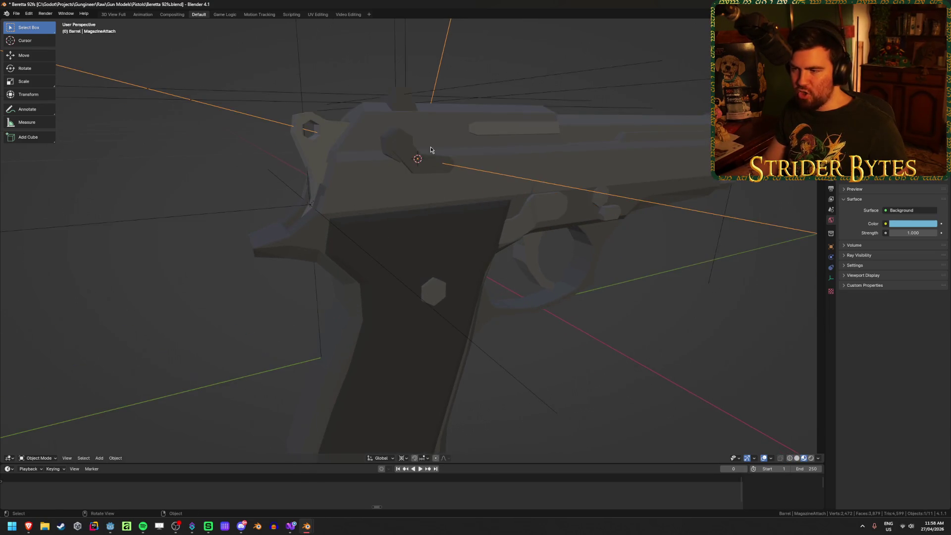
{"action": "key", "text": "shift+z"}
{"action": "mouse_move", "coordinate": [391, 162]}
{"action": "middle_mouse_down"}
{"action": "mouse_move", "coordinate": [453, 121]}
{"action": "mouse_move", "coordinate": [424, 127]}
{"action": "middle_mouse_up"}
{"action": "scroll", "coordinate": [438, 161], "scroll_direction": "down", "scroll_amount": 5}
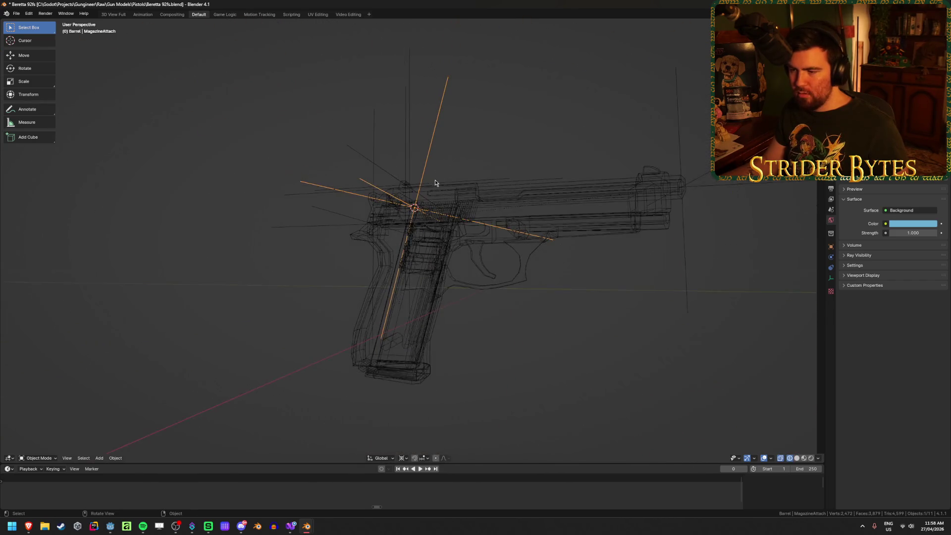
{"action": "middle_click_drag", "start_coordinate": [461, 187], "coordinate": [446, 183]}
{"action": "key", "text": "shift+z"}
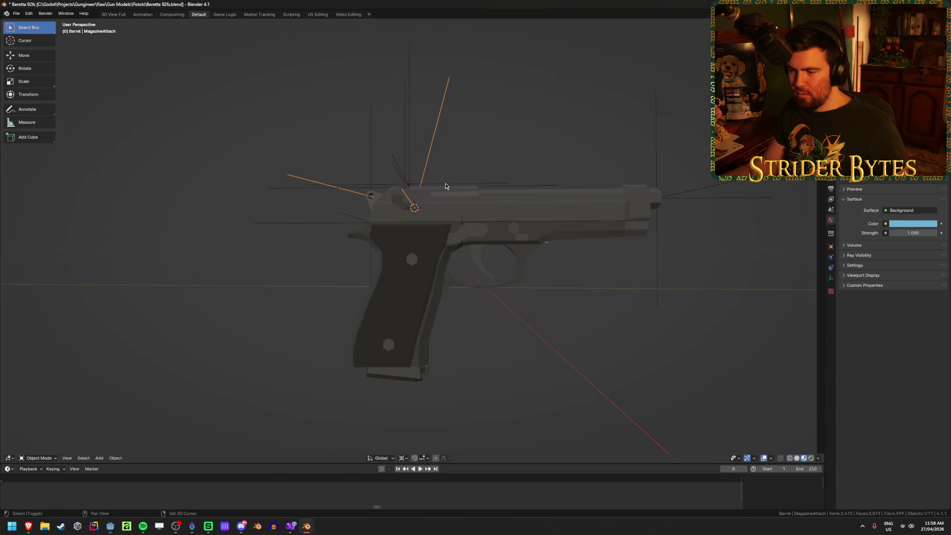
{"action": "left_click", "coordinate": [522, 339]}
{"action": "key", "text": "shift+z"}
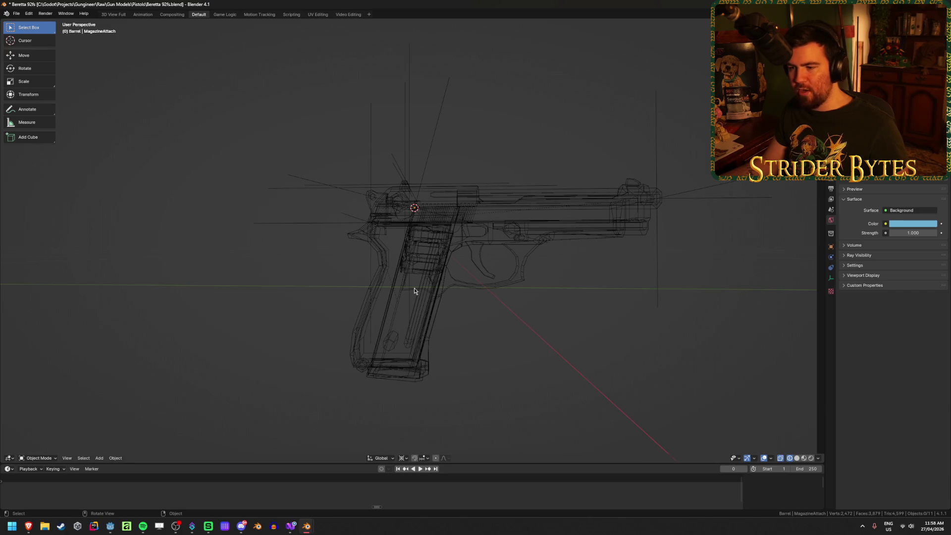
{"action": "key", "text": "shift+z"}
{"action": "middle_click_drag", "start_coordinate": [451, 304], "coordinate": [396, 300]}
{"action": "key", "text": "shift+z"}
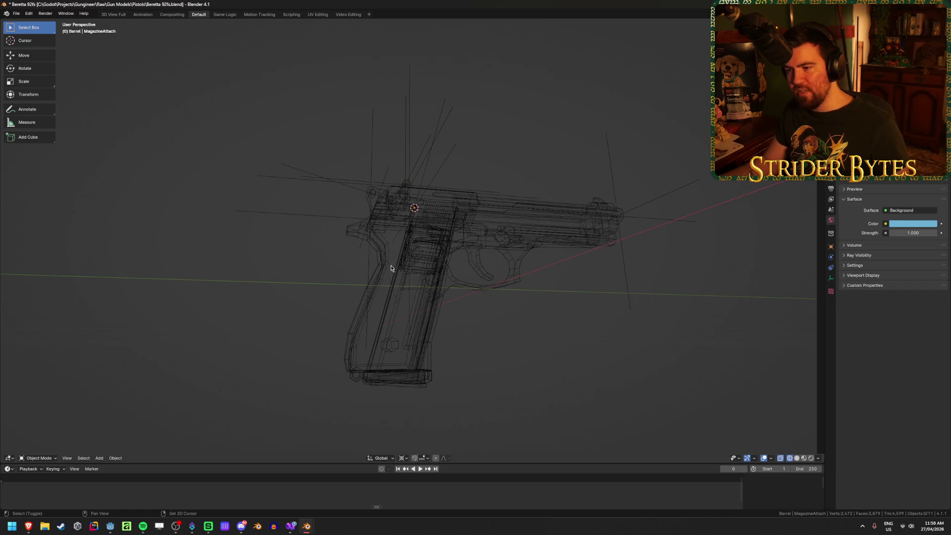
{"action": "middle_click_drag", "start_coordinate": [388, 198], "coordinate": [384, 216]}
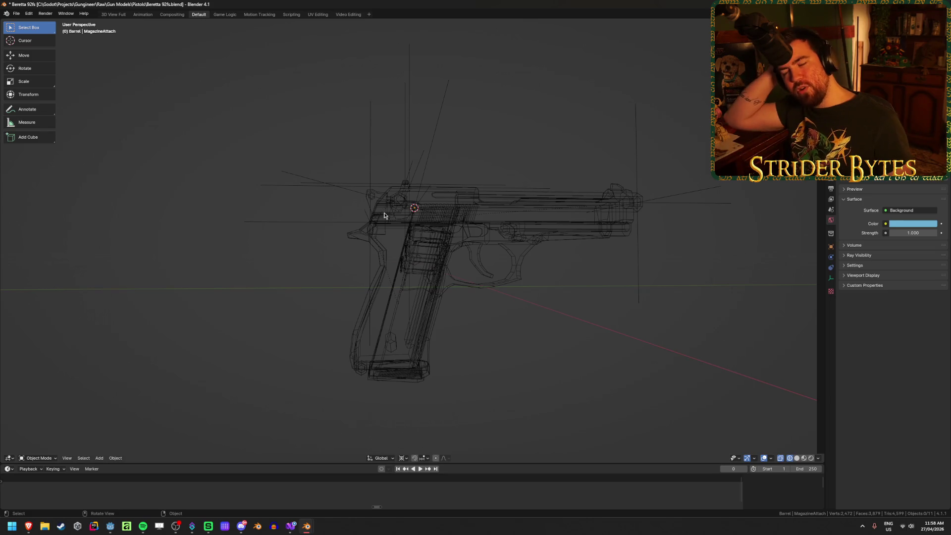
{"action": "left_click", "coordinate": [355, 192]}
{"action": "scroll", "coordinate": [435, 281], "scroll_direction": "up", "scroll_amount": 3}
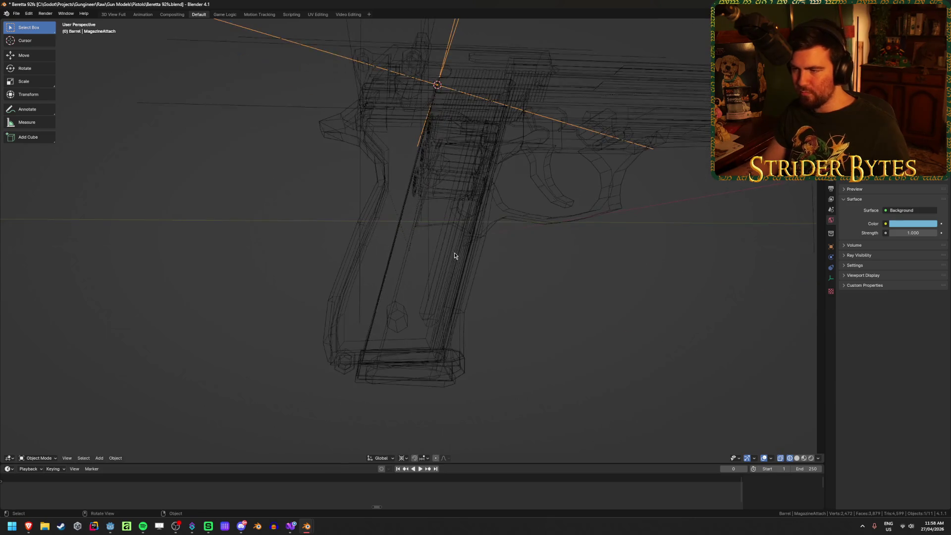
{"action": "key", "text": "shift+z"}
{"action": "left_click", "coordinate": [441, 381], "text": "shift"}
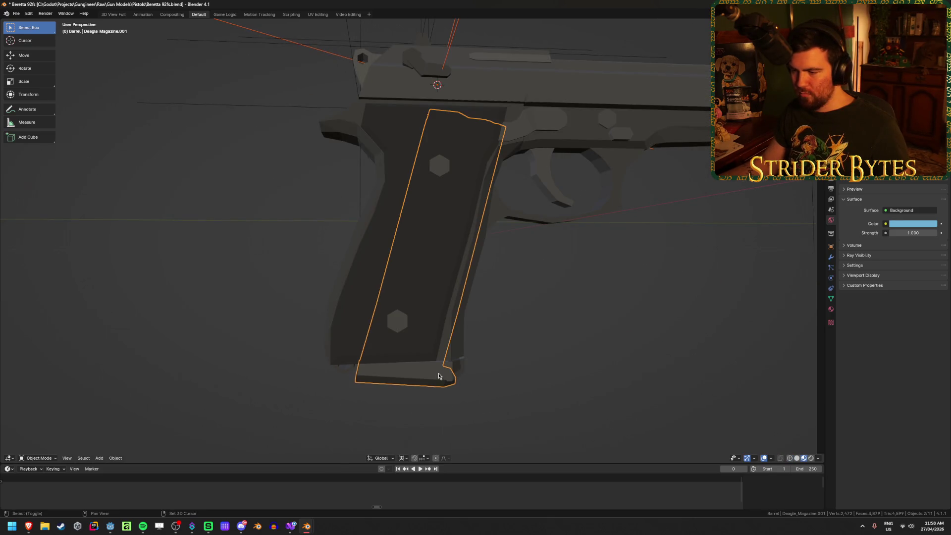
Select the G17 and a second magazine and shift them along Y
{"action": "left_click", "coordinate": [464, 371], "text": "shift"}
{"action": "left_click", "coordinate": [455, 368], "text": "shift"}
{"action": "key", "text": "shift+z"}
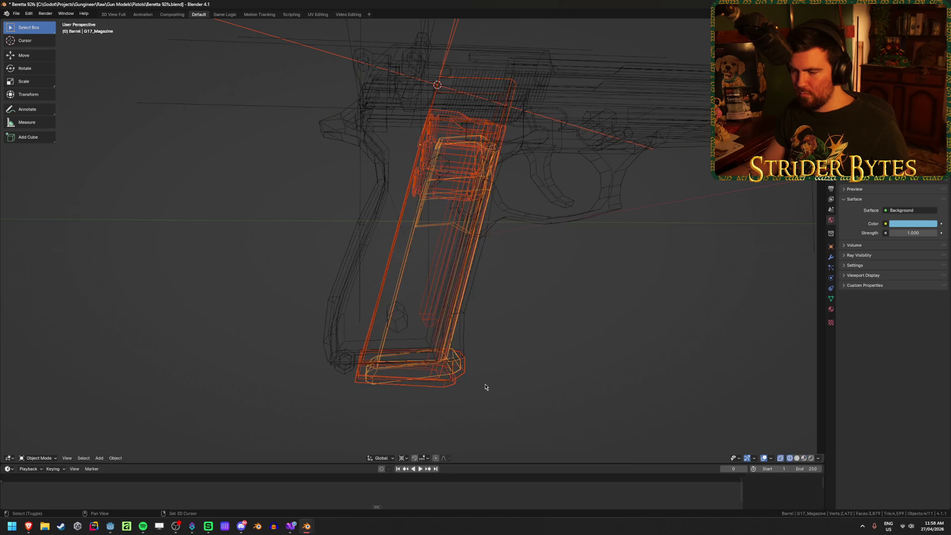
{"action": "key", "text": "g"}
{"action": "key", "text": "y"}
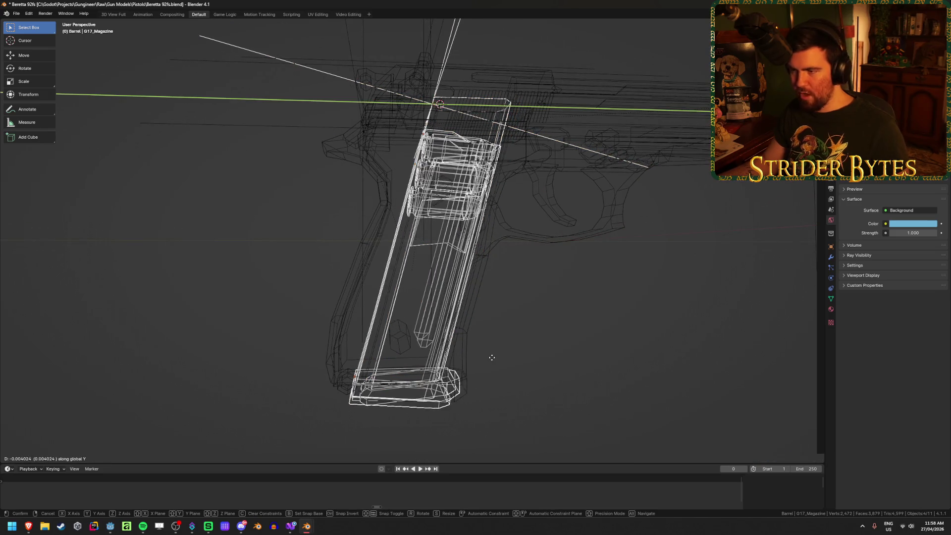
{"action": "left_click", "coordinate": [492, 361]}
{"action": "key", "text": "shift+z"}
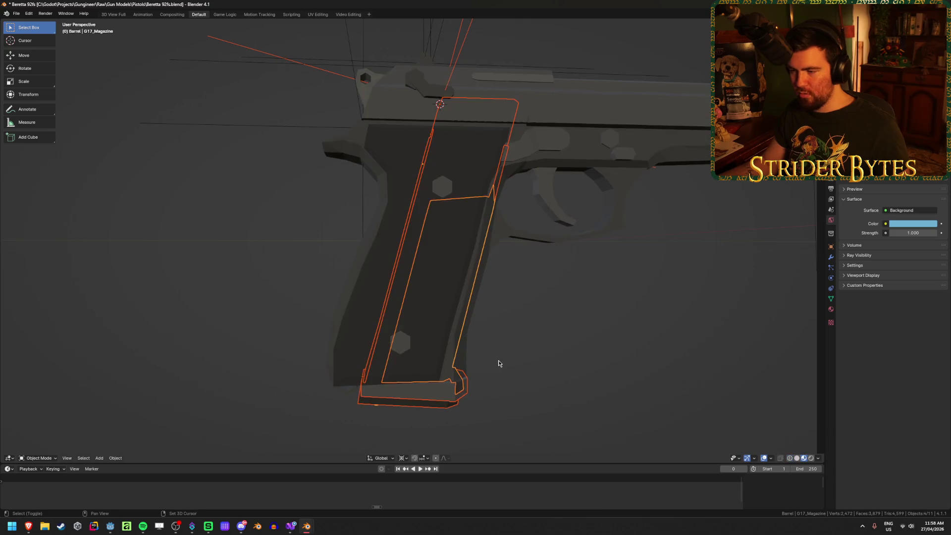
Shift the magazines further along Y, then deselect everything
{"action": "middle_click_drag", "start_coordinate": [498, 363], "coordinate": [524, 361]}
{"action": "key", "text": "shift+z"}
{"action": "key", "text": "g"}
{"action": "key", "text": "y"}
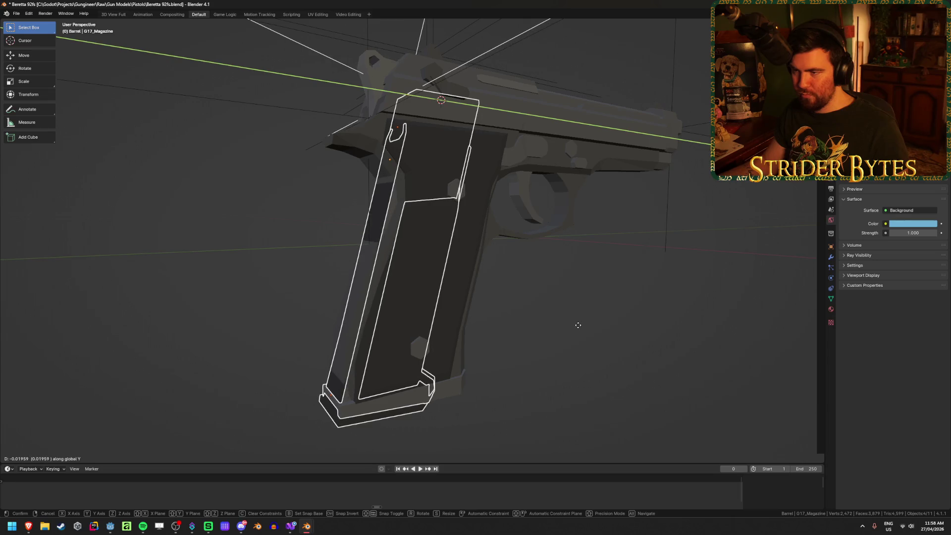
{"action": "left_click", "coordinate": [597, 329]}
{"action": "key", "text": "shift+z"}
{"action": "key", "text": "alt+a"}
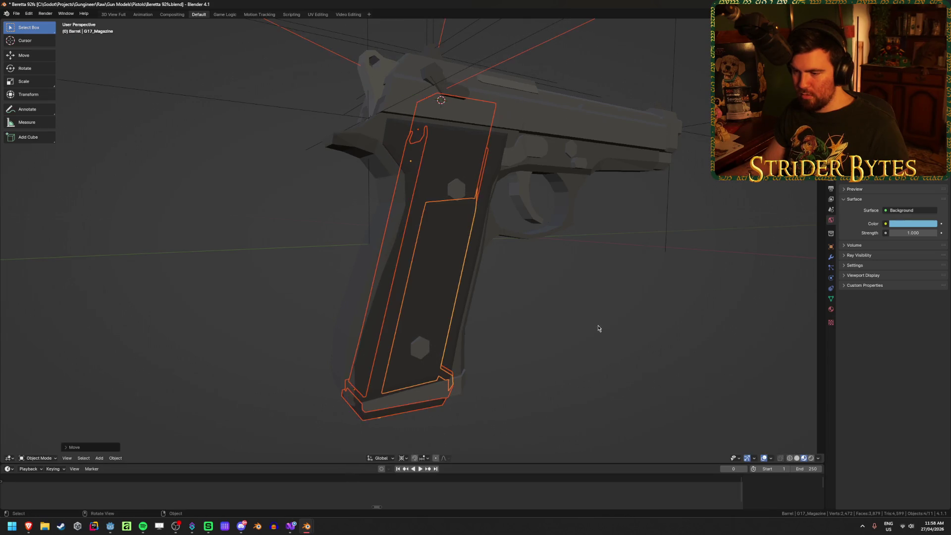
Orbit to check the fit and save Beretta 92fs.blend
{"action": "mouse_move", "coordinate": [548, 373]}
{"action": "middle_mouse_down"}
{"action": "mouse_move", "coordinate": [531, 348]}
{"action": "mouse_move", "coordinate": [537, 330]}
{"action": "mouse_move", "coordinate": [573, 370]}
{"action": "mouse_move", "coordinate": [542, 375]}
{"action": "mouse_move", "coordinate": [548, 329]}
{"action": "mouse_move", "coordinate": [527, 366]}
{"action": "middle_mouse_up"}
{"action": "key", "text": "ctrl+z"}
{"action": "key", "text": "ctrl+shift+z"}
{"action": "key", "text": "ctrl+s"}
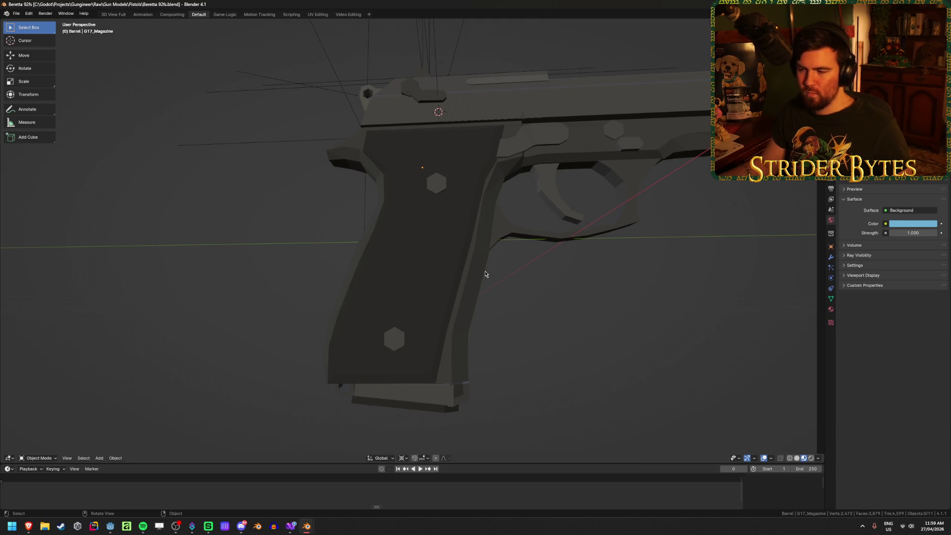
Click through the 92FS, Deagle and G17 magazines in the grip to identify them
{"action": "left_click", "coordinate": [409, 401]}
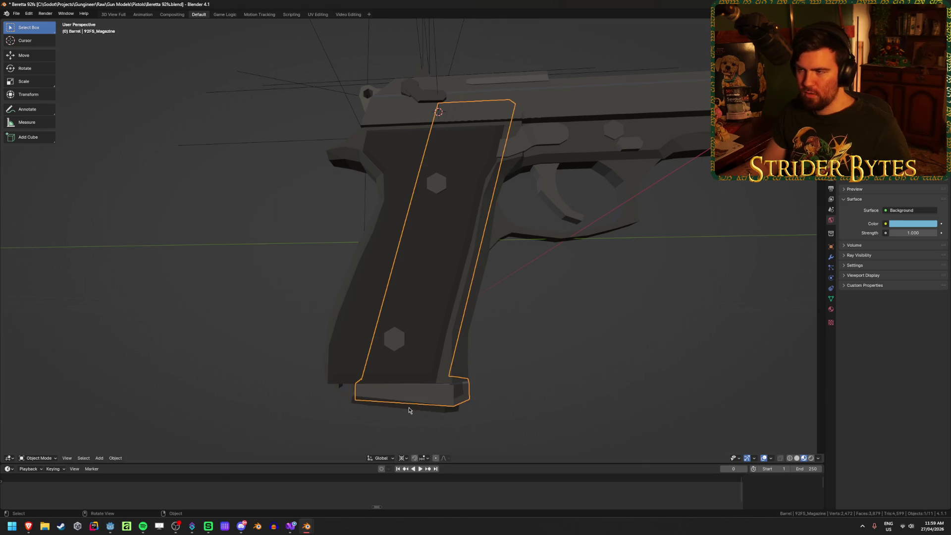
{"action": "middle_click_drag", "start_coordinate": [409, 410], "coordinate": [438, 409]}
{"action": "left_click", "coordinate": [437, 406]}
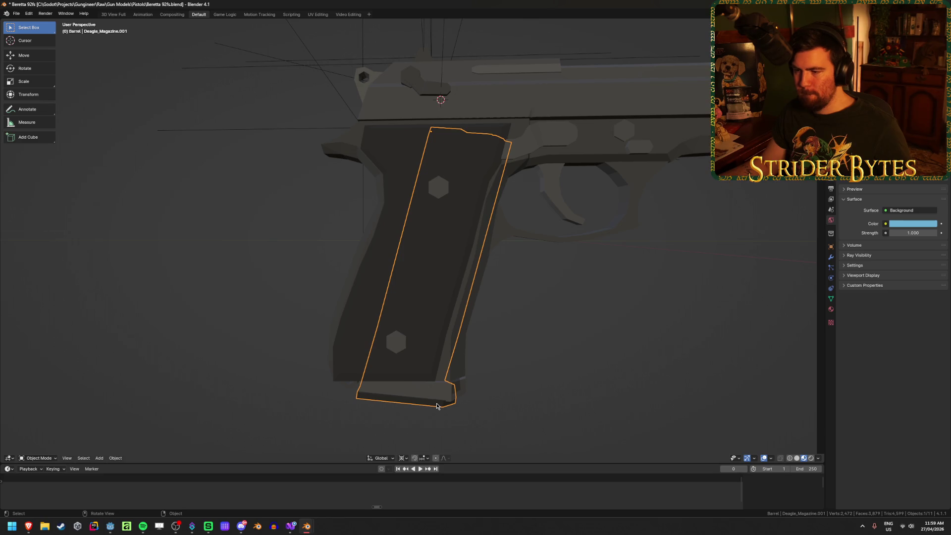
{"action": "left_click", "coordinate": [456, 390]}
{"action": "left_click", "coordinate": [456, 389]}
{"action": "left_click", "coordinate": [560, 375]}
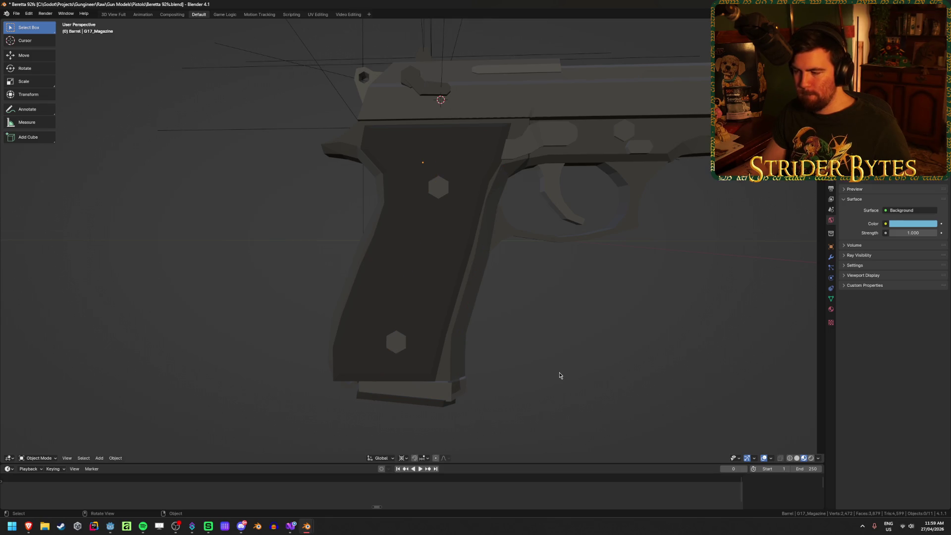
Delete the unwanted magazine in the grip and the G17 magazine
{"action": "left_click", "coordinate": [428, 404]}
{"action": "key", "text": "Delete"}
{"action": "left_click", "coordinate": [458, 394]}
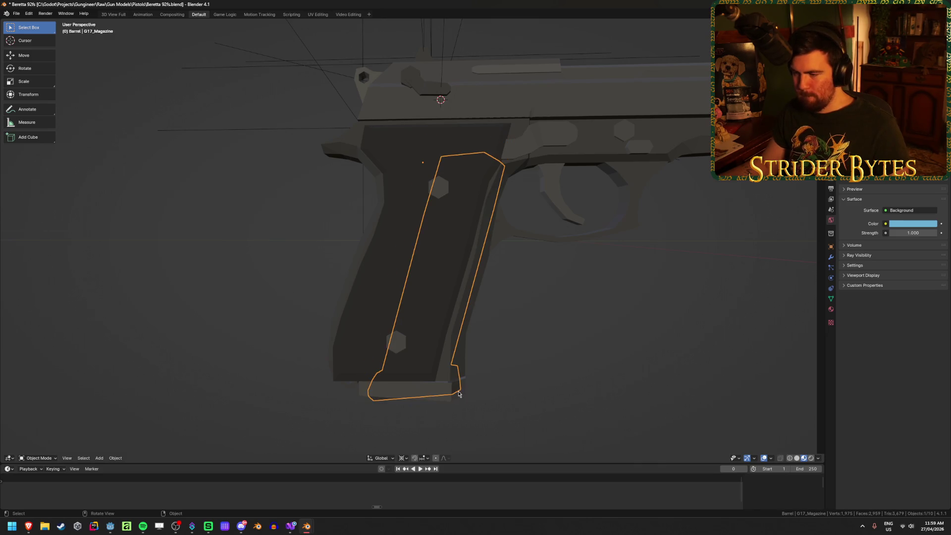
{"action": "key", "text": "Delete"}
Try moving the 92FS magazine along local Z, then delete it and paste a fresh copy
{"action": "left_click", "coordinate": [458, 393]}
{"action": "scroll", "coordinate": [576, 315], "scroll_direction": "down", "scroll_amount": 3}
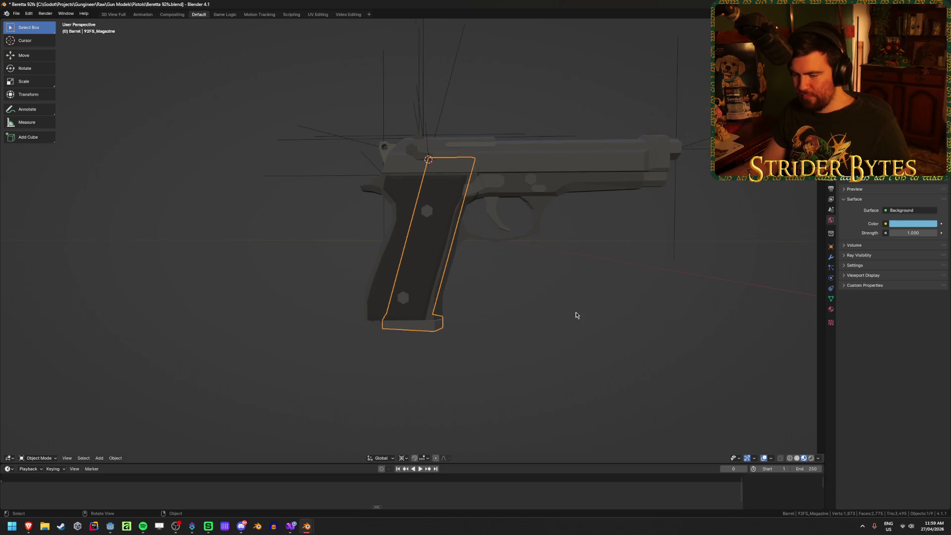
{"action": "key", "text": "g"}
{"action": "key", "text": "y"}
{"action": "key", "text": "z"}
{"action": "key", "text": "z"}
{"action": "key", "text": "Escape"}
{"action": "key", "text": "g"}
{"action": "key", "text": "z"}
{"action": "key", "text": "z"}
{"action": "key", "text": "Escape"}
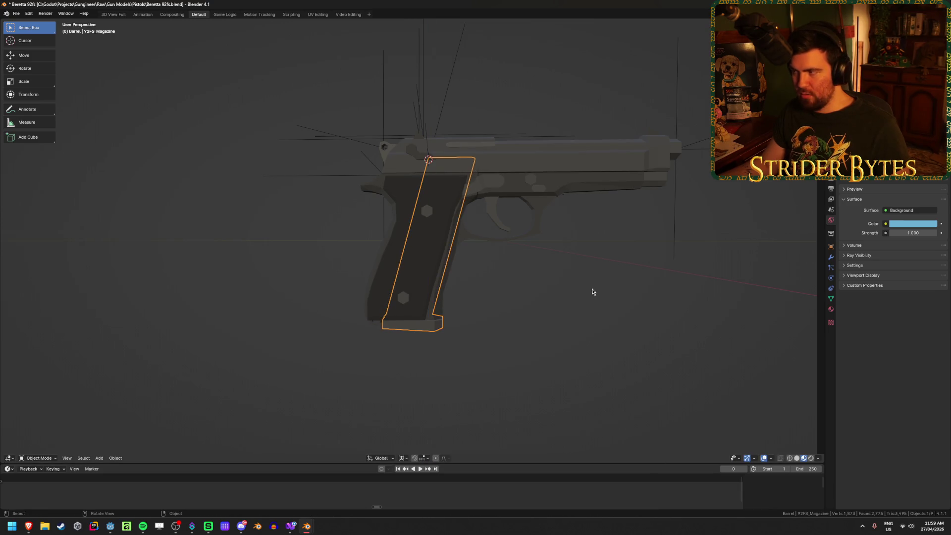
{"action": "key", "text": "Delete"}
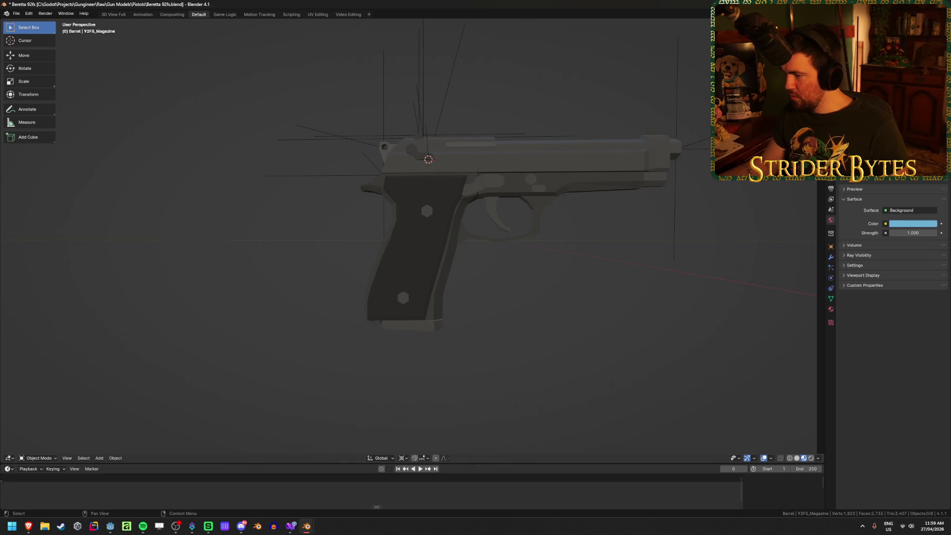
{"action": "key", "text": "ctrl+v"}
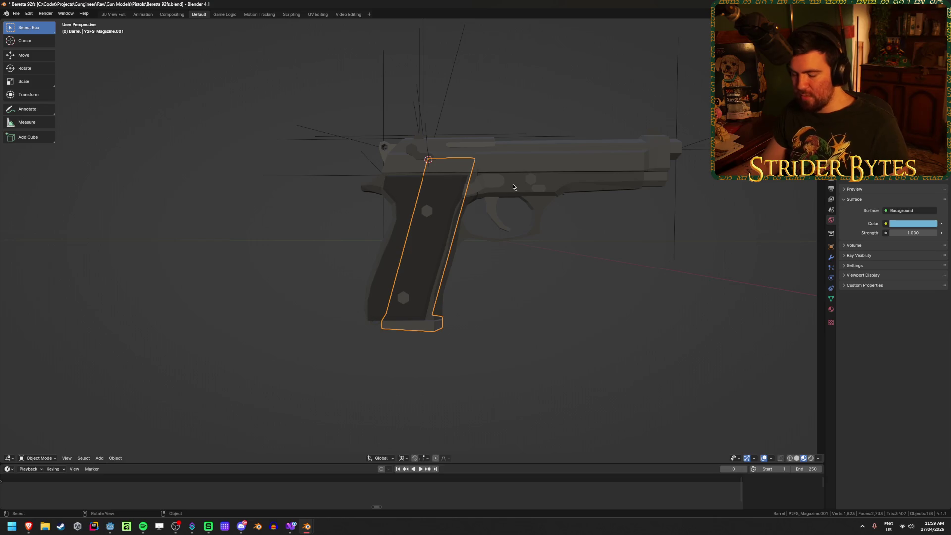
Lower the new 92FS_Magazine.001 along local Z into the grip and deselect it
{"action": "key", "text": "g"}
{"action": "key", "text": "z"}
{"action": "key", "text": "z"}
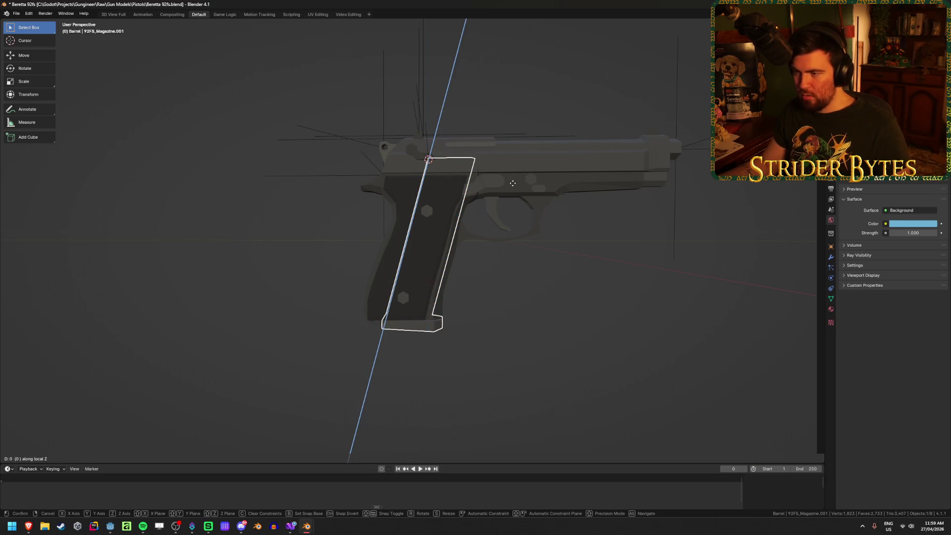
{"action": "left_click", "coordinate": [518, 307]}
{"action": "left_click", "coordinate": [510, 313]}
{"action": "mouse_move", "coordinate": [510, 313]}
{"action": "middle_mouse_down"}
{"action": "mouse_move", "coordinate": [384, 303]}
{"action": "mouse_move", "coordinate": [345, 308]}
{"action": "mouse_move", "coordinate": [340, 329]}
{"action": "mouse_move", "coordinate": [368, 322]}
{"action": "mouse_move", "coordinate": [344, 317]}
{"action": "middle_mouse_up"}
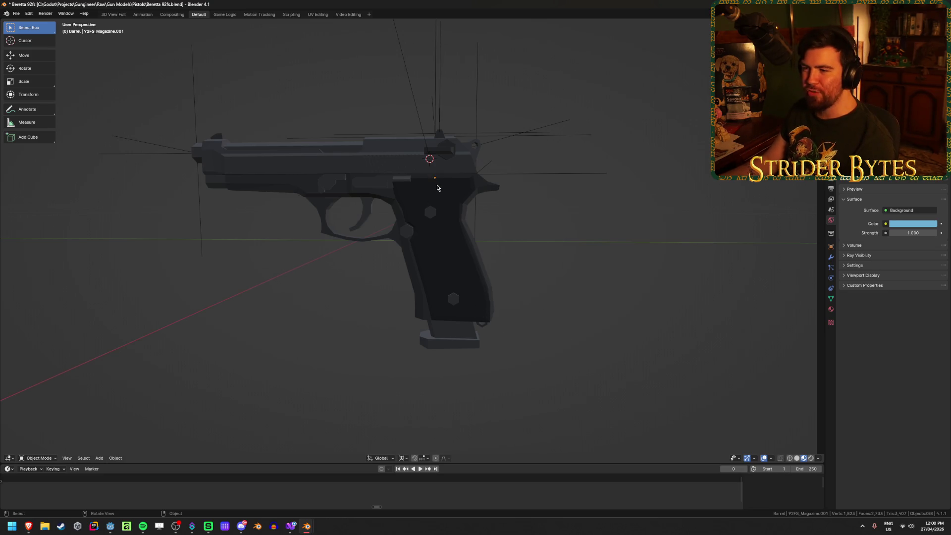
Orbit to inspect the magazine fit, then switch to the Deagle.blend window
{"action": "mouse_move", "coordinate": [571, 297]}
{"action": "middle_mouse_down"}
{"action": "mouse_move", "coordinate": [390, 294]}
{"action": "mouse_move", "coordinate": [409, 298]}
{"action": "middle_mouse_up"}
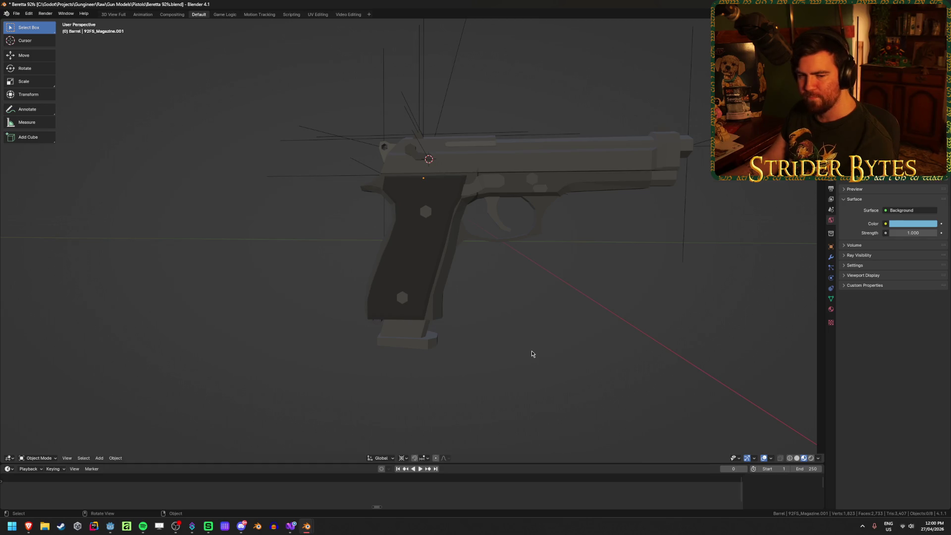
{"action": "mouse_move", "coordinate": [532, 354]}
{"action": "middle_mouse_down"}
{"action": "mouse_move", "coordinate": [463, 359]}
{"action": "mouse_move", "coordinate": [521, 359]}
{"action": "mouse_move", "coordinate": [526, 399]}
{"action": "mouse_move", "coordinate": [535, 350]}
{"action": "middle_mouse_up"}
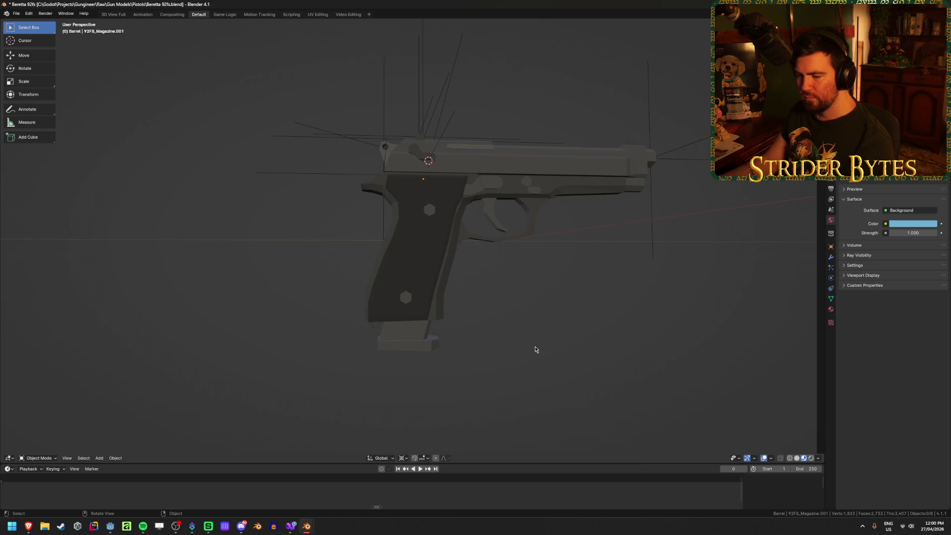
{"action": "mouse_move", "coordinate": [308, 530]}
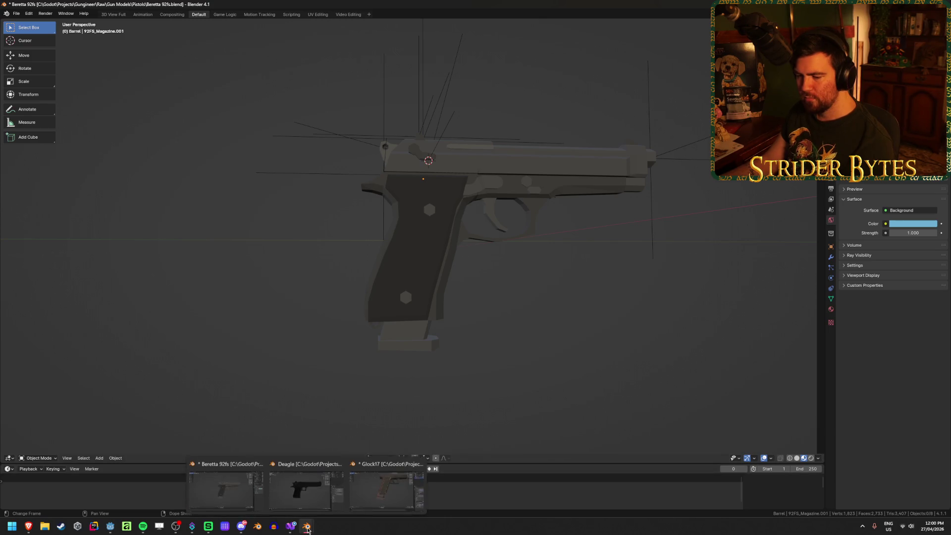
{"action": "left_click", "coordinate": [302, 488]}
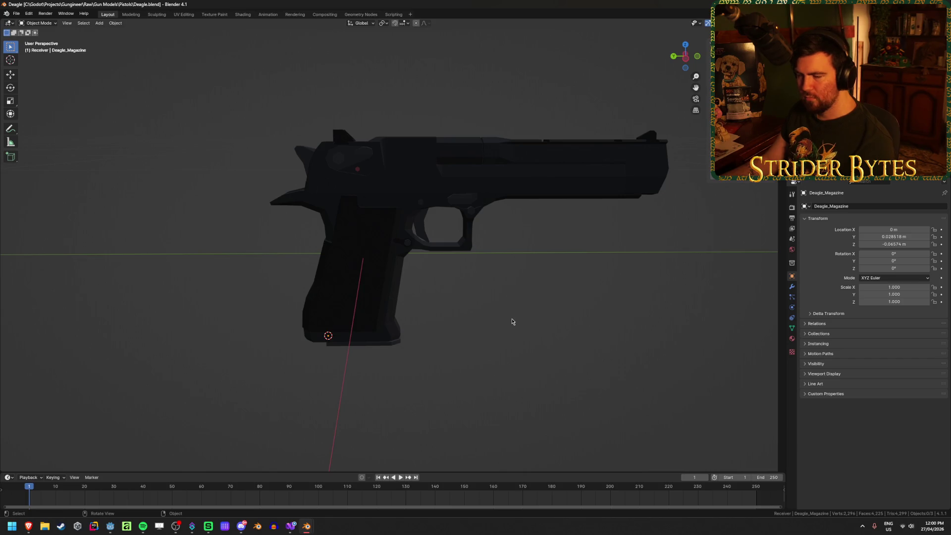
Select the Deagle magazine, then deselect it
{"action": "left_click", "coordinate": [341, 347]}
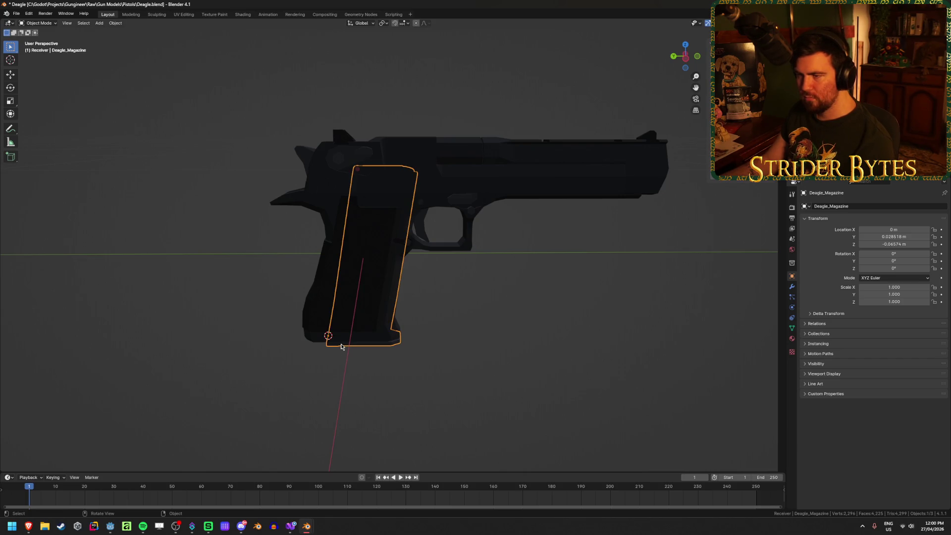
{"action": "left_click", "coordinate": [482, 349]}
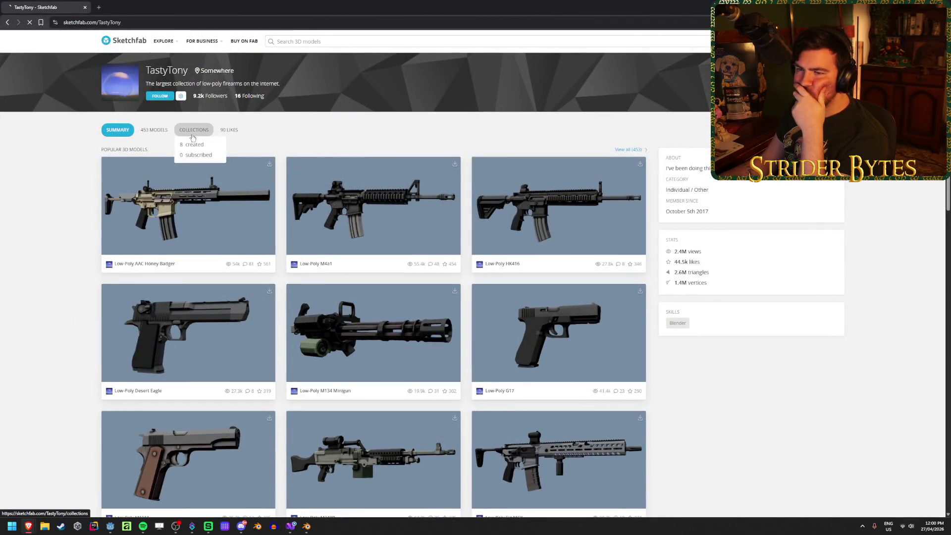
Open the creator's Low-Poly Pistols collection on Sketchfab and scroll through its models
{"action": "left_click", "coordinate": [196, 135]}
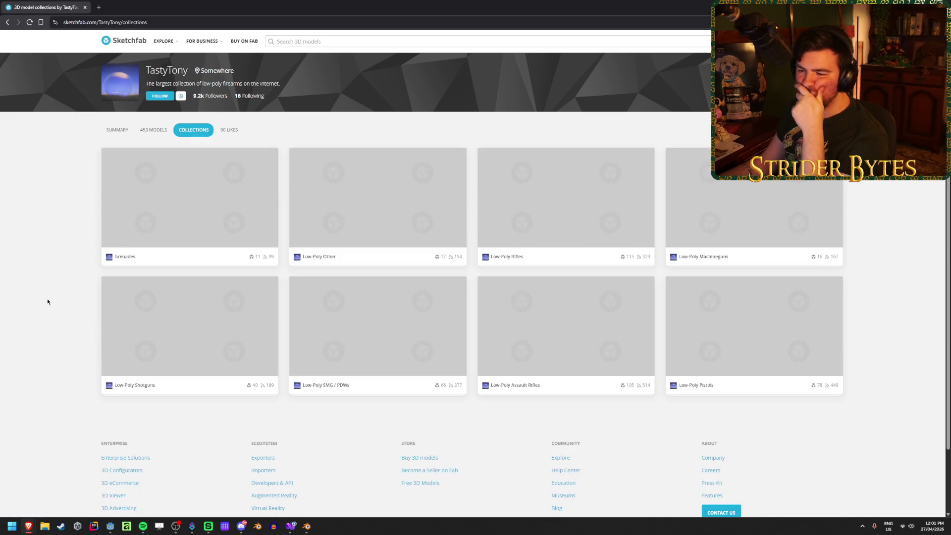
{"action": "left_click", "coordinate": [747, 337]}
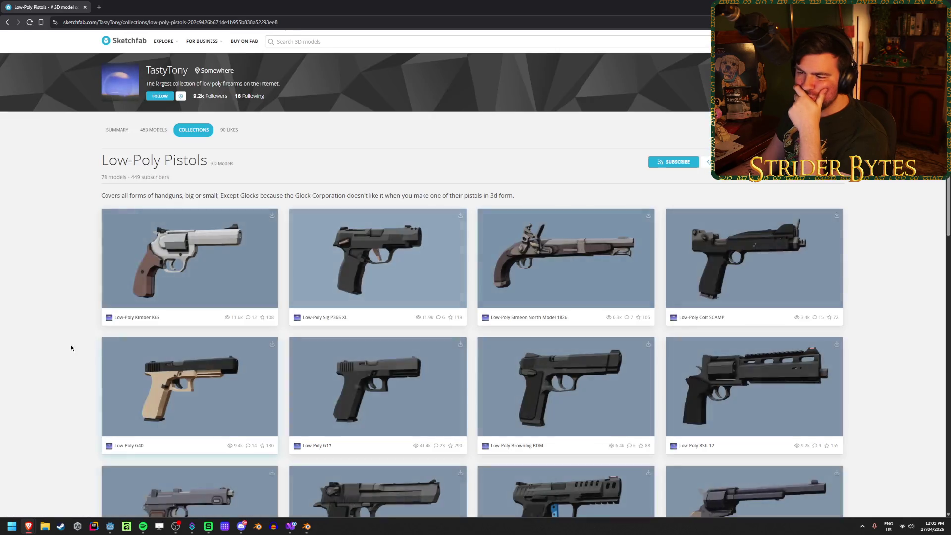
{"action": "scroll", "coordinate": [35, 297], "scroll_direction": "down", "scroll_amount": 1}
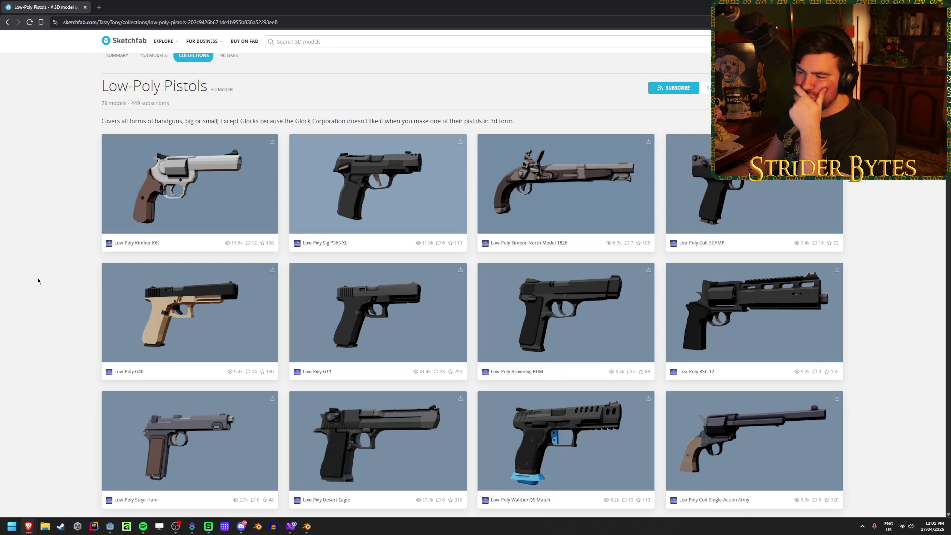
{"action": "scroll", "coordinate": [38, 280], "scroll_direction": "down", "scroll_amount": 2}
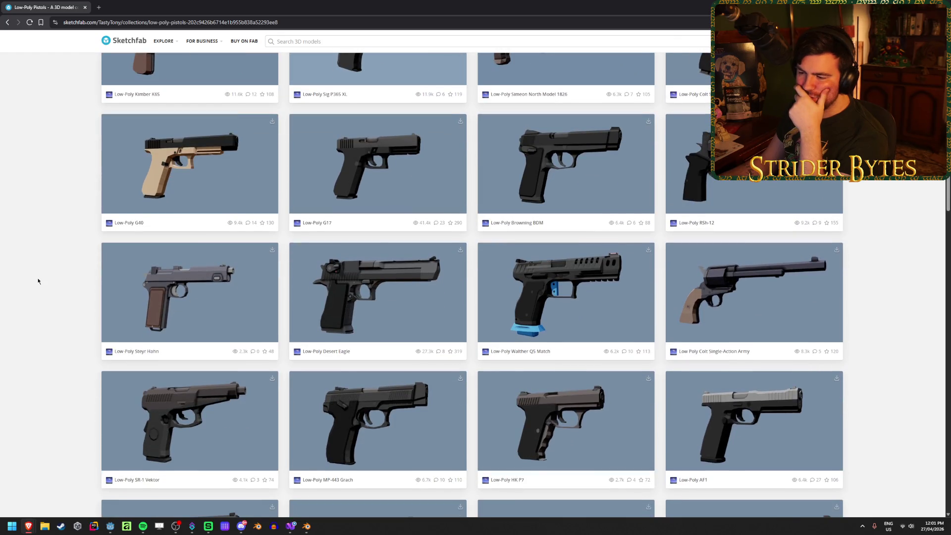
{"action": "scroll", "coordinate": [38, 280], "scroll_direction": "down", "scroll_amount": 2}
{"action": "scroll", "coordinate": [38, 281], "scroll_direction": "down", "scroll_amount": 2}
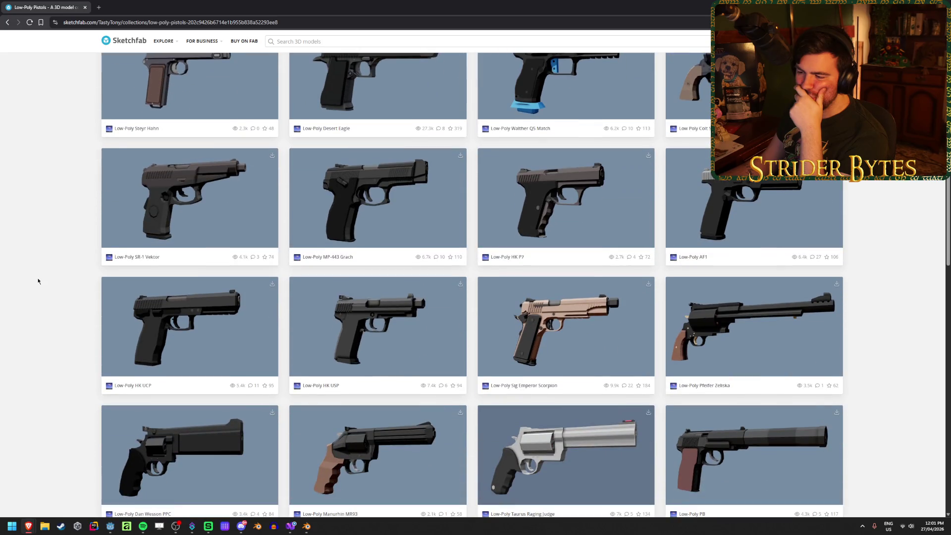
{"action": "scroll", "coordinate": [37, 280], "scroll_direction": "down", "scroll_amount": 3}
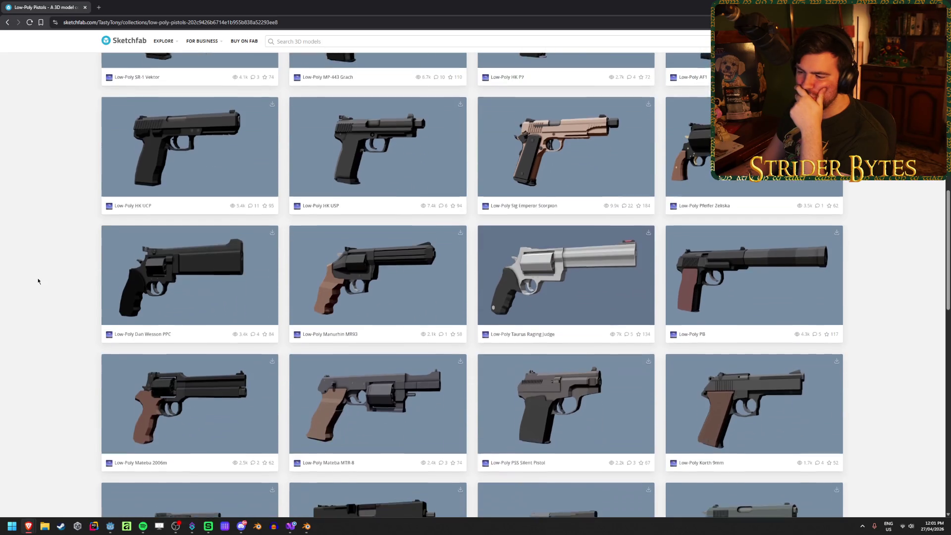
{"action": "scroll", "coordinate": [38, 280], "scroll_direction": "down", "scroll_amount": 1}
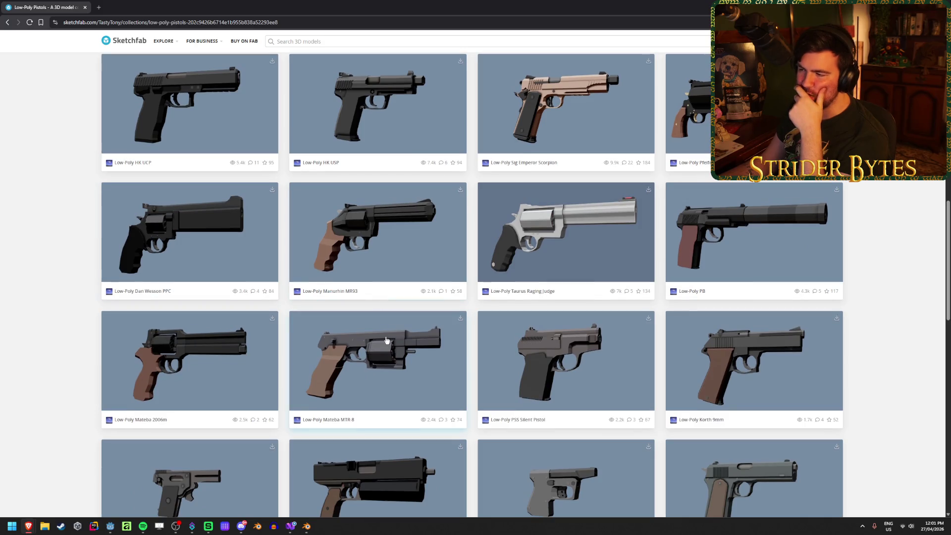
{"action": "scroll", "coordinate": [41, 270], "scroll_direction": "down", "scroll_amount": 2}
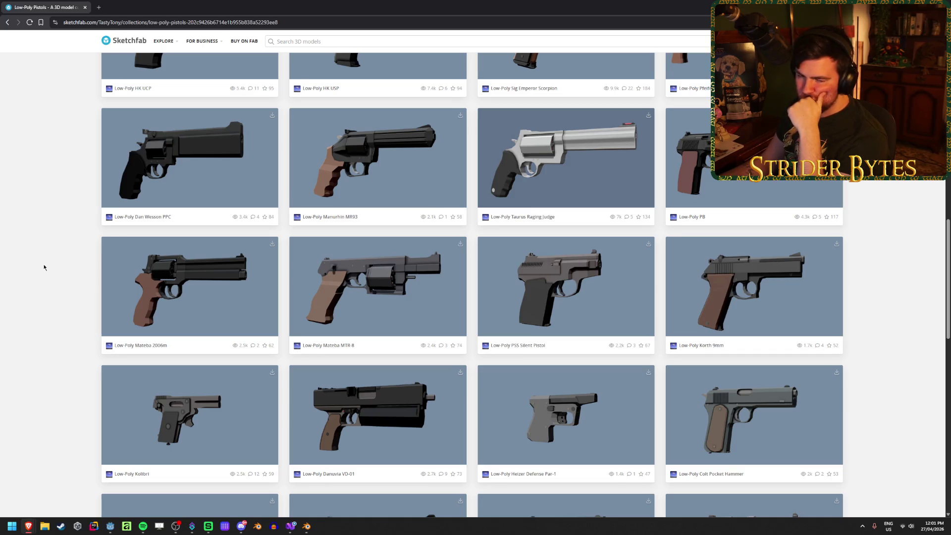
{"action": "scroll", "coordinate": [44, 268], "scroll_direction": "down", "scroll_amount": 2}
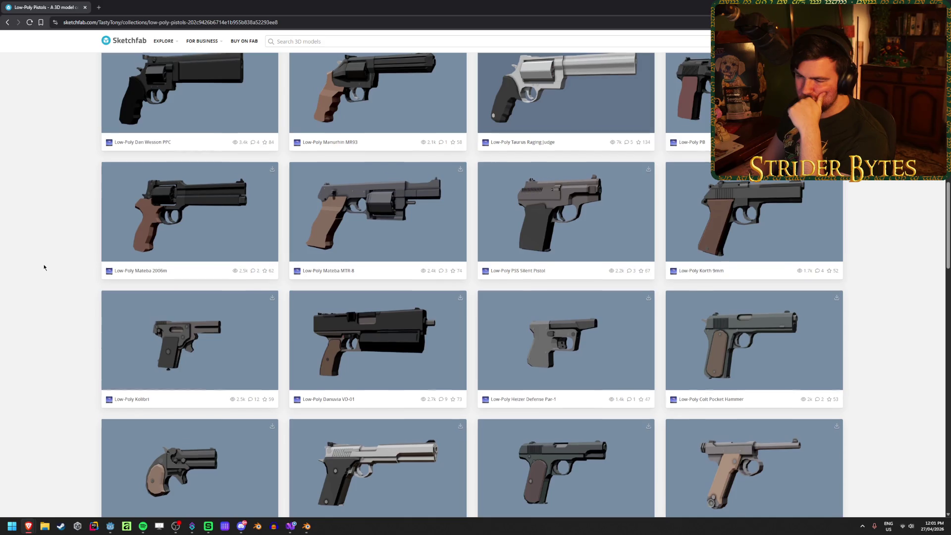
{"action": "scroll", "coordinate": [43, 267], "scroll_direction": "down", "scroll_amount": 2}
{"action": "scroll", "coordinate": [44, 267], "scroll_direction": "down", "scroll_amount": 2}
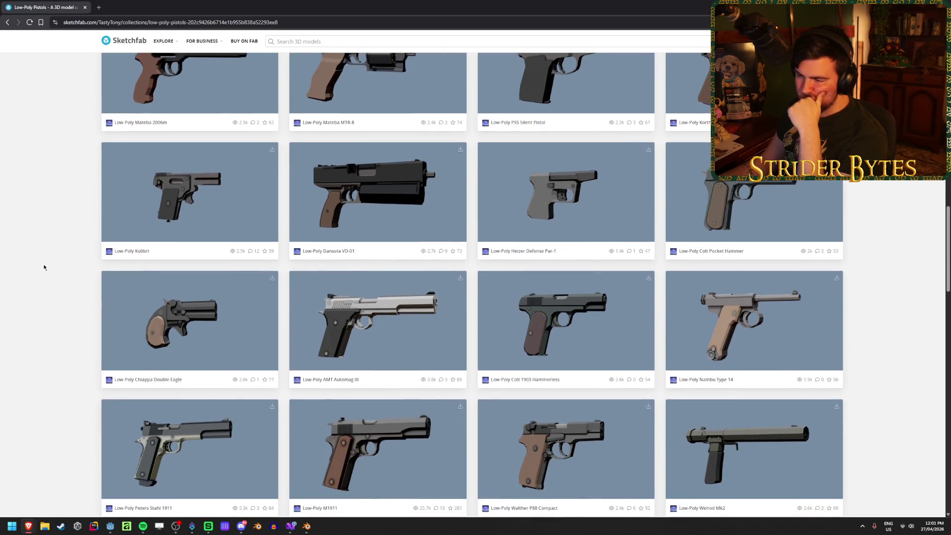
{"action": "scroll", "coordinate": [44, 267], "scroll_direction": "down", "scroll_amount": 3}
{"action": "scroll", "coordinate": [44, 267], "scroll_direction": "down", "scroll_amount": 2}
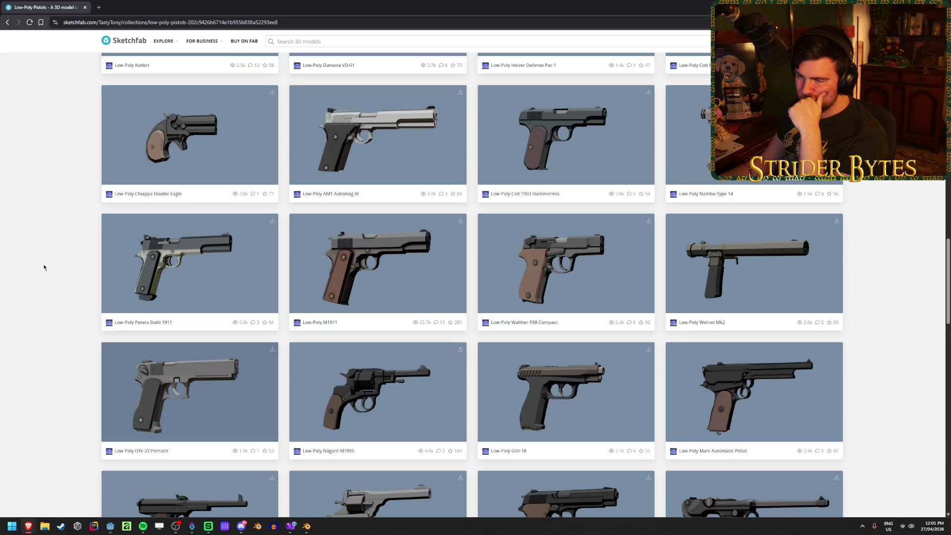
{"action": "scroll", "coordinate": [44, 267], "scroll_direction": "down", "scroll_amount": 2}
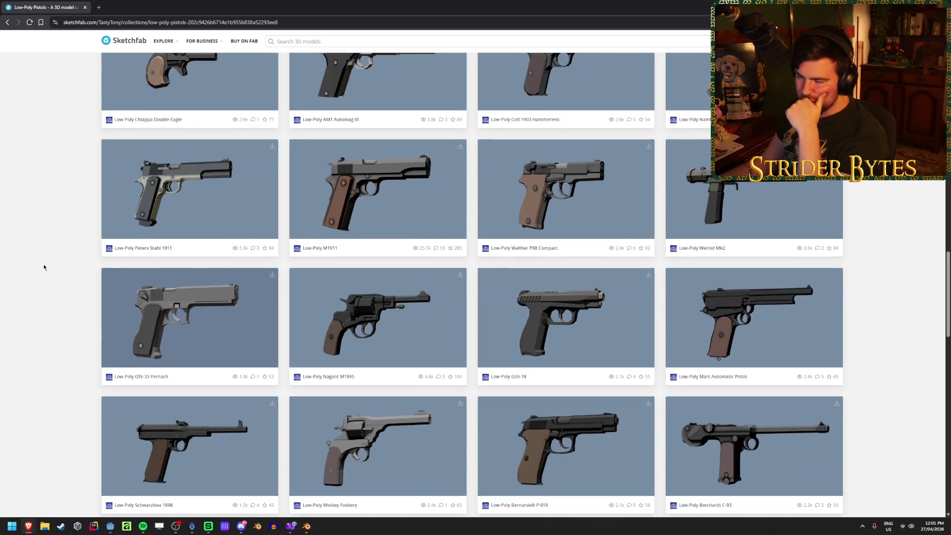
{"action": "scroll", "coordinate": [43, 268], "scroll_direction": "down", "scroll_amount": 10}
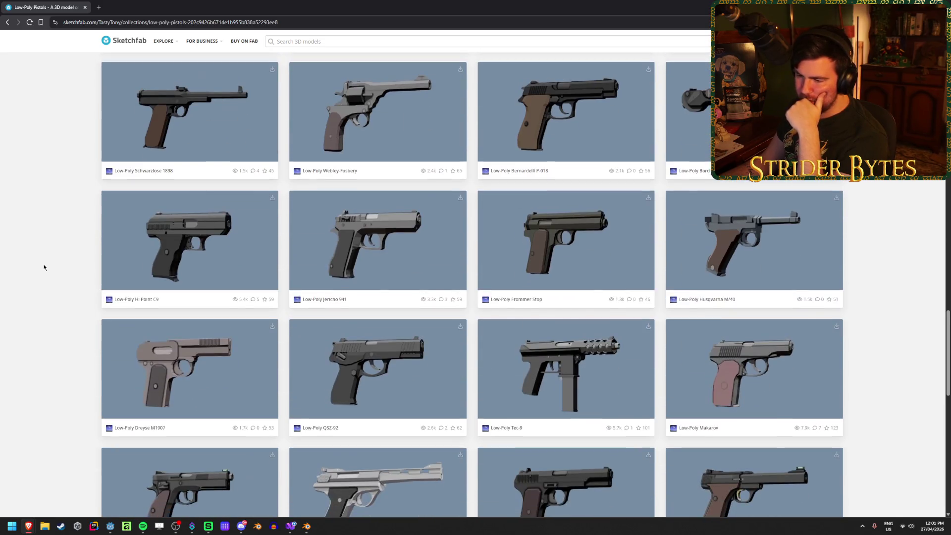
{"action": "scroll", "coordinate": [43, 267], "scroll_direction": "down", "scroll_amount": 2}
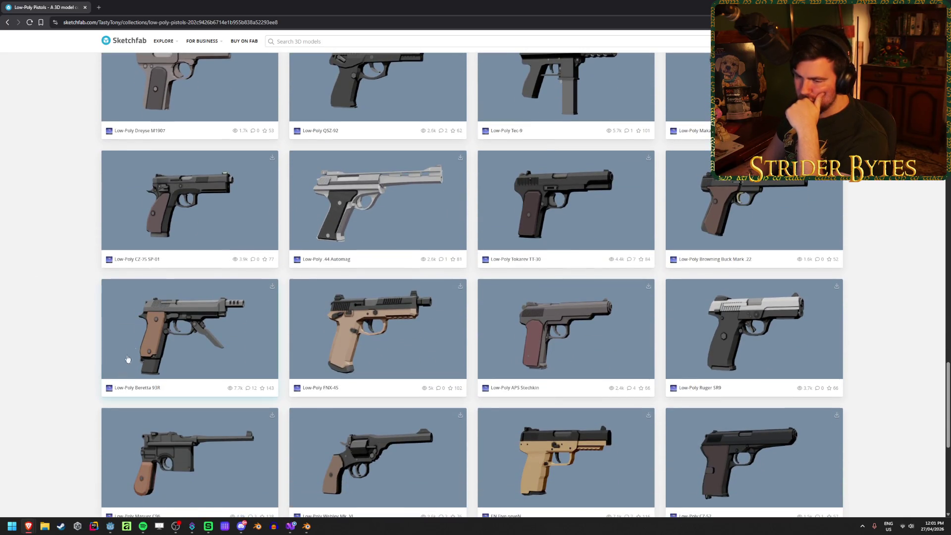
{"action": "scroll", "coordinate": [66, 269], "scroll_direction": "down", "scroll_amount": 2}
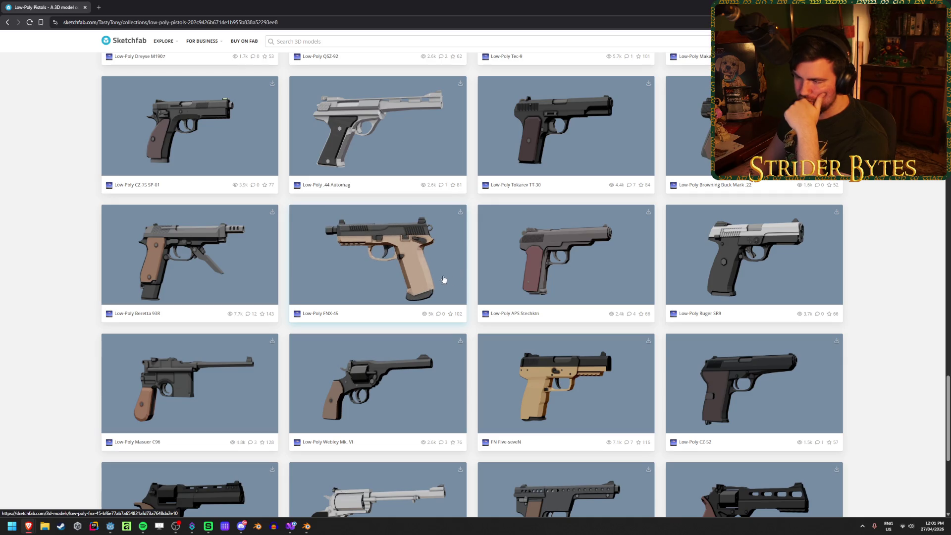
{"action": "scroll", "coordinate": [50, 295], "scroll_direction": "down", "scroll_amount": 3}
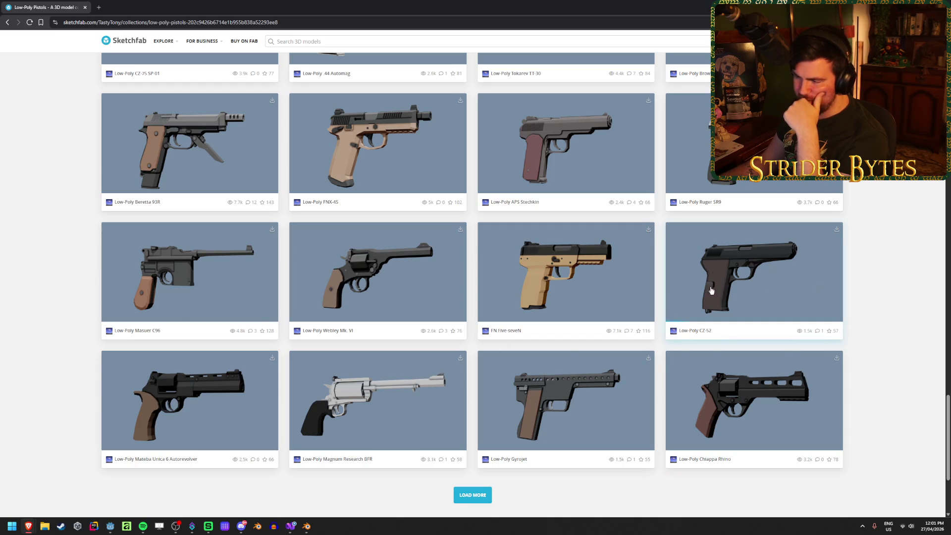
Load more pistols, such as the Walther P38 and Beretta 92fs, then return to the Deagle Blender file
{"action": "left_click", "coordinate": [474, 495]}
{"action": "scroll", "coordinate": [65, 332], "scroll_direction": "down", "scroll_amount": 3}
{"action": "scroll", "coordinate": [62, 330], "scroll_direction": "down", "scroll_amount": 4}
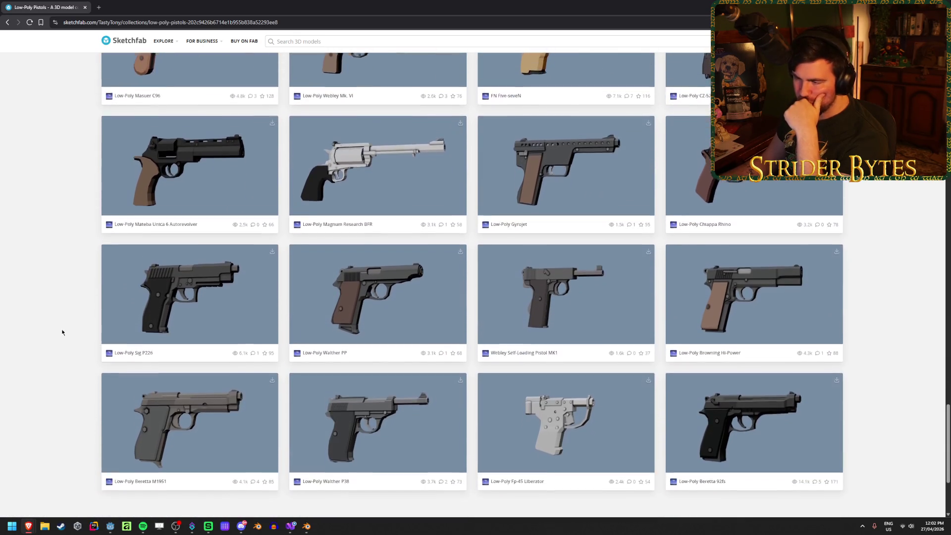
{"action": "scroll", "coordinate": [62, 331], "scroll_direction": "up", "scroll_amount": 1}
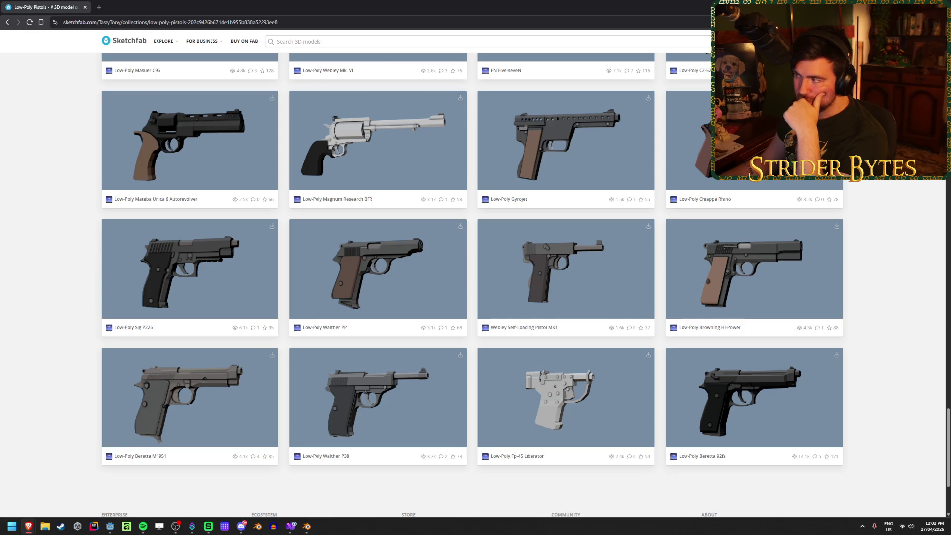
{"action": "key", "text": "alt+Tab"}
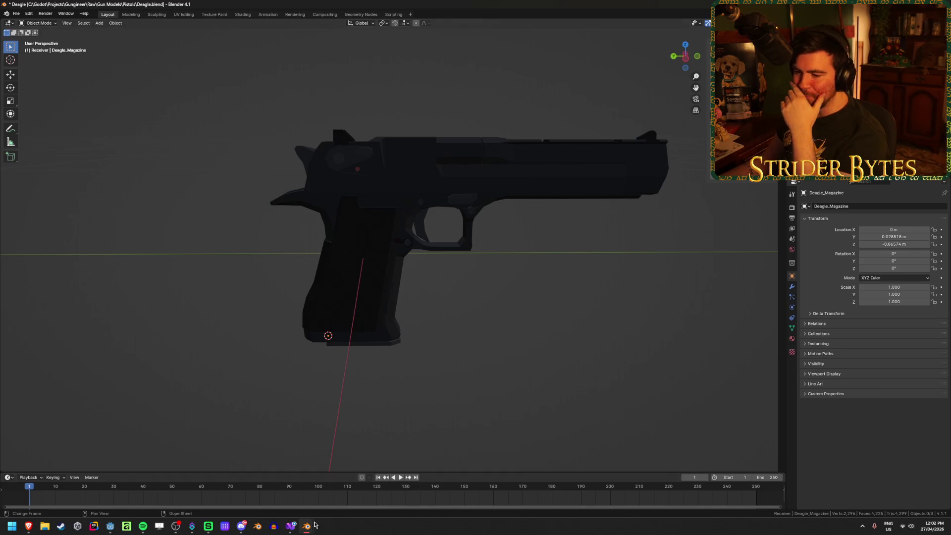
Bring the Glock17 Blender file forward and inspect the 92FS_Magazine.001 and G17_Magazine in the grip
{"action": "mouse_move", "coordinate": [307, 526]}
{"action": "left_click", "coordinate": [303, 487]}
{"action": "left_click", "coordinate": [589, 281]}
{"action": "middle_click_drag", "start_coordinate": [590, 280], "coordinate": [467, 322]}
{"action": "left_click", "coordinate": [435, 350]}
{"action": "left_click", "coordinate": [551, 301]}
{"action": "mouse_move", "coordinate": [551, 301]}
{"action": "middle_mouse_down"}
{"action": "mouse_move", "coordinate": [570, 297]}
{"action": "mouse_move", "coordinate": [571, 268]}
{"action": "middle_mouse_up"}
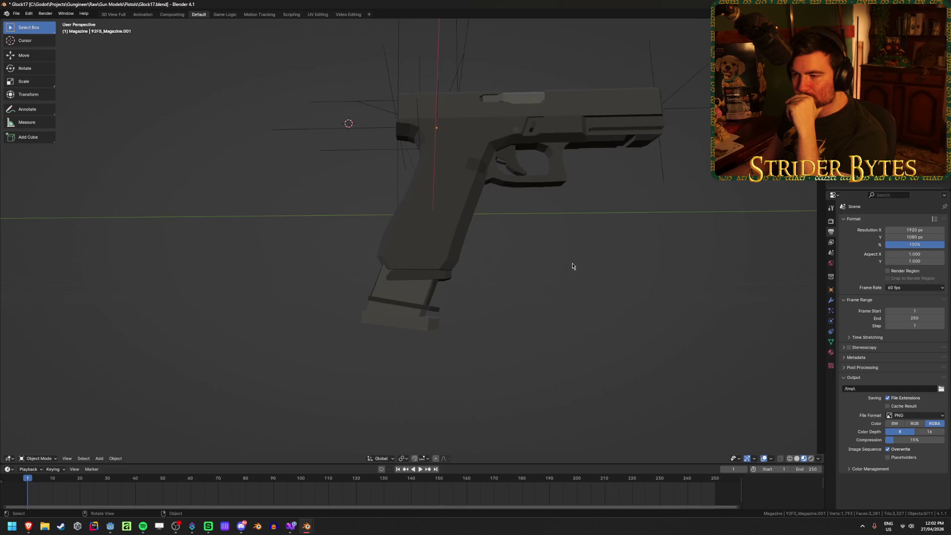
{"action": "left_click", "coordinate": [543, 292]}
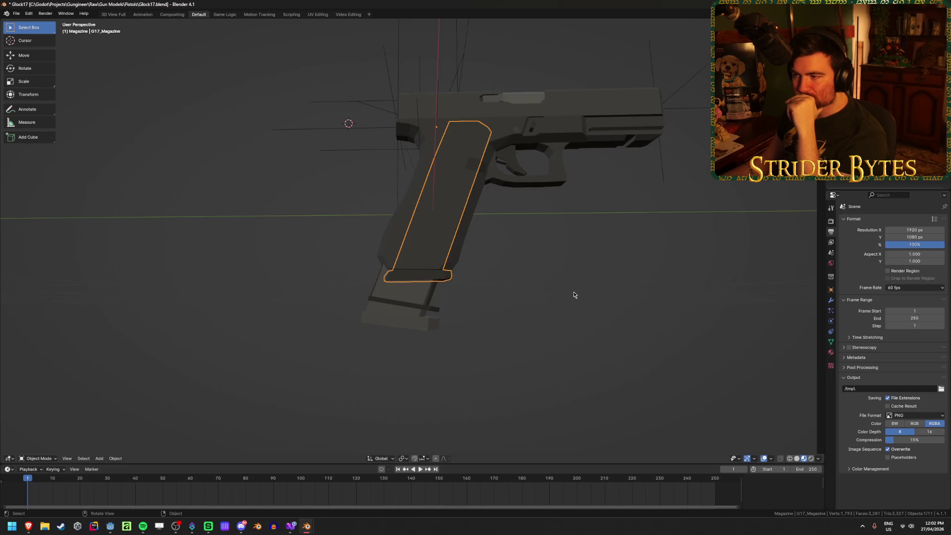
{"action": "left_click", "coordinate": [573, 294]}
{"action": "left_click", "coordinate": [449, 274]}
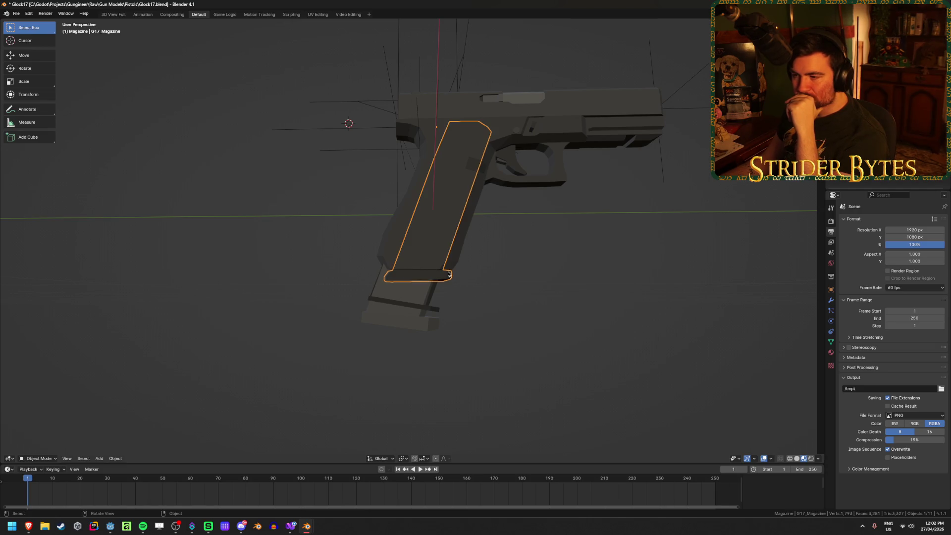
{"action": "left_click", "coordinate": [608, 297]}
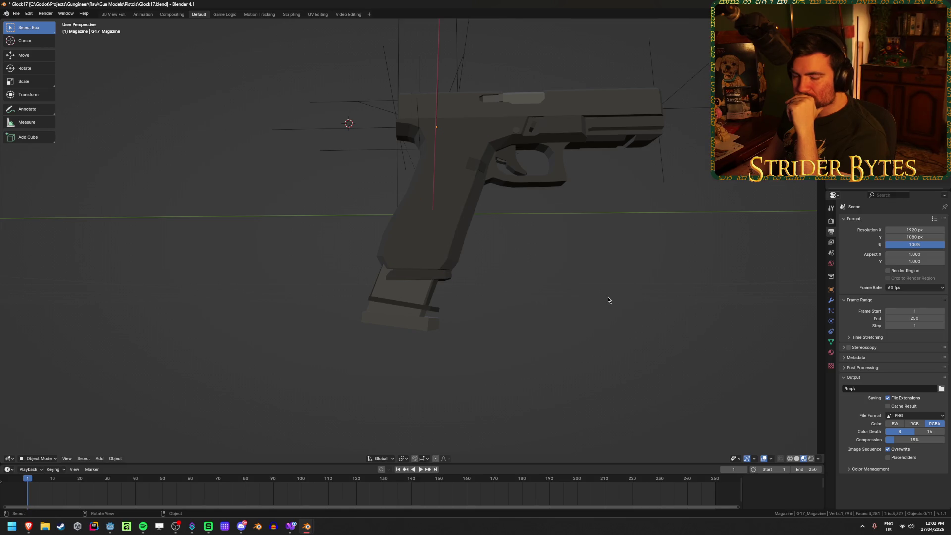
Test-move the MagazineAttach empty along its local Z axis, cancelling to leave it in place
{"action": "left_click", "coordinate": [391, 115]}
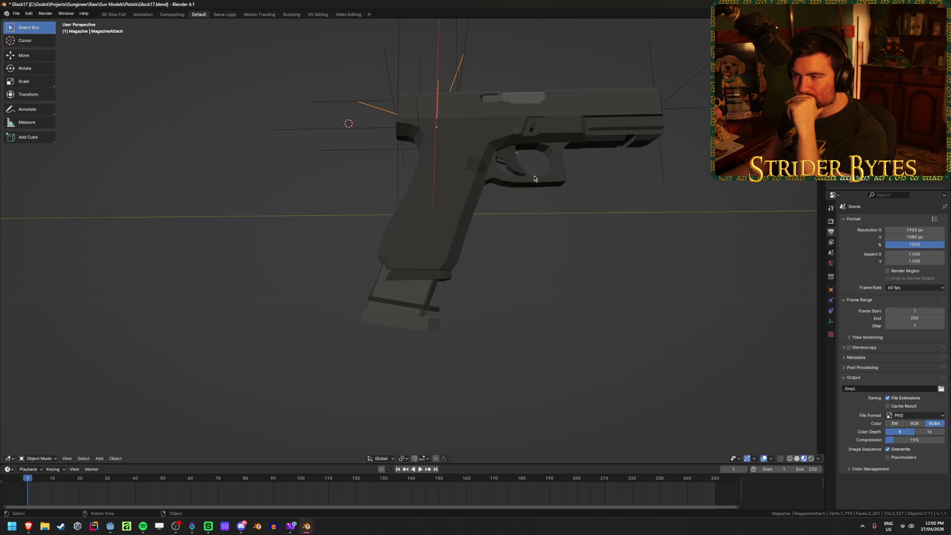
{"action": "mouse_move", "coordinate": [575, 278]}
{"action": "middle_mouse_down"}
{"action": "mouse_move", "coordinate": [578, 292]}
{"action": "mouse_move", "coordinate": [609, 282]}
{"action": "middle_mouse_up"}
{"action": "key", "text": "g"}
{"action": "key", "text": "z"}
{"action": "key", "text": "z"}
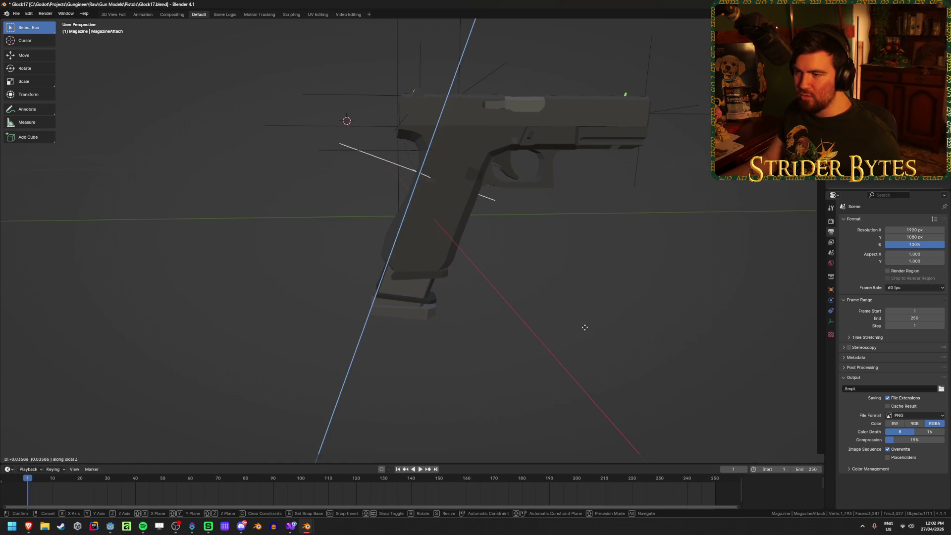
{"action": "right_click", "coordinate": [575, 339]}
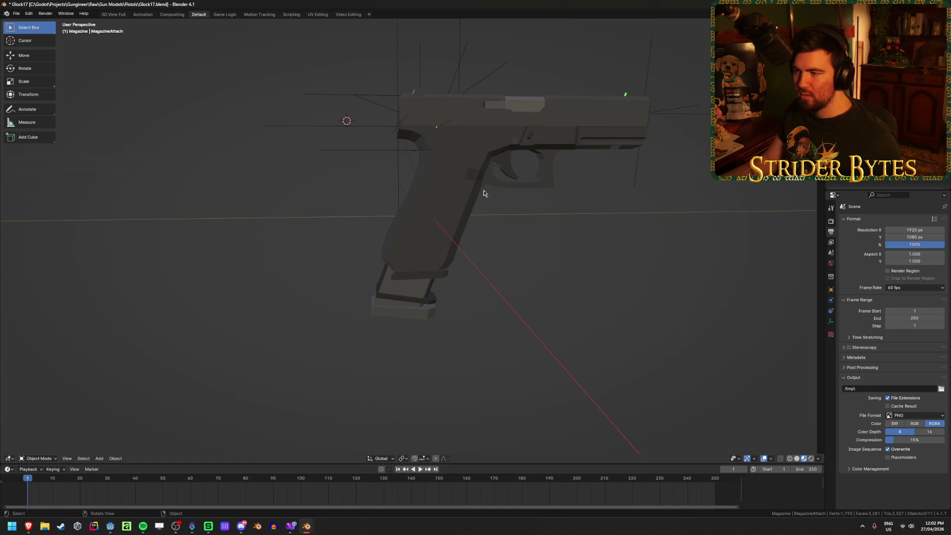
Check the MagazineAttach empty in wireframe, then view the gun from the right side
{"action": "left_click", "coordinate": [442, 127]}
{"action": "key", "text": "shift+z"}
{"action": "middle_click_drag", "start_coordinate": [556, 265], "coordinate": [547, 267]}
{"action": "scroll", "coordinate": [554, 266], "scroll_direction": "up", "scroll_amount": 3}
{"action": "key", "text": "shift+z"}
{"action": "left_click", "coordinate": [553, 270]}
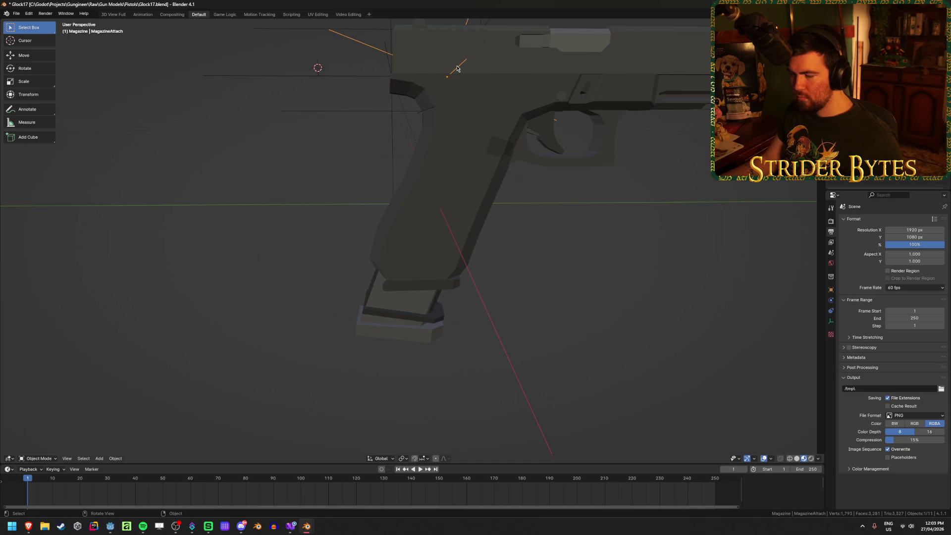
{"action": "key", "text": "KP_3"}
Select the G17_Receiver and enter Edit Mode on its mesh
{"action": "left_click", "coordinate": [500, 153]}
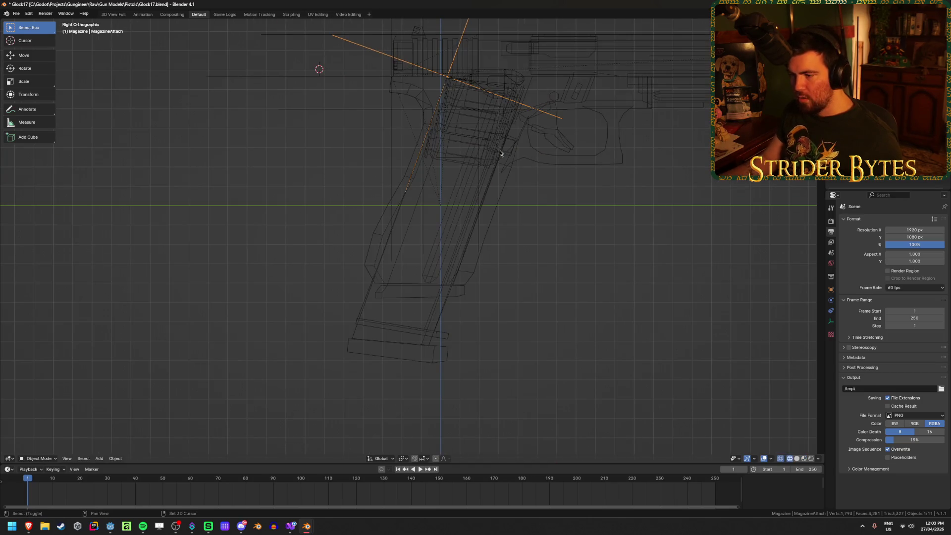
{"action": "key", "text": "Tab"}
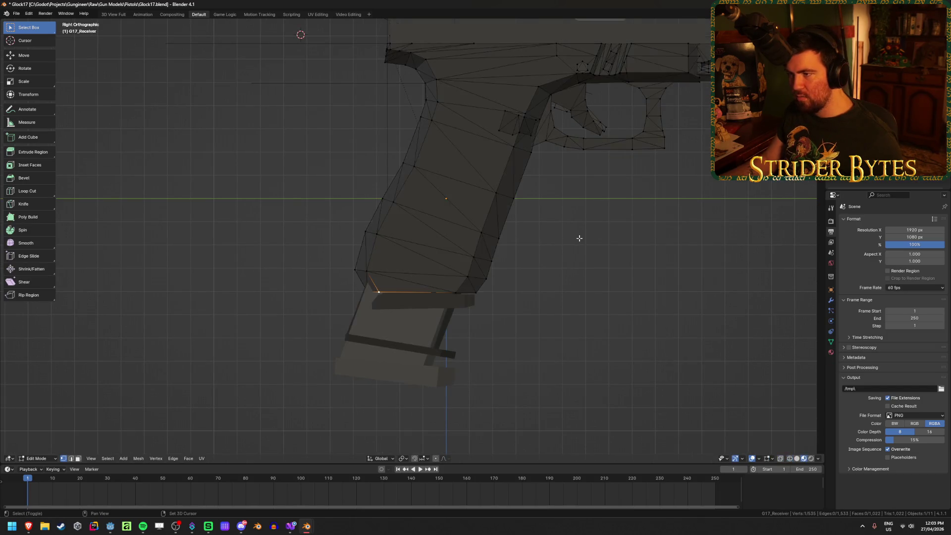
{"action": "scroll", "coordinate": [564, 256], "scroll_direction": "down", "scroll_amount": 1}
{"action": "key", "text": "Tab"}
{"action": "mouse_move", "coordinate": [564, 256]}
{"action": "middle_mouse_down"}
{"action": "mouse_move", "coordinate": [541, 251]}
{"action": "mouse_move", "coordinate": [531, 291]}
{"action": "middle_mouse_up"}
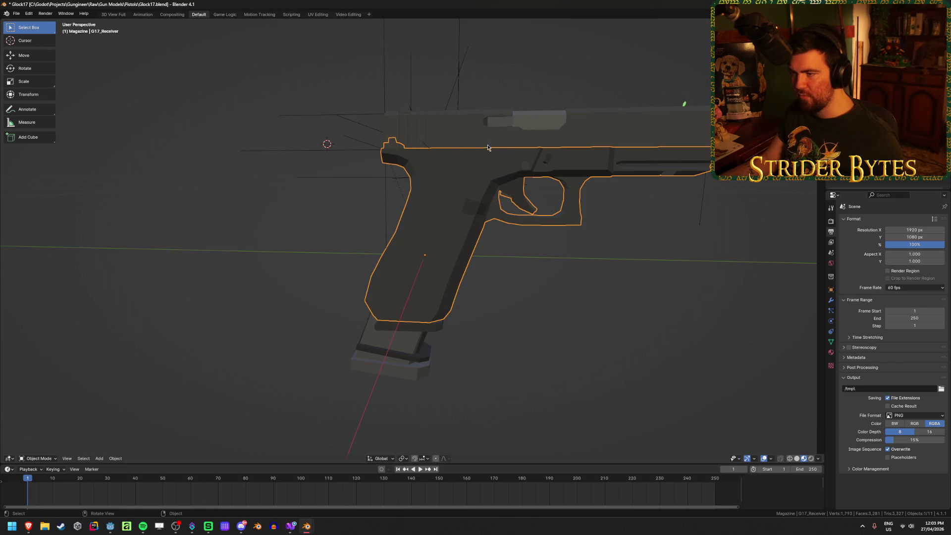
{"action": "key", "text": "Tab"}
{"action": "scroll", "coordinate": [451, 234], "scroll_direction": "up", "scroll_amount": 1}
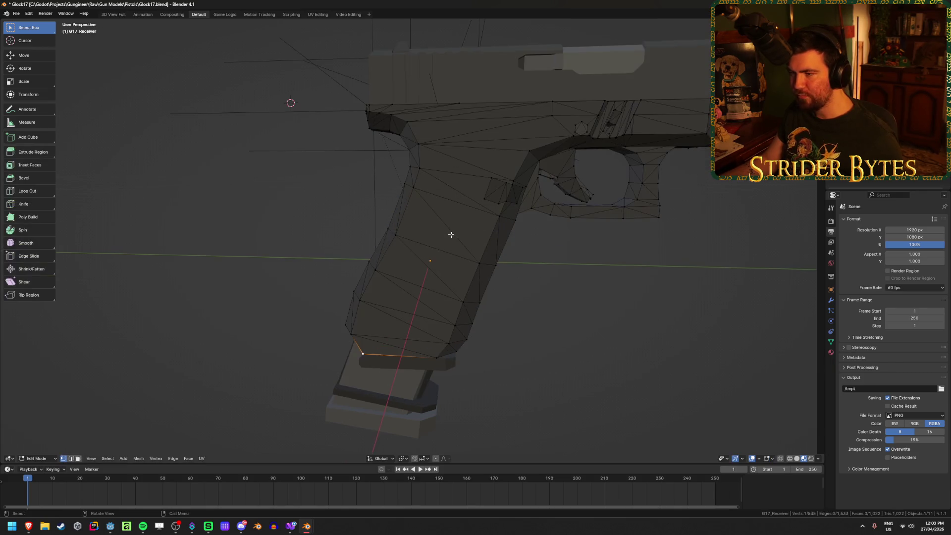
{"action": "mouse_move", "coordinate": [451, 234]}
{"action": "middle_mouse_down"}
{"action": "mouse_move", "coordinate": [535, 238]}
{"action": "mouse_move", "coordinate": [444, 235]}
{"action": "middle_mouse_up"}
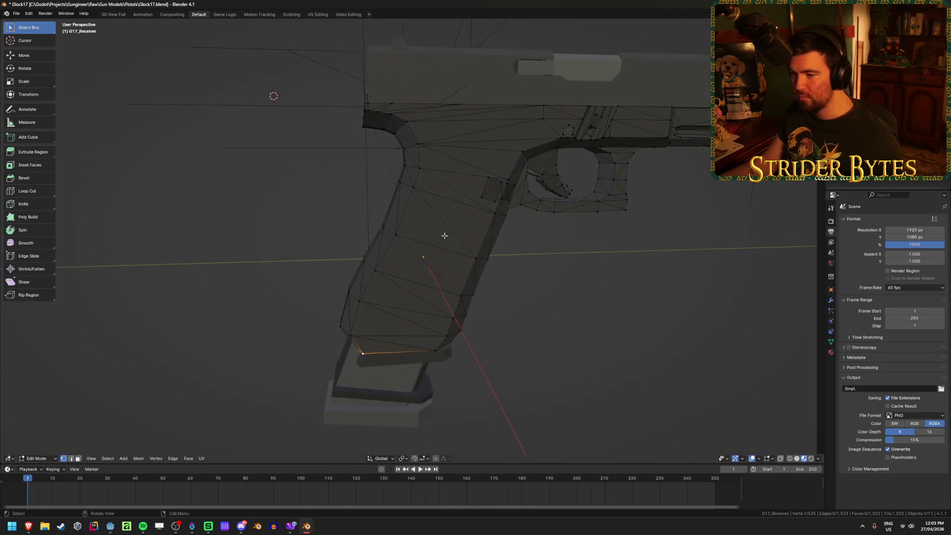
Merge the receiver's vertices by distance, removing 24 duplicates to leave 511 vertices
{"action": "key", "text": "a"}
{"action": "key", "text": "m"}
{"action": "left_click", "coordinate": [601, 337]}
{"action": "key", "text": "Tab"}
{"action": "mouse_move", "coordinate": [418, 270]}
{"action": "middle_mouse_down"}
{"action": "mouse_move", "coordinate": [615, 278]}
{"action": "mouse_move", "coordinate": [430, 273]}
{"action": "mouse_move", "coordinate": [573, 218]}
{"action": "mouse_move", "coordinate": [445, 223]}
{"action": "mouse_move", "coordinate": [424, 214]}
{"action": "mouse_move", "coordinate": [506, 216]}
{"action": "mouse_move", "coordinate": [550, 233]}
{"action": "mouse_move", "coordinate": [537, 278]}
{"action": "mouse_move", "coordinate": [539, 244]}
{"action": "middle_mouse_up"}
Inspect the receiver in see-through display, then select the magazine and enter its Edit Mode
{"action": "key", "text": "Tab"}
{"action": "key", "text": "alt+a"}
{"action": "key", "text": "alt+z"}
{"action": "key", "text": "alt+z"}
{"action": "key", "text": "Tab"}
{"action": "left_click", "coordinate": [421, 277]}
{"action": "key", "text": "alt+z"}
{"action": "key", "text": "alt+z"}
{"action": "mouse_move", "coordinate": [506, 304]}
{"action": "middle_mouse_down"}
{"action": "mouse_move", "coordinate": [503, 268]}
{"action": "mouse_move", "coordinate": [527, 306]}
{"action": "mouse_move", "coordinate": [522, 226]}
{"action": "mouse_move", "coordinate": [509, 234]}
{"action": "mouse_move", "coordinate": [513, 248]}
{"action": "middle_mouse_up"}
{"action": "key", "text": "Tab"}
{"action": "key", "text": "alt+z"}
{"action": "key", "text": "alt+z"}
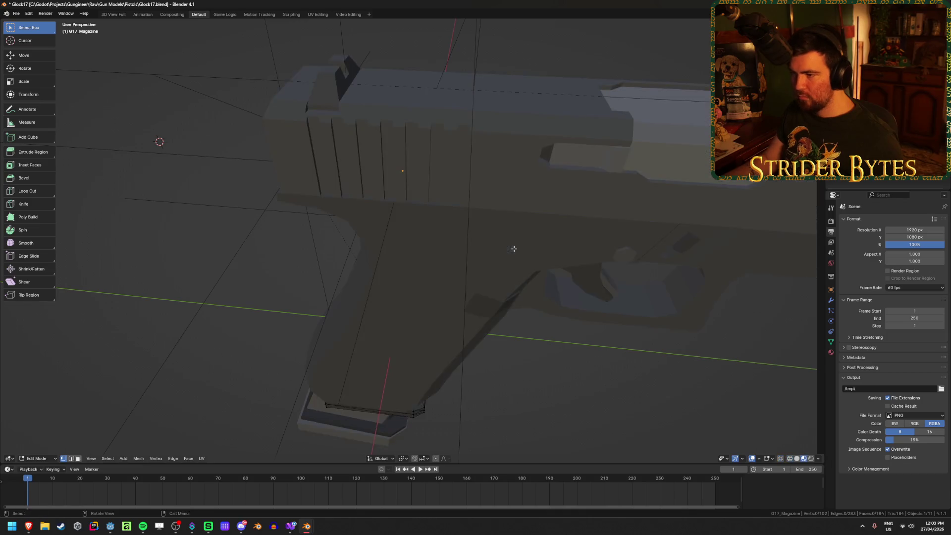
Hide the G17_Barrel slide, the outer magazine and the inner magazine part
{"action": "key", "text": "Tab"}
{"action": "left_click", "coordinate": [588, 245]}
{"action": "left_click", "coordinate": [548, 162]}
{"action": "key", "text": "h"}
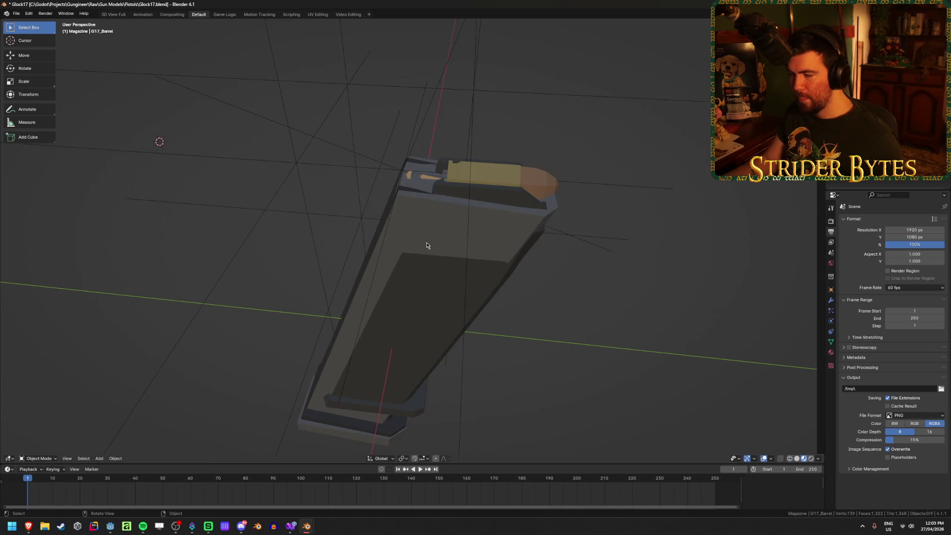
{"action": "left_click", "coordinate": [338, 379]}
{"action": "key", "text": "h"}
{"action": "left_click", "coordinate": [484, 262]}
{"action": "key", "text": "h"}
Select two top vertices of the G17_Magazine in Edit Mode, then return to Object Mode
{"action": "left_click", "coordinate": [528, 251]}
{"action": "key", "text": "Tab"}
{"action": "mouse_move", "coordinate": [537, 237]}
{"action": "middle_mouse_down"}
{"action": "mouse_move", "coordinate": [530, 249]}
{"action": "mouse_move", "coordinate": [522, 218]}
{"action": "mouse_move", "coordinate": [533, 208]}
{"action": "middle_mouse_up"}
{"action": "scroll", "coordinate": [560, 248], "scroll_direction": "up", "scroll_amount": 3}
{"action": "left_click", "coordinate": [529, 213], "text": "shift"}
{"action": "left_click", "coordinate": [372, 289], "text": "shift"}
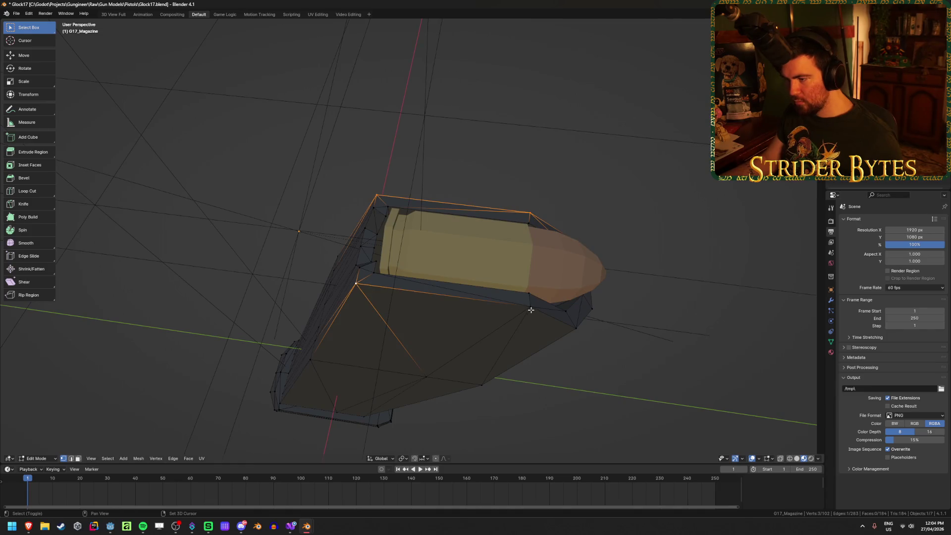
{"action": "key", "text": "ctrl+Tab"}
{"action": "left_click", "coordinate": [533, 355]}
{"action": "mouse_move", "coordinate": [534, 355]}
{"action": "middle_mouse_down"}
{"action": "mouse_move", "coordinate": [531, 320]}
{"action": "mouse_move", "coordinate": [532, 335]}
{"action": "middle_mouse_up"}
{"action": "scroll", "coordinate": [531, 320], "scroll_direction": "down", "scroll_amount": 5}
{"action": "scroll", "coordinate": [526, 336], "scroll_direction": "up", "scroll_amount": 4}
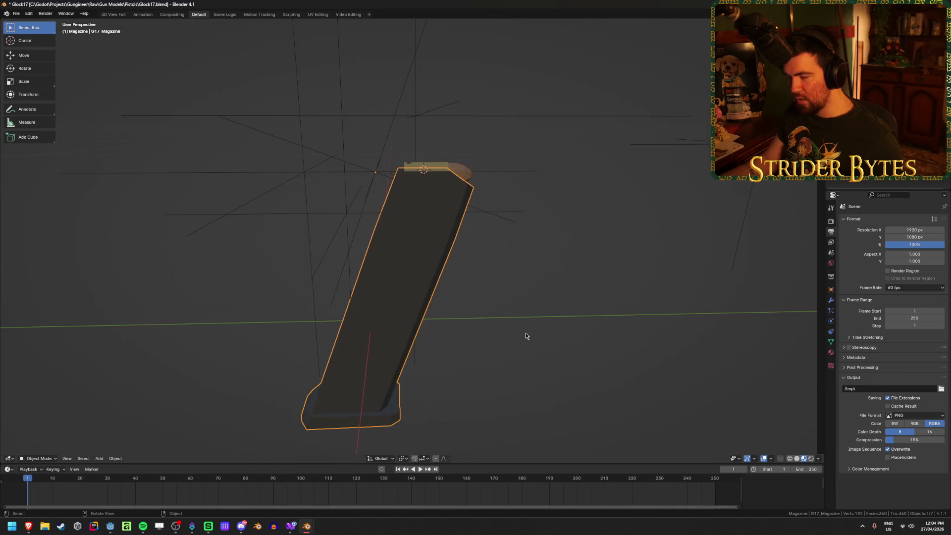
Set the G17_Magazine's origin to the 3D cursor and snap the MagazineAttach empty onto the cursor
{"action": "right_click", "coordinate": [526, 336]}
{"action": "mouse_move", "coordinate": [526, 336]}
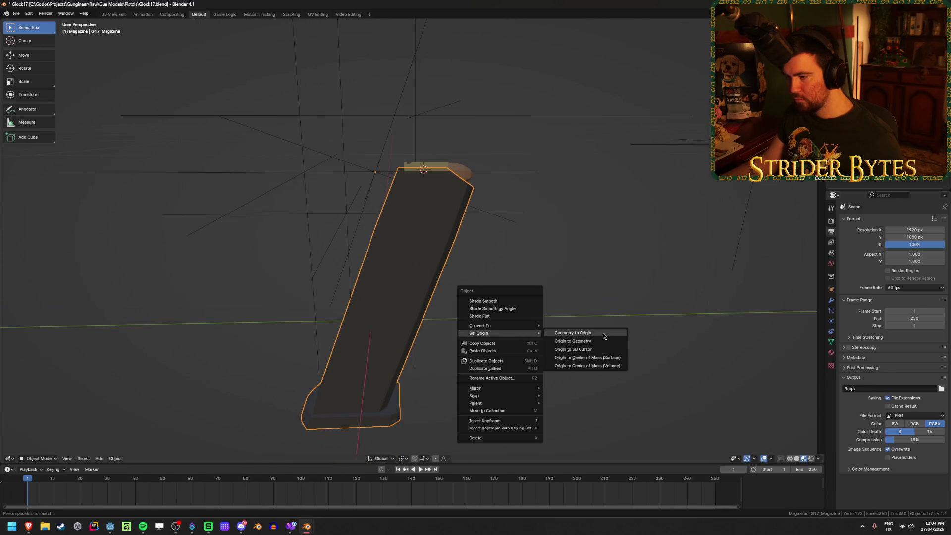
{"action": "left_click", "coordinate": [600, 348]}
{"action": "left_click", "coordinate": [567, 313]}
{"action": "key", "text": "alt+z"}
{"action": "key", "text": "alt+z"}
{"action": "left_click", "coordinate": [382, 151]}
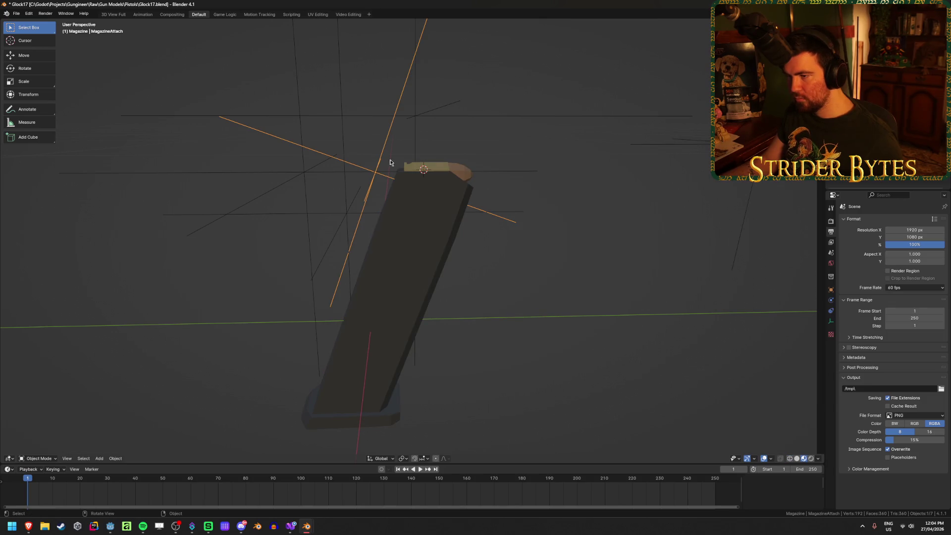
{"action": "key", "text": "shift+s"}
{"action": "left_click", "coordinate": [606, 165]}
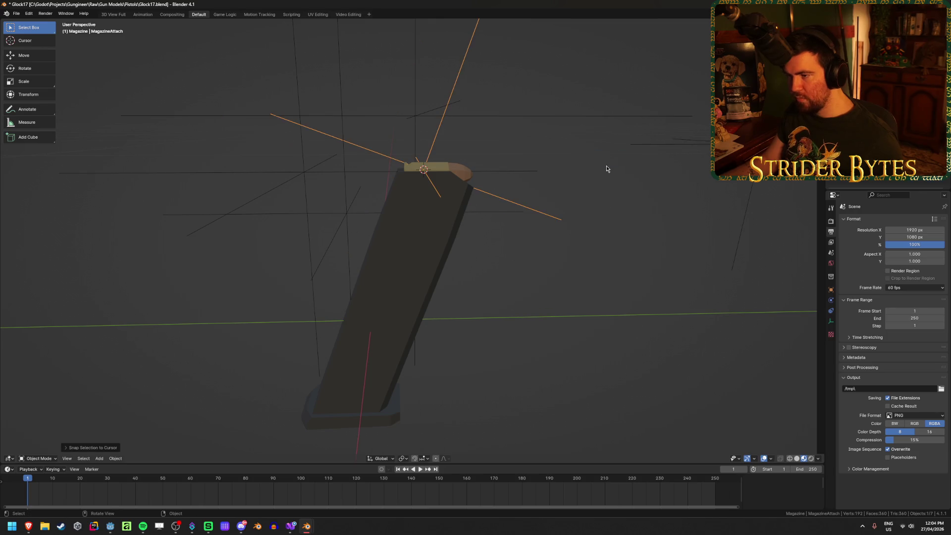
Unhide all pistol parts and clear the selection
{"action": "key", "text": "alt+z"}
{"action": "key", "text": "alt+z"}
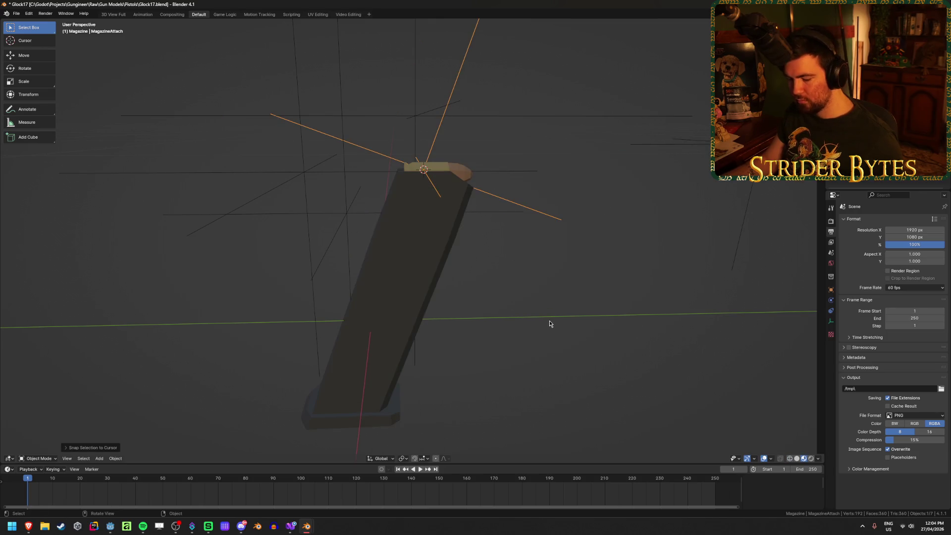
{"action": "key", "text": "alt+h"}
{"action": "key", "text": "alt+a"}
{"action": "key", "text": "alt+z"}
{"action": "key", "text": "alt+z"}
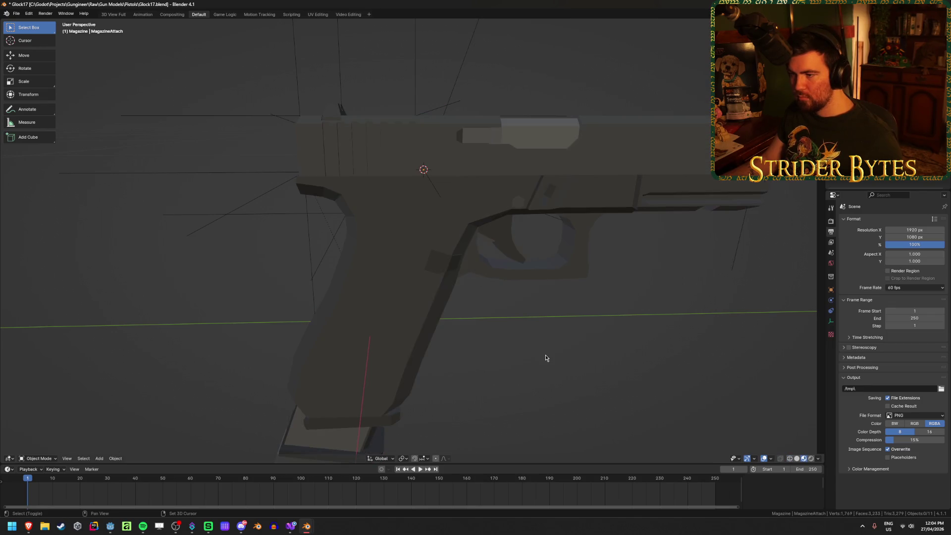
{"action": "middle_click_drag", "start_coordinate": [546, 354], "coordinate": [527, 365]}
Hide the receiver, G17_Magazine and outer magazine, leaving Deagle_Magazine.001 selected
{"action": "left_click", "coordinate": [382, 423]}
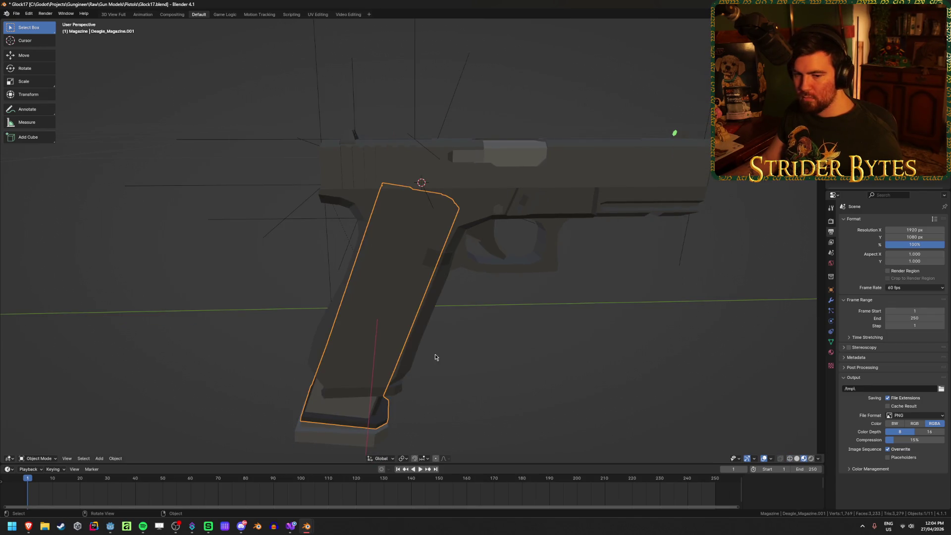
{"action": "left_click", "coordinate": [437, 301]}
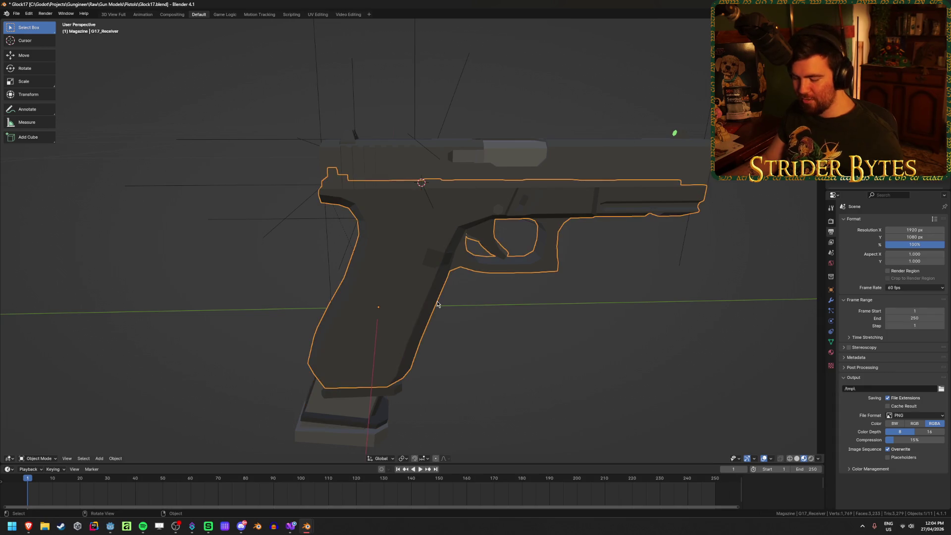
{"action": "key", "text": "h"}
{"action": "left_click", "coordinate": [435, 274]}
{"action": "key", "text": "h"}
{"action": "left_click", "coordinate": [386, 311]}
{"action": "key", "text": "h"}
{"action": "left_click", "coordinate": [386, 311]}
Merge the Deagle magazine's overlapping vertices by distance in Edit Mode
{"action": "scroll", "coordinate": [439, 244], "scroll_direction": "up", "scroll_amount": 2}
{"action": "mouse_move", "coordinate": [401, 215]}
{"action": "middle_mouse_down"}
{"action": "mouse_move", "coordinate": [410, 244]}
{"action": "mouse_move", "coordinate": [402, 269]}
{"action": "mouse_move", "coordinate": [451, 305]}
{"action": "mouse_move", "coordinate": [410, 283]}
{"action": "mouse_move", "coordinate": [475, 267]}
{"action": "mouse_move", "coordinate": [477, 282]}
{"action": "mouse_move", "coordinate": [382, 246]}
{"action": "mouse_move", "coordinate": [399, 236]}
{"action": "mouse_move", "coordinate": [382, 240]}
{"action": "mouse_move", "coordinate": [401, 244]}
{"action": "mouse_move", "coordinate": [390, 238]}
{"action": "mouse_move", "coordinate": [455, 302]}
{"action": "mouse_move", "coordinate": [410, 295]}
{"action": "mouse_move", "coordinate": [290, 318]}
{"action": "middle_mouse_up"}
{"action": "key", "text": "Tab"}
{"action": "left_click", "coordinate": [289, 328], "text": "shift"}
{"action": "mouse_move", "coordinate": [253, 329]}
{"action": "middle_mouse_down"}
{"action": "mouse_move", "coordinate": [252, 346]}
{"action": "mouse_move", "coordinate": [277, 365]}
{"action": "mouse_move", "coordinate": [340, 339]}
{"action": "middle_mouse_up"}
{"action": "key", "text": "a"}
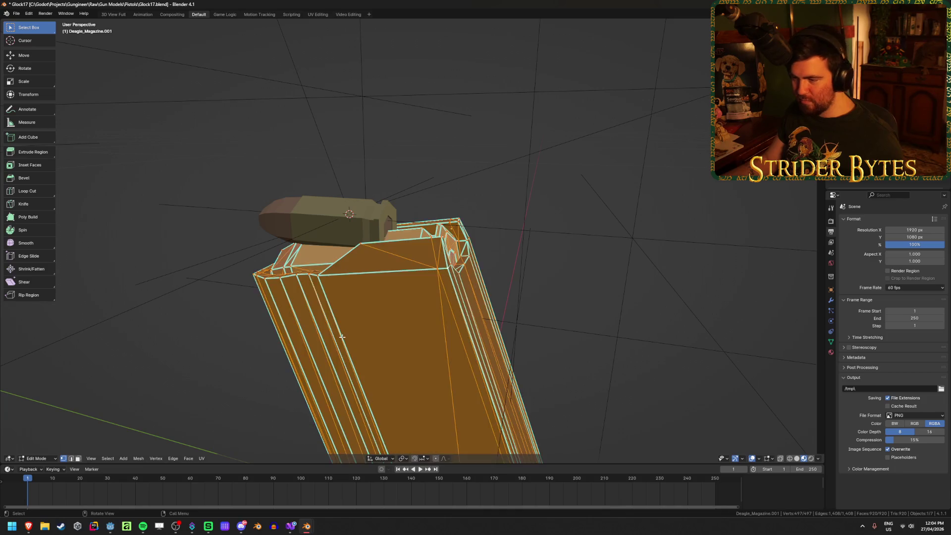
{"action": "key", "text": "m"}
{"action": "left_click", "coordinate": [341, 337]}
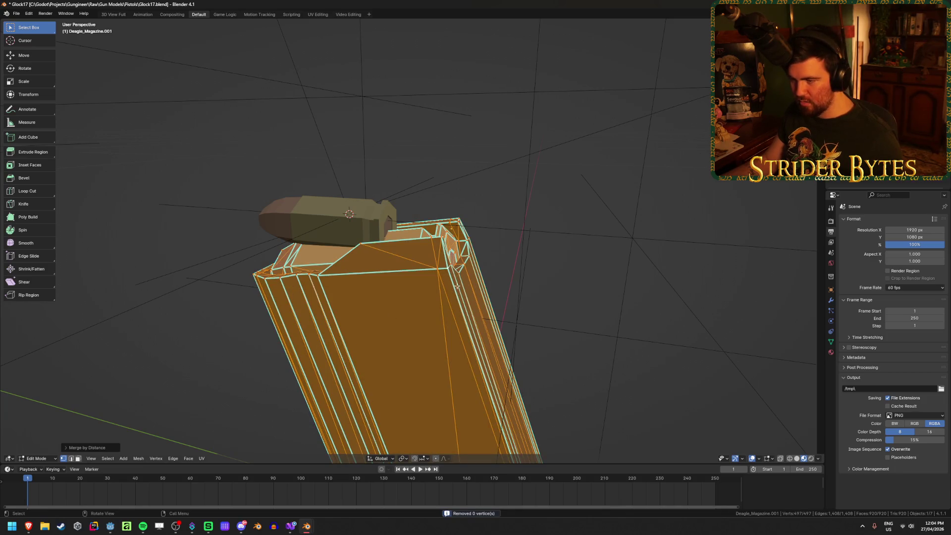
{"action": "key", "text": "ctrl+z"}
{"action": "key", "text": "ctrl+z"}
{"action": "mouse_move", "coordinate": [445, 270]}
{"action": "middle_mouse_down"}
{"action": "mouse_move", "coordinate": [436, 275]}
{"action": "mouse_move", "coordinate": [584, 299]}
{"action": "mouse_move", "coordinate": [549, 311]}
{"action": "mouse_move", "coordinate": [499, 275]}
{"action": "middle_mouse_up"}
{"action": "mouse_move", "coordinate": [392, 364]}
{"action": "middle_mouse_down"}
{"action": "mouse_move", "coordinate": [437, 355]}
{"action": "mouse_move", "coordinate": [467, 317]}
{"action": "middle_mouse_up"}
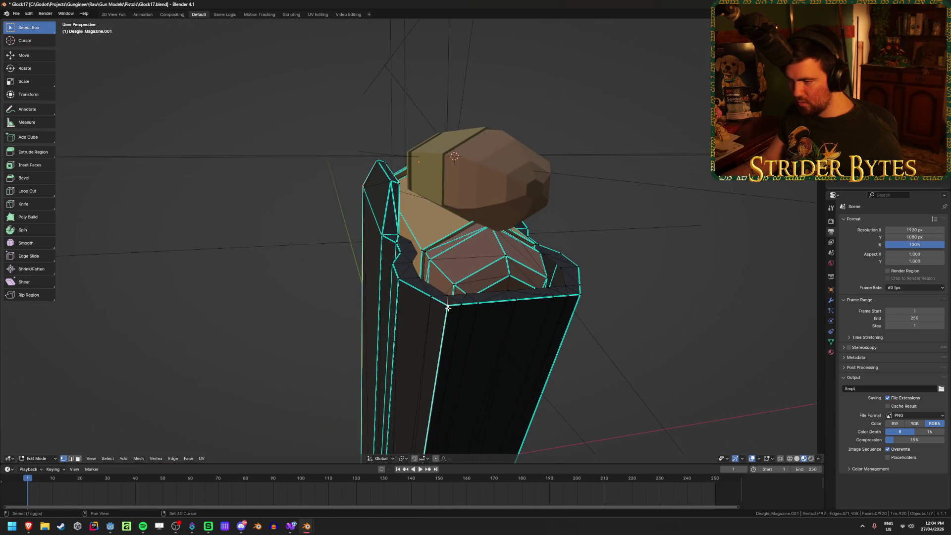
Reset the Deagle magazine's origin to the 3D cursor, then select MagazineAttach for snapping
{"action": "key", "text": "grave"}
{"action": "left_click", "coordinate": [528, 314]}
{"action": "mouse_move", "coordinate": [529, 314]}
{"action": "middle_mouse_down"}
{"action": "mouse_move", "coordinate": [548, 304]}
{"action": "mouse_move", "coordinate": [664, 304]}
{"action": "middle_mouse_up"}
{"action": "key", "text": "Tab"}
{"action": "right_click", "coordinate": [666, 303]}
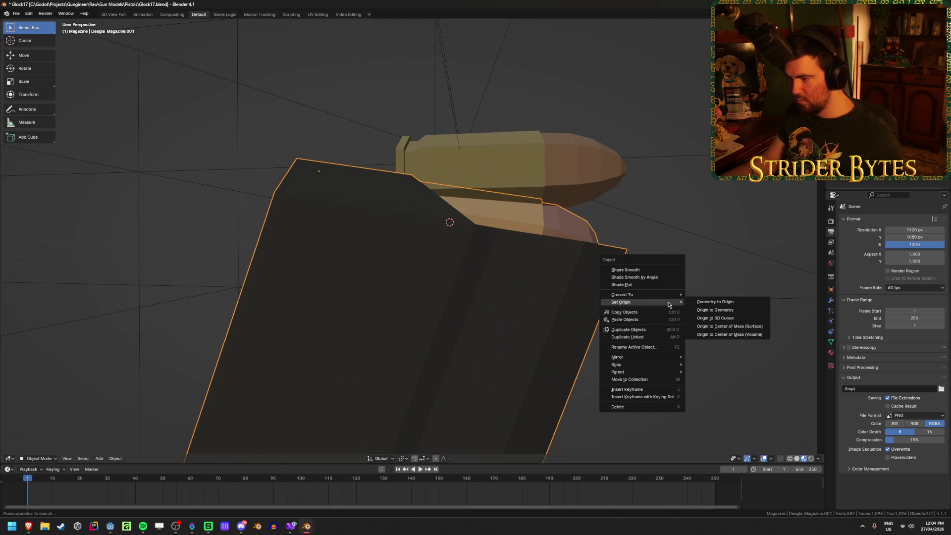
{"action": "left_click", "coordinate": [738, 318]}
{"action": "scroll", "coordinate": [640, 349], "scroll_direction": "down", "scroll_amount": 8}
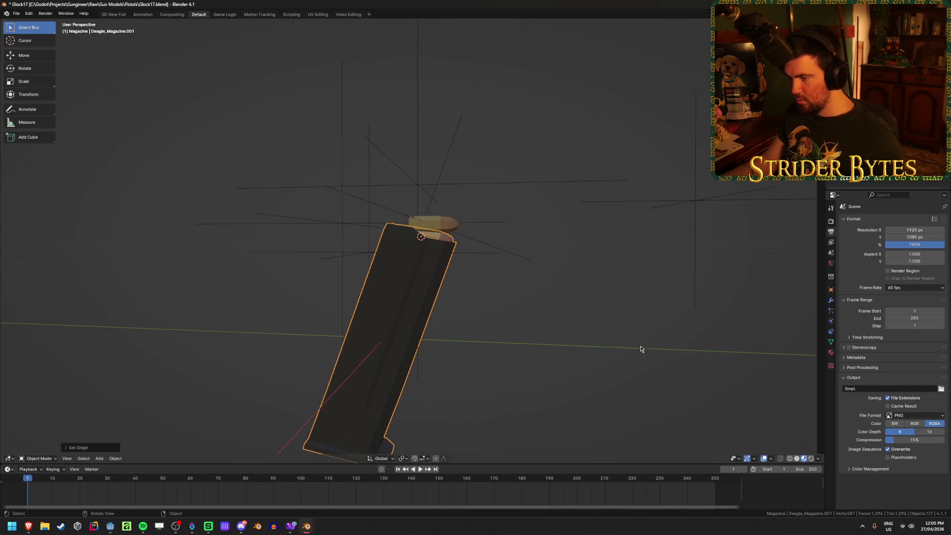
{"action": "key", "text": "KP_3"}
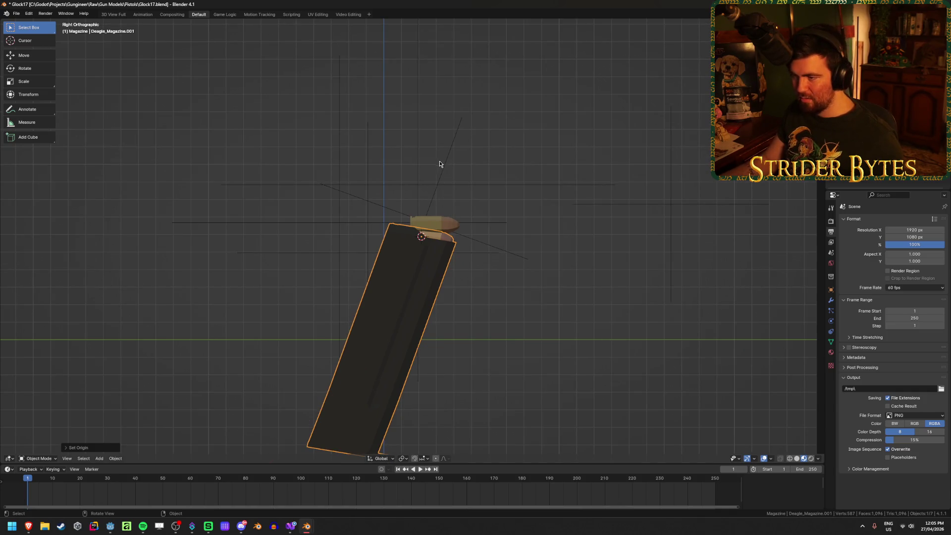
{"action": "left_click", "coordinate": [439, 163]}
{"action": "key", "text": "shift+s"}
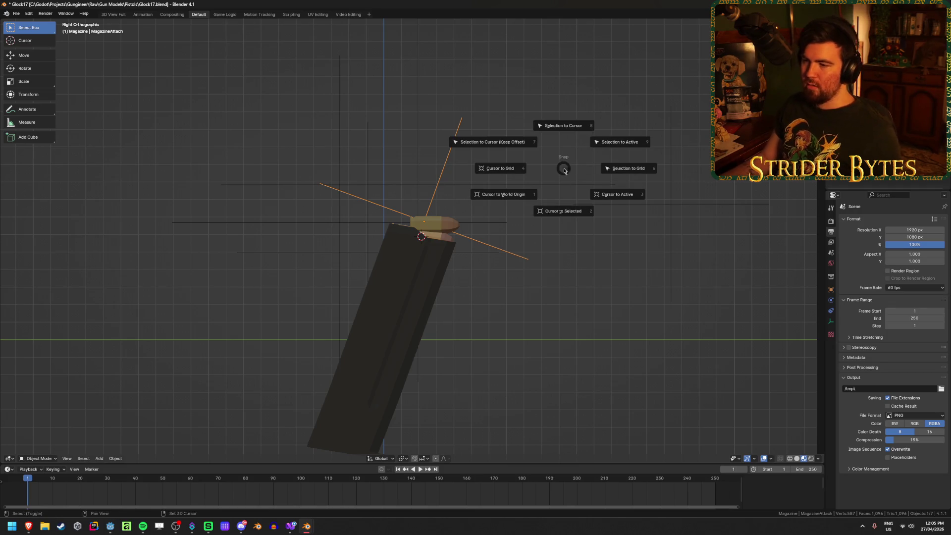
Snap Deagle_Magazine.001 to the cursor at MagazineAttach and unhide all pistol parts
{"action": "left_click", "coordinate": [563, 210]}
{"action": "left_click", "coordinate": [426, 277]}
{"action": "key", "text": "shift+s"}
{"action": "left_click", "coordinate": [508, 259]}
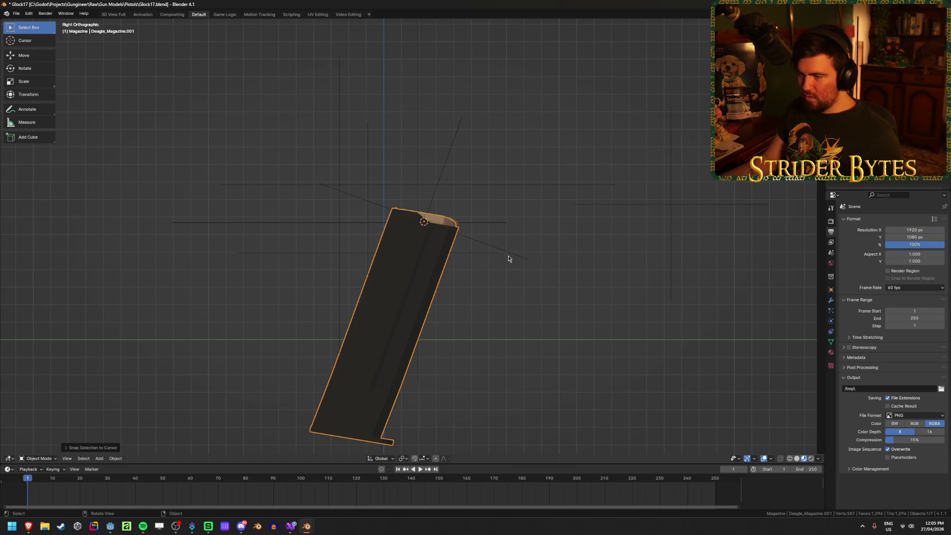
{"action": "left_click", "coordinate": [498, 366]}
{"action": "key", "text": "alt+h"}
Orbit around the pistol to check how the Deagle magazine fits in the grip
{"action": "left_click", "coordinate": [418, 415]}
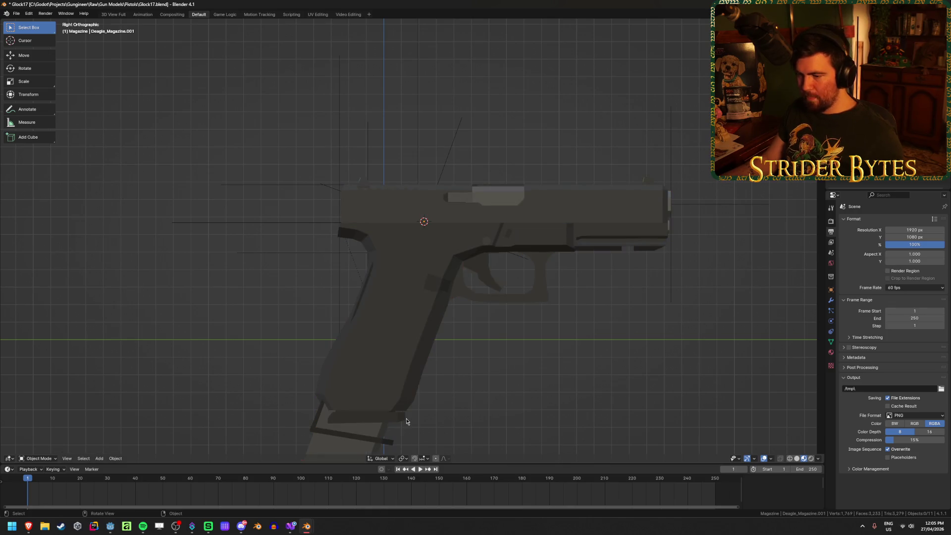
{"action": "mouse_move", "coordinate": [438, 417]}
{"action": "middle_mouse_down"}
{"action": "mouse_move", "coordinate": [485, 350]}
{"action": "mouse_move", "coordinate": [561, 354]}
{"action": "mouse_move", "coordinate": [524, 348]}
{"action": "mouse_move", "coordinate": [513, 382]}
{"action": "mouse_move", "coordinate": [435, 257]}
{"action": "middle_mouse_up"}
{"action": "left_click", "coordinate": [436, 258]}
{"action": "middle_click_drag", "start_coordinate": [304, 242], "coordinate": [467, 129]}
{"action": "left_click", "coordinate": [595, 336]}
{"action": "mouse_move", "coordinate": [594, 335]}
{"action": "middle_mouse_down"}
{"action": "mouse_move", "coordinate": [475, 318]}
{"action": "mouse_move", "coordinate": [486, 338]}
{"action": "mouse_move", "coordinate": [403, 303]}
{"action": "mouse_move", "coordinate": [435, 305]}
{"action": "mouse_move", "coordinate": [428, 329]}
{"action": "middle_mouse_up"}
{"action": "left_click", "coordinate": [456, 383]}
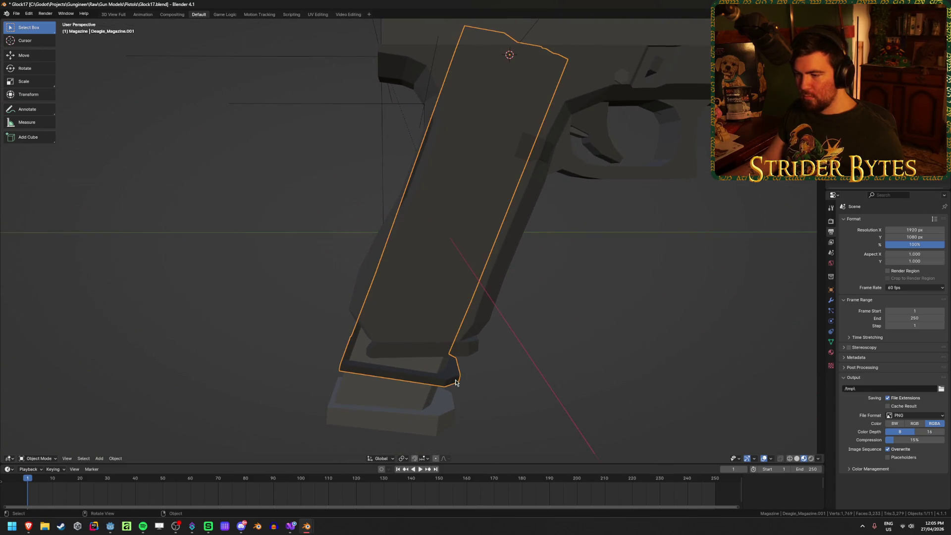
{"action": "mouse_move", "coordinate": [516, 339]}
{"action": "middle_mouse_down"}
{"action": "mouse_move", "coordinate": [518, 290]}
{"action": "mouse_move", "coordinate": [515, 341]}
{"action": "mouse_move", "coordinate": [559, 250]}
{"action": "mouse_move", "coordinate": [495, 361]}
{"action": "middle_mouse_up"}
{"action": "left_click", "coordinate": [442, 325]}
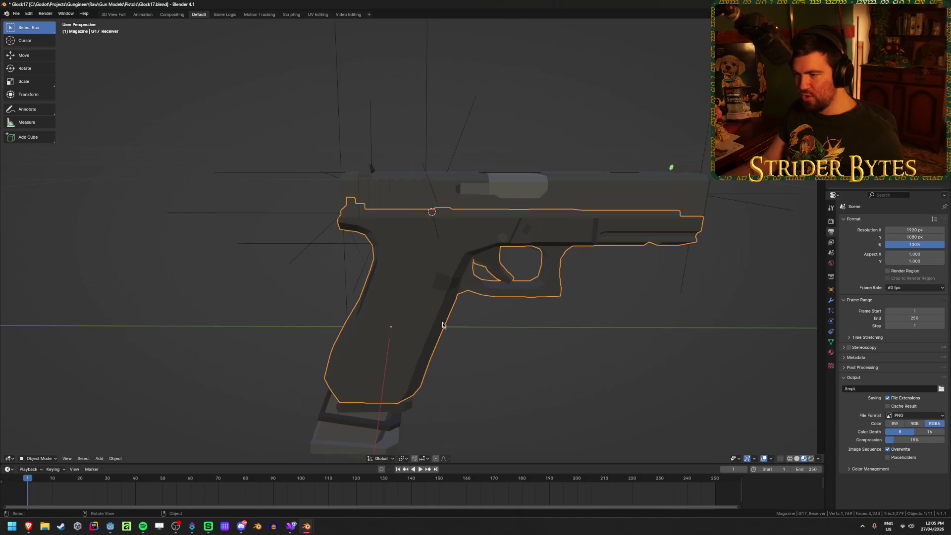
Hide the receiver and slide, then inspect the Deagle magazine's mesh in Edit Mode
{"action": "key", "text": "h"}
{"action": "left_click", "coordinate": [474, 183]}
{"action": "key", "text": "h"}
{"action": "left_click", "coordinate": [474, 187]}
{"action": "scroll", "coordinate": [388, 151], "scroll_direction": "up", "scroll_amount": 5}
{"action": "mouse_move", "coordinate": [389, 150]}
{"action": "middle_mouse_down"}
{"action": "mouse_move", "coordinate": [420, 209]}
{"action": "mouse_move", "coordinate": [450, 223]}
{"action": "middle_mouse_up"}
{"action": "key", "text": "Tab"}
{"action": "middle_click_drag", "start_coordinate": [535, 263], "coordinate": [446, 371]}
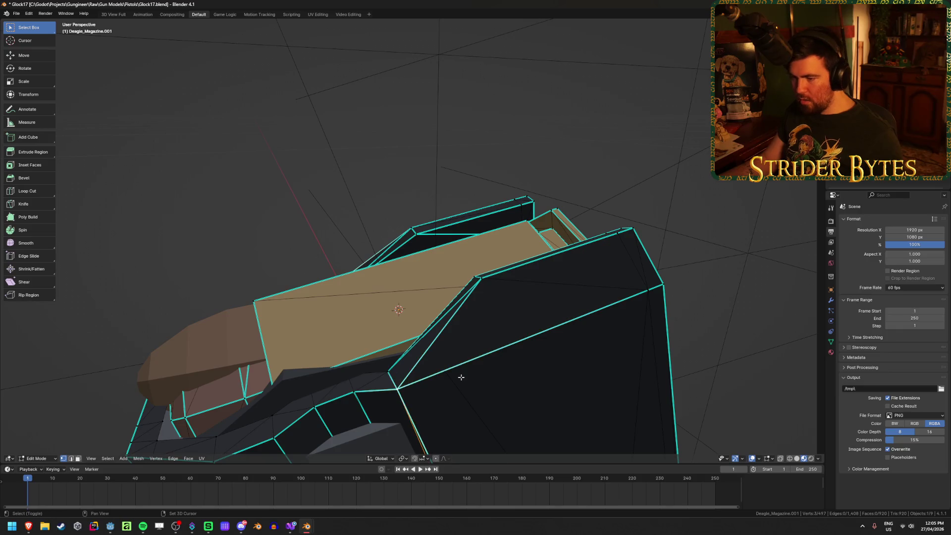
{"action": "key", "text": "ctrl+Tab"}
{"action": "mouse_move", "coordinate": [713, 337]}
{"action": "middle_mouse_down"}
{"action": "mouse_move", "coordinate": [569, 347]}
{"action": "mouse_move", "coordinate": [507, 321]}
{"action": "middle_mouse_up"}
{"action": "key", "text": "Tab"}
Reset the Deagle magazine's origin and snap it onto MagazineAttach
{"action": "right_click", "coordinate": [507, 321]}
{"action": "mouse_move", "coordinate": [510, 317]}
{"action": "left_click", "coordinate": [614, 319]}
{"action": "key", "text": "ctrl+z"}
{"action": "right_click", "coordinate": [556, 320]}
{"action": "mouse_move", "coordinate": [557, 317]}
{"action": "left_click", "coordinate": [582, 334]}
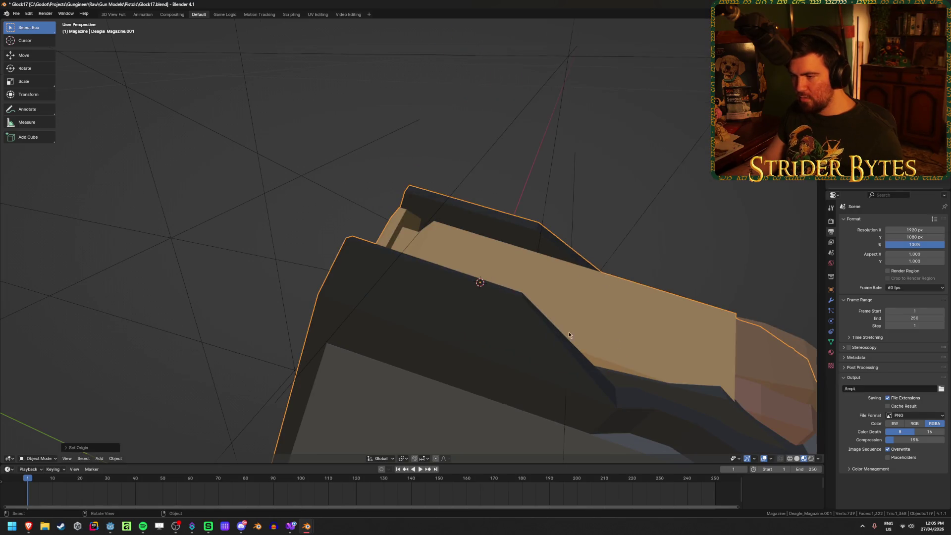
{"action": "middle_click_drag", "start_coordinate": [572, 330], "coordinate": [495, 319]}
{"action": "key", "text": "shift+s"}
{"action": "left_click", "coordinate": [498, 199]}
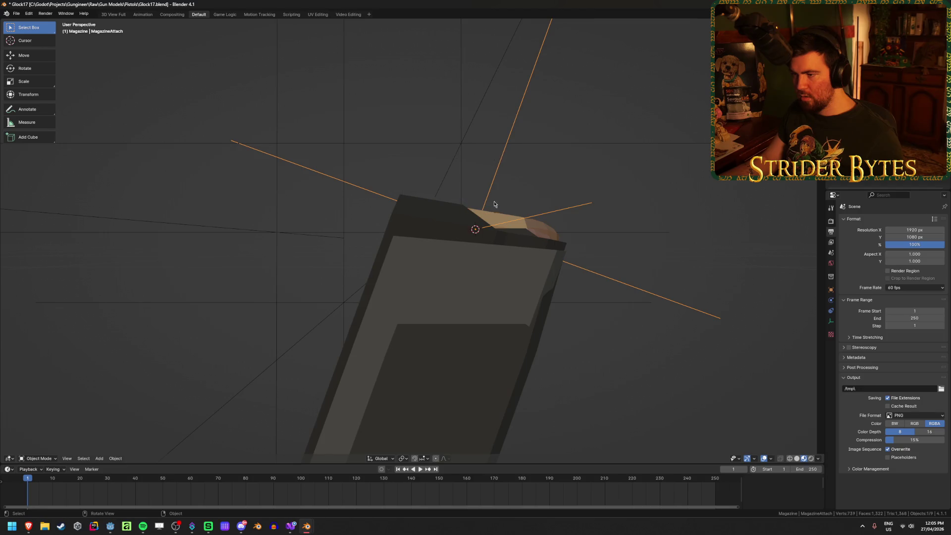
{"action": "mouse_move", "coordinate": [430, 221]}
{"action": "middle_mouse_down"}
{"action": "mouse_move", "coordinate": [421, 183]}
{"action": "mouse_move", "coordinate": [567, 265]}
{"action": "middle_mouse_up"}
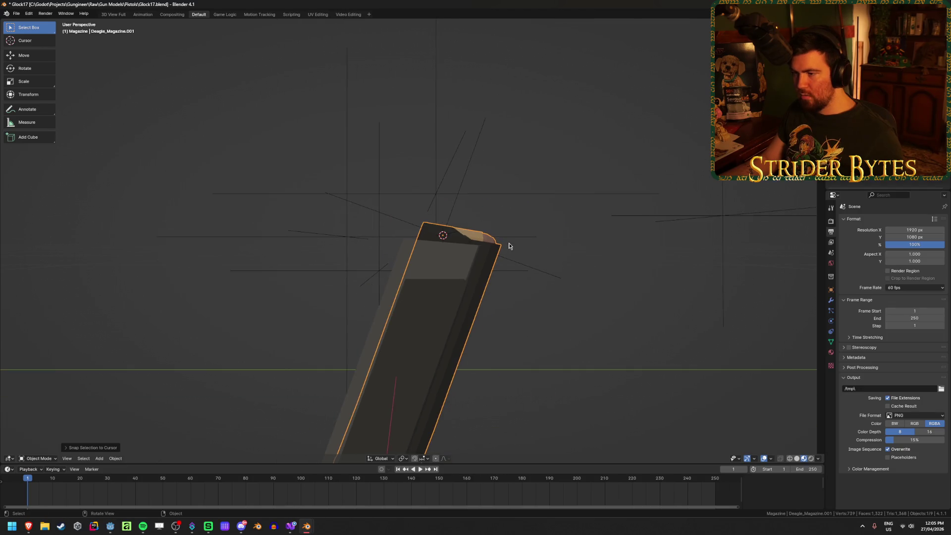
Unhide the pistol parts, then hide the 92FS magazine and the other magazine in the grip
{"action": "key", "text": "alt+h"}
{"action": "left_click", "coordinate": [565, 367]}
{"action": "mouse_move", "coordinate": [565, 368]}
{"action": "middle_mouse_down"}
{"action": "mouse_move", "coordinate": [528, 346]}
{"action": "mouse_move", "coordinate": [522, 325]}
{"action": "mouse_move", "coordinate": [530, 297]}
{"action": "mouse_move", "coordinate": [564, 295]}
{"action": "mouse_move", "coordinate": [550, 335]}
{"action": "mouse_move", "coordinate": [371, 373]}
{"action": "middle_mouse_up"}
{"action": "left_click", "coordinate": [371, 373]}
{"action": "key", "text": "h"}
{"action": "left_click", "coordinate": [371, 373]}
{"action": "key", "text": "h"}
{"action": "mouse_move", "coordinate": [527, 359]}
{"action": "middle_mouse_down"}
{"action": "mouse_move", "coordinate": [485, 354]}
{"action": "mouse_move", "coordinate": [318, 388]}
{"action": "mouse_move", "coordinate": [259, 376]}
{"action": "mouse_move", "coordinate": [515, 333]}
{"action": "mouse_move", "coordinate": [589, 358]}
{"action": "middle_mouse_up"}
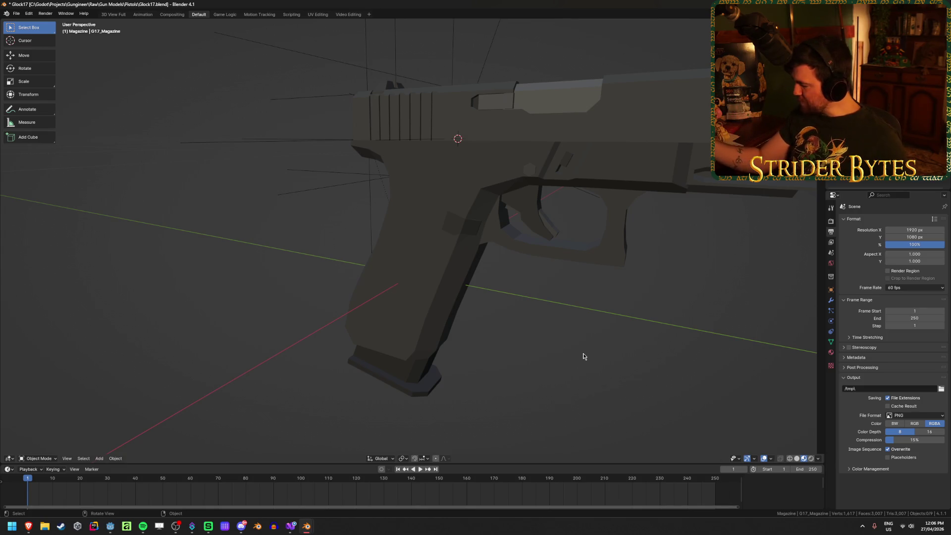
Orbit around the pistol to check the Deagle magazine's position inside the grip
{"action": "left_click", "coordinate": [403, 380]}
{"action": "middle_click_drag", "start_coordinate": [402, 379], "coordinate": [387, 204]}
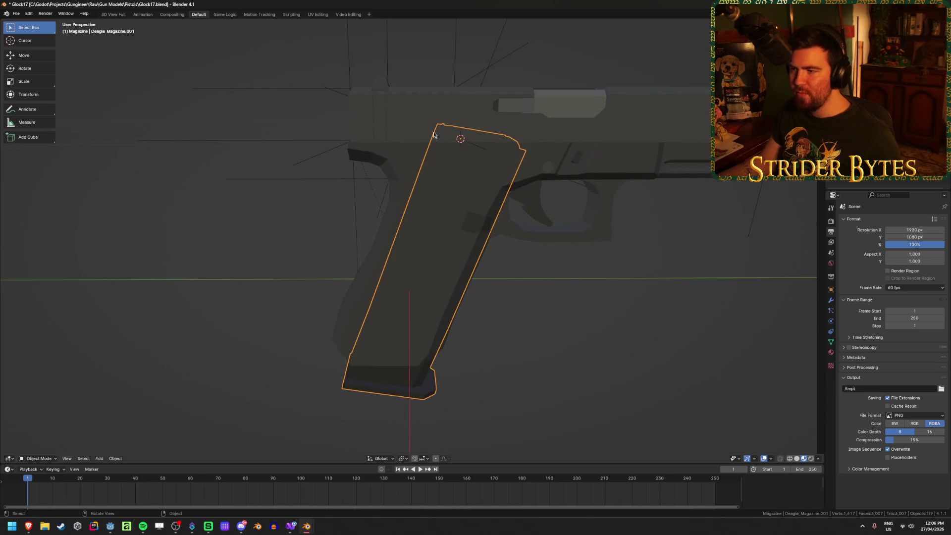
{"action": "mouse_move", "coordinate": [438, 143]}
{"action": "middle_mouse_down"}
{"action": "mouse_move", "coordinate": [450, 141]}
{"action": "mouse_move", "coordinate": [464, 189]}
{"action": "middle_mouse_up"}
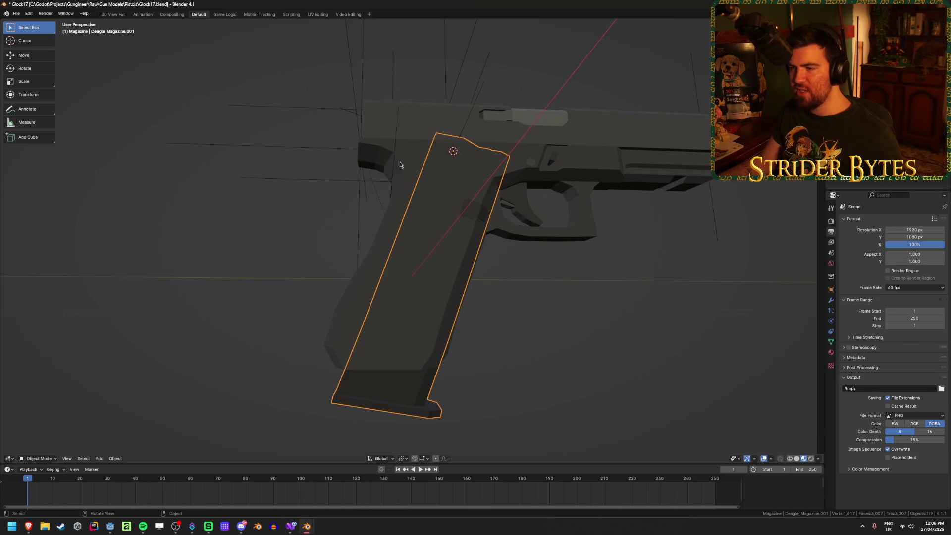
{"action": "left_click", "coordinate": [537, 322]}
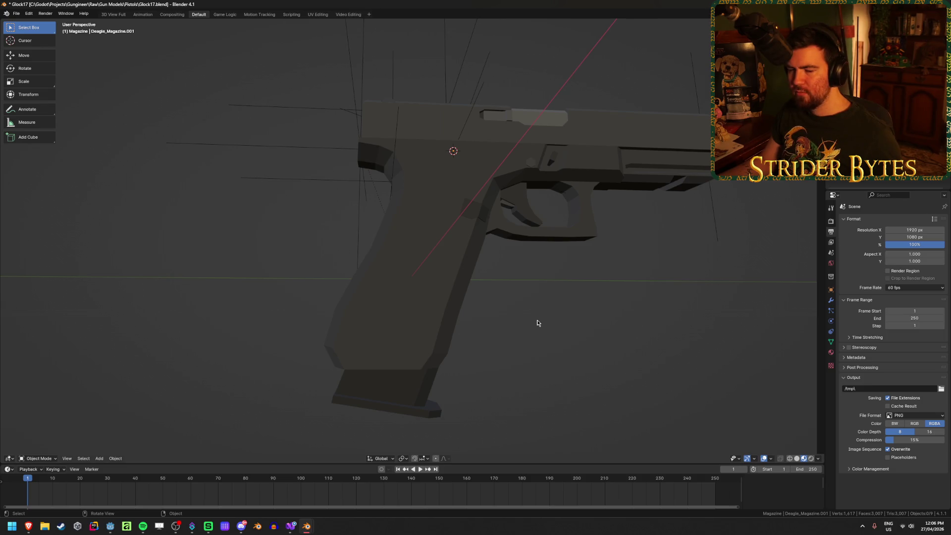
{"action": "mouse_move", "coordinate": [537, 322]}
{"action": "middle_mouse_down"}
{"action": "mouse_move", "coordinate": [519, 340]}
{"action": "mouse_move", "coordinate": [527, 312]}
{"action": "mouse_move", "coordinate": [515, 314]}
{"action": "mouse_move", "coordinate": [526, 313]}
{"action": "middle_mouse_up"}
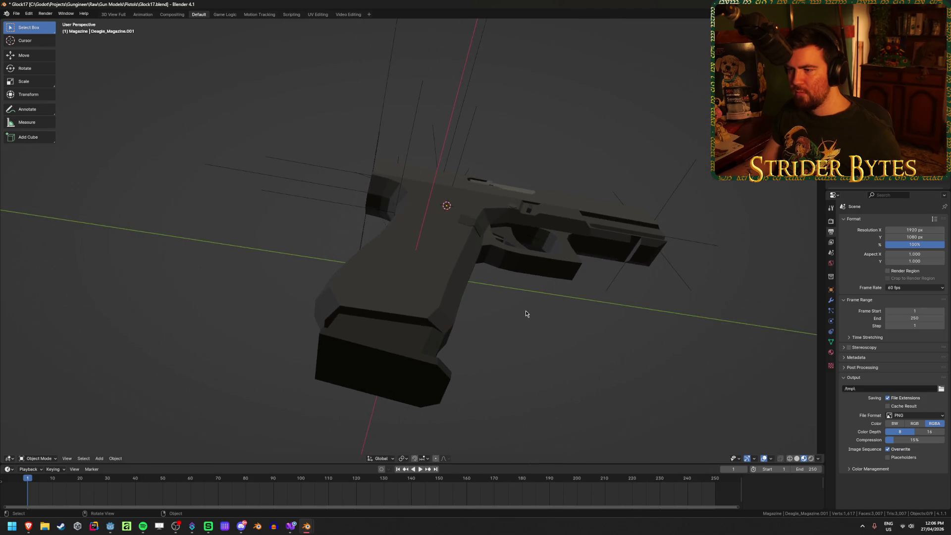
{"action": "left_click", "coordinate": [374, 348]}
{"action": "mouse_move", "coordinate": [497, 254]}
{"action": "middle_mouse_down"}
{"action": "mouse_move", "coordinate": [488, 303]}
{"action": "mouse_move", "coordinate": [496, 263]}
{"action": "middle_mouse_up"}
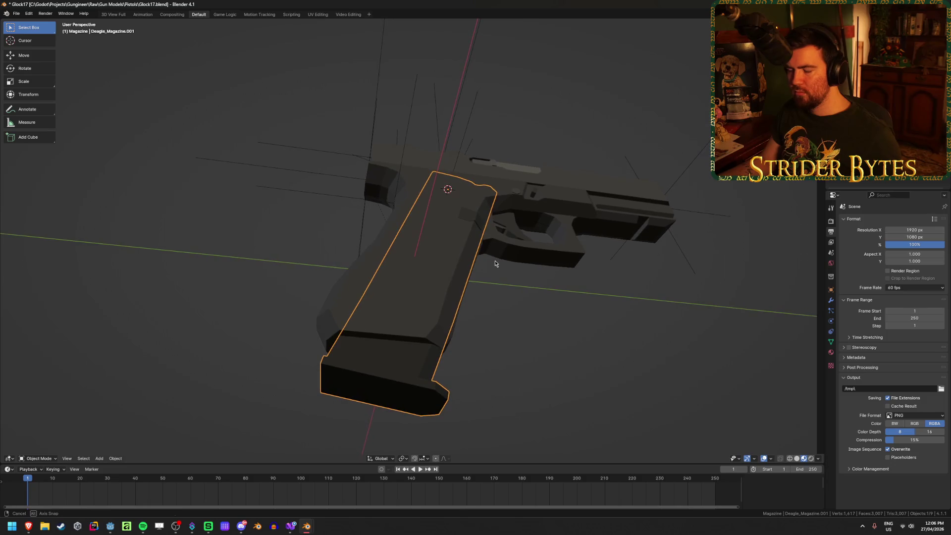
Nudge Deagle_Magazine.001 about -0.0024 along global Y within the grip
{"action": "key", "text": "g"}
{"action": "key", "text": "y"}
{"action": "key", "text": "y"}
{"action": "key", "text": "Escape"}
{"action": "key", "text": "g"}
{"action": "key", "text": "y"}
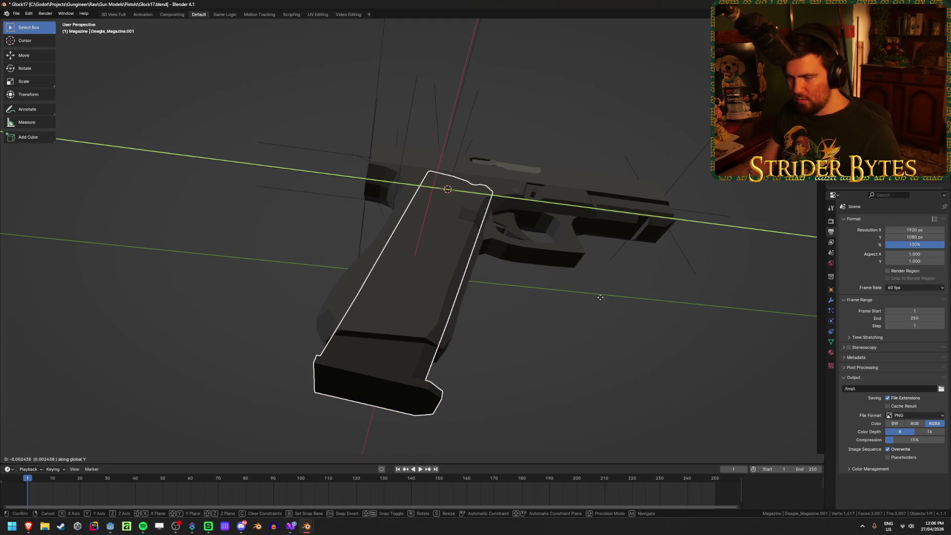
{"action": "left_click", "coordinate": [599, 303]}
{"action": "left_click", "coordinate": [545, 312]}
{"action": "mouse_move", "coordinate": [545, 314]}
{"action": "middle_mouse_down"}
{"action": "mouse_move", "coordinate": [511, 365]}
{"action": "mouse_move", "coordinate": [543, 351]}
{"action": "middle_mouse_up"}
{"action": "middle_click_drag", "start_coordinate": [549, 347], "coordinate": [520, 254]}
{"action": "left_click", "coordinate": [470, 150]}
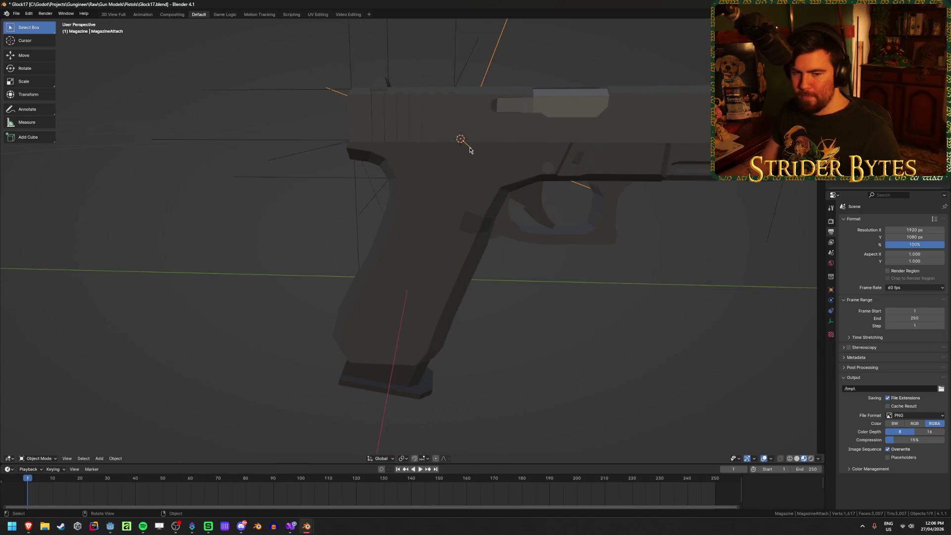
{"action": "left_click", "coordinate": [515, 376]}
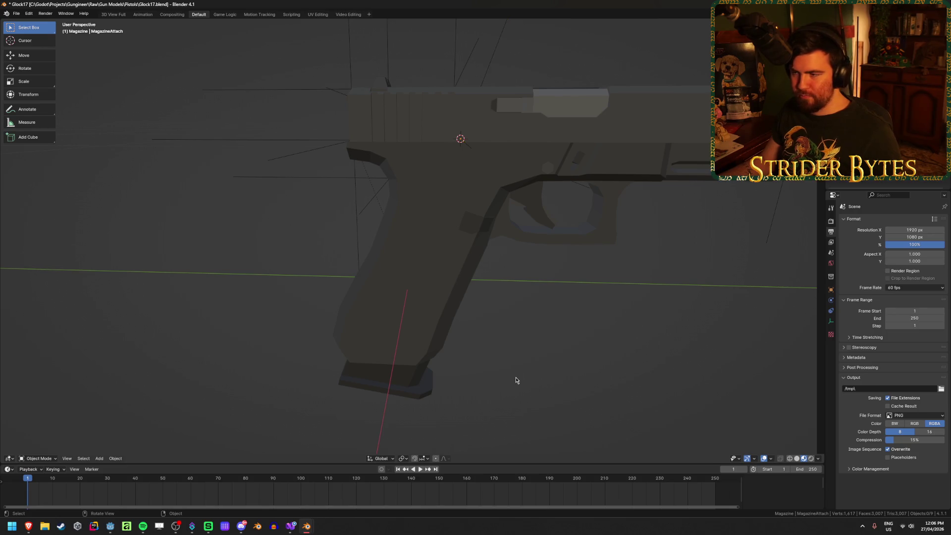
{"action": "scroll", "coordinate": [515, 377], "scroll_direction": "down", "scroll_amount": 4}
{"action": "mouse_move", "coordinate": [515, 379]}
{"action": "middle_mouse_down"}
{"action": "mouse_move", "coordinate": [492, 331]}
{"action": "mouse_move", "coordinate": [478, 384]}
{"action": "mouse_move", "coordinate": [515, 365]}
{"action": "mouse_move", "coordinate": [594, 380]}
{"action": "mouse_move", "coordinate": [471, 395]}
{"action": "middle_mouse_up"}
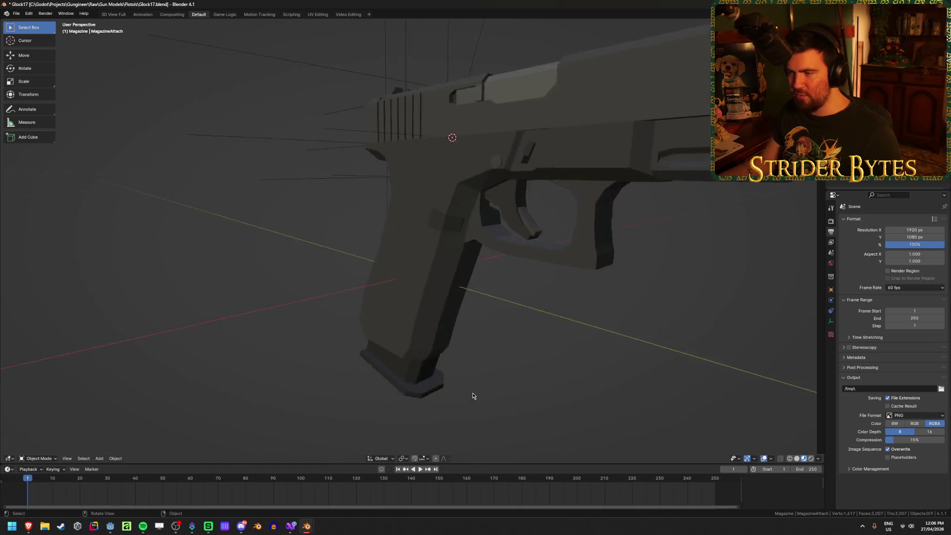
{"action": "scroll", "coordinate": [471, 395], "scroll_direction": "down", "scroll_amount": 2}
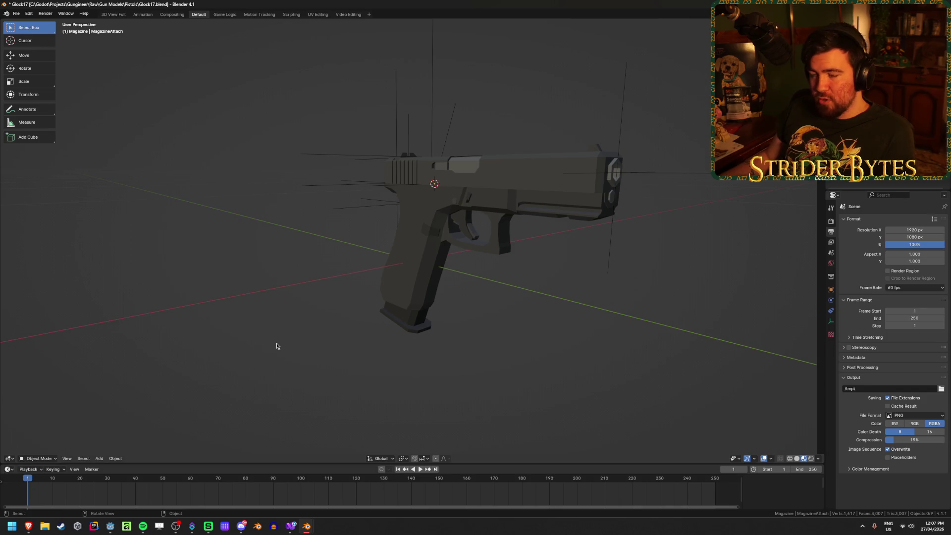
{"action": "middle_click_drag", "start_coordinate": [616, 373], "coordinate": [631, 355]}
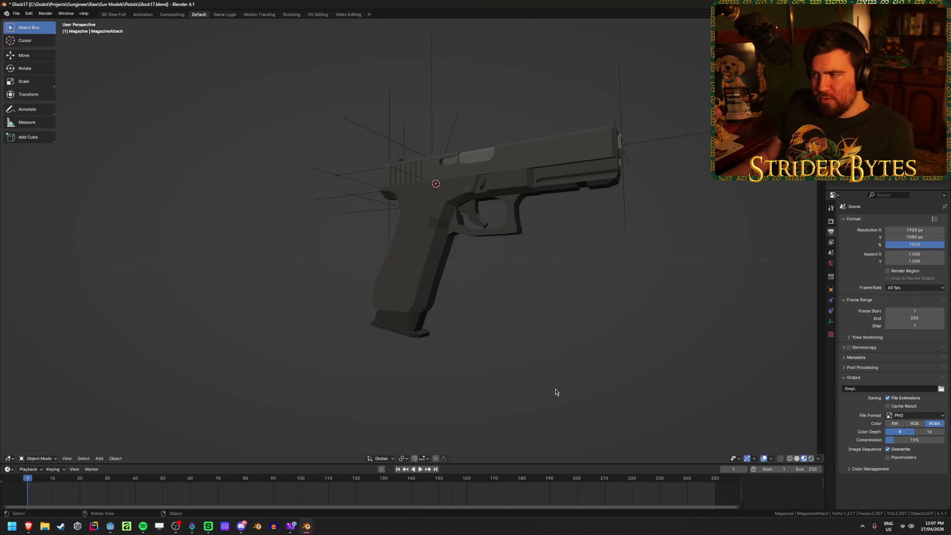
{"action": "middle_click_drag", "start_coordinate": [511, 371], "coordinate": [558, 397]}
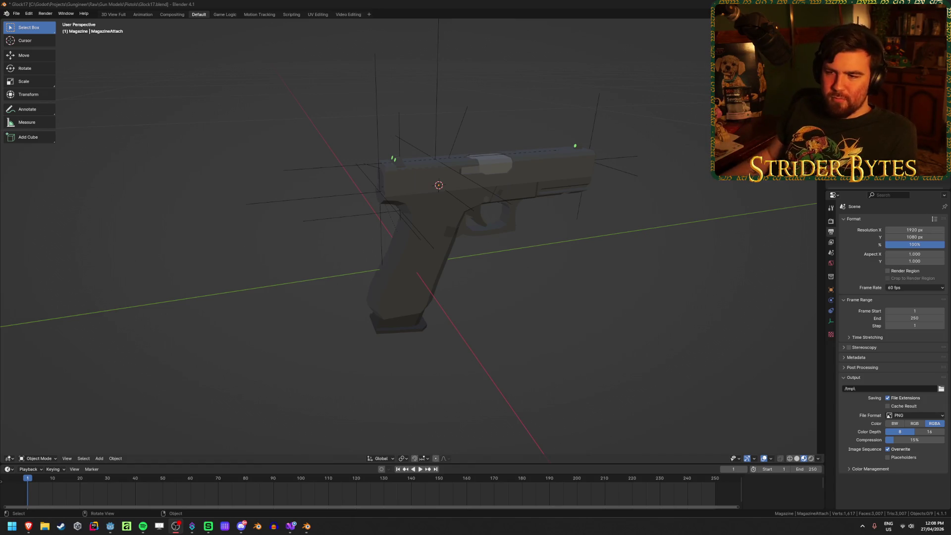
Toggle wireframe shading to look inside the pistol, then return to solid view
{"action": "left_click", "coordinate": [199, 226]}
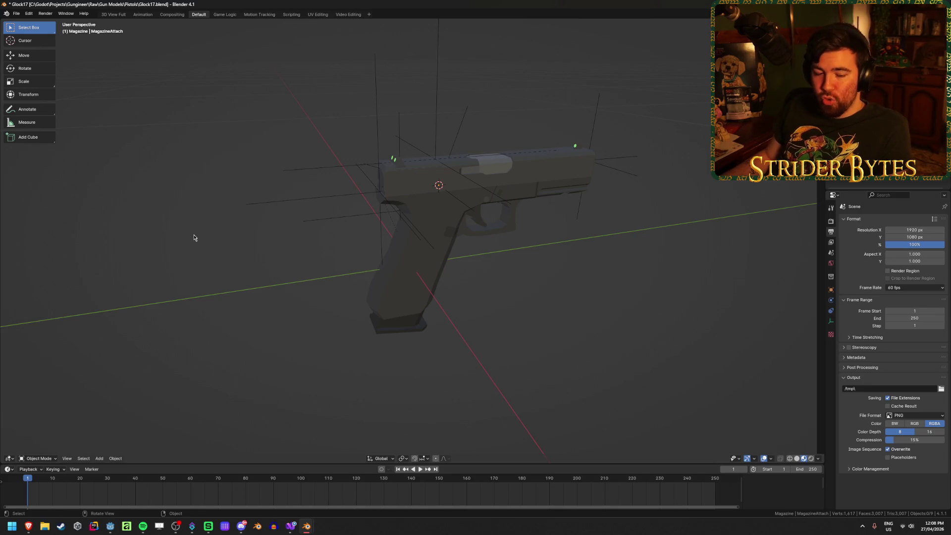
{"action": "mouse_move", "coordinate": [376, 151]}
{"action": "middle_mouse_down"}
{"action": "mouse_move", "coordinate": [445, 198]}
{"action": "mouse_move", "coordinate": [456, 270]}
{"action": "middle_mouse_up"}
{"action": "key", "text": "shift+s"}
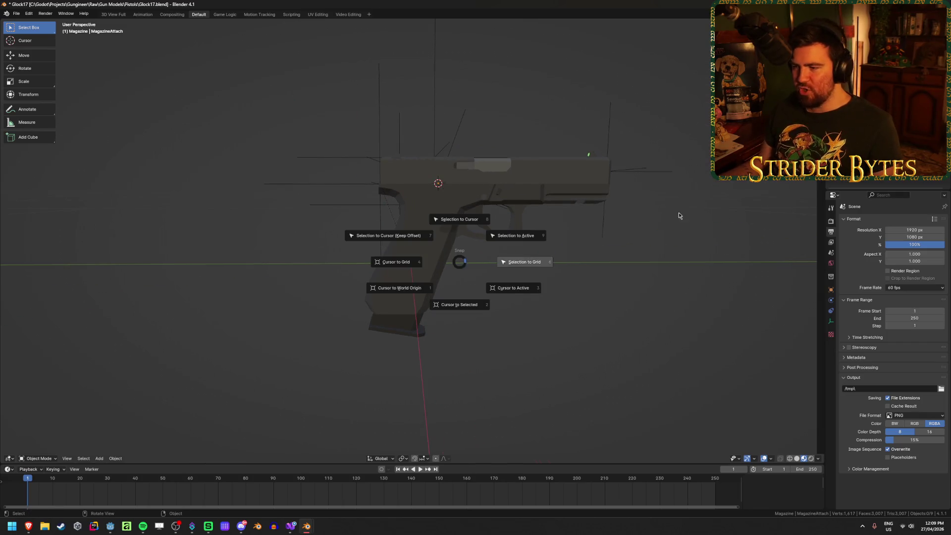
{"action": "key", "text": "Escape"}
{"action": "key", "text": "shift+s"}
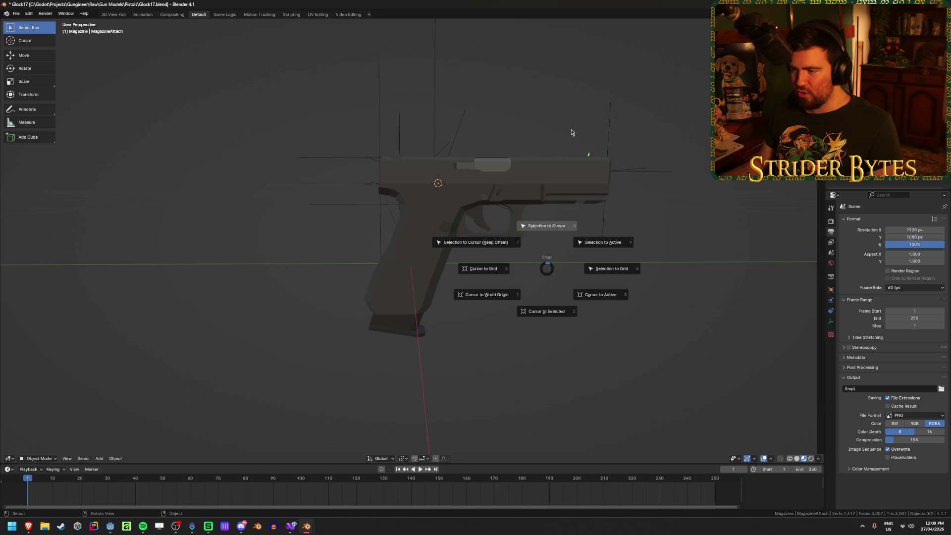
{"action": "key", "text": "Escape"}
{"action": "key", "text": "shift+z"}
{"action": "key", "text": "shift+z"}
{"action": "key", "text": "shift+z"}
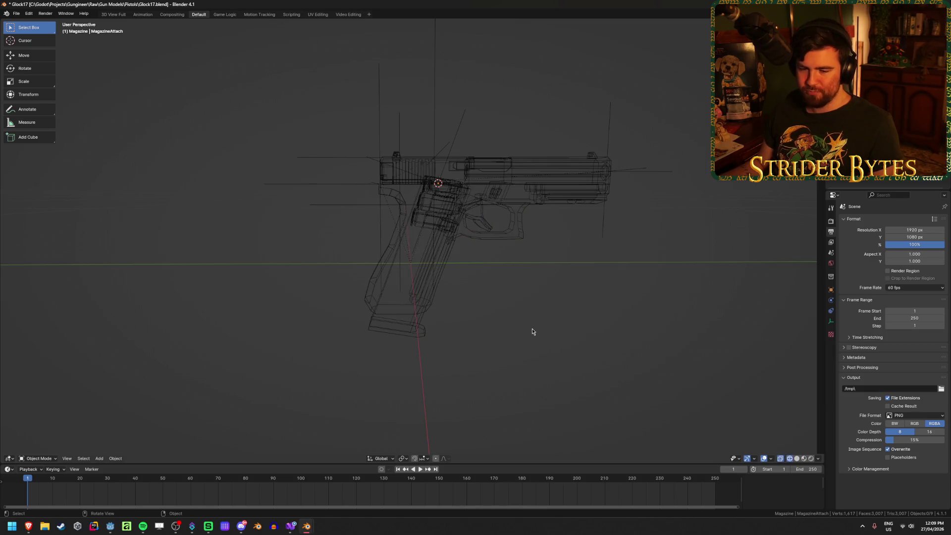
{"action": "key", "text": "shift+z"}
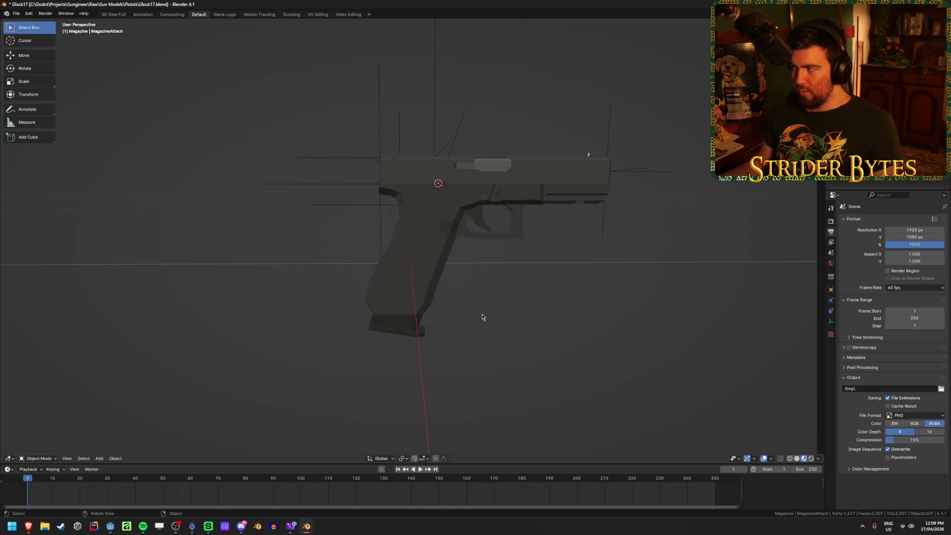
{"action": "mouse_move", "coordinate": [213, 266]}
{"action": "middle_mouse_down"}
{"action": "mouse_move", "coordinate": [187, 251]}
{"action": "mouse_move", "coordinate": [659, 202]}
{"action": "middle_mouse_up"}
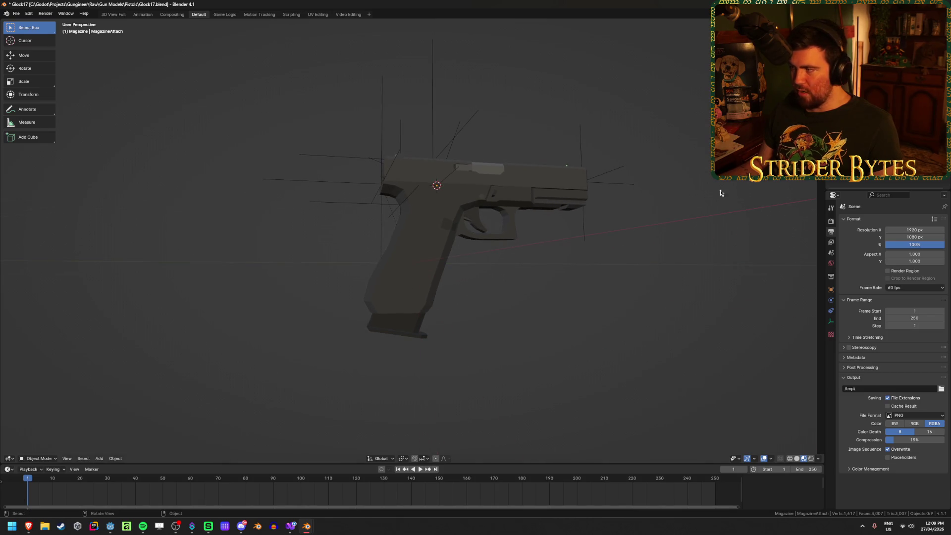
Bring back the hidden magazine models, with 92FS_Magazine.001 extending below the grip
{"action": "key", "text": "ctrl+z"}
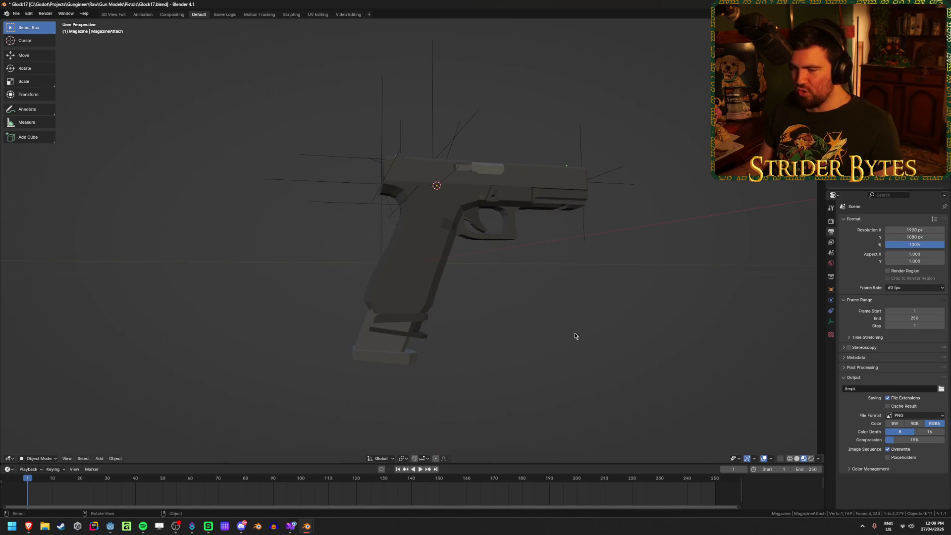
{"action": "left_click", "coordinate": [407, 341]}
{"action": "left_click", "coordinate": [498, 349]}
{"action": "mouse_move", "coordinate": [498, 349]}
{"action": "middle_mouse_down"}
{"action": "mouse_move", "coordinate": [457, 323]}
{"action": "mouse_move", "coordinate": [457, 295]}
{"action": "mouse_move", "coordinate": [436, 286]}
{"action": "mouse_move", "coordinate": [458, 329]}
{"action": "mouse_move", "coordinate": [458, 136]}
{"action": "mouse_move", "coordinate": [531, 381]}
{"action": "mouse_move", "coordinate": [542, 376]}
{"action": "middle_mouse_up"}
{"action": "left_click", "coordinate": [458, 136]}
{"action": "left_click", "coordinate": [424, 237]}
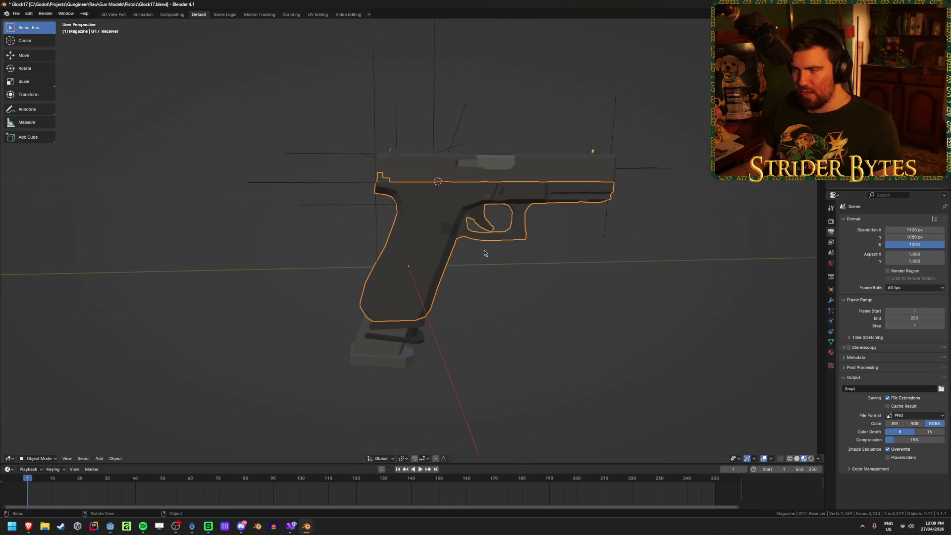
Hide Deagle_Magazine.001, leaving the other magazine visible under the grip
{"action": "left_click", "coordinate": [517, 355]}
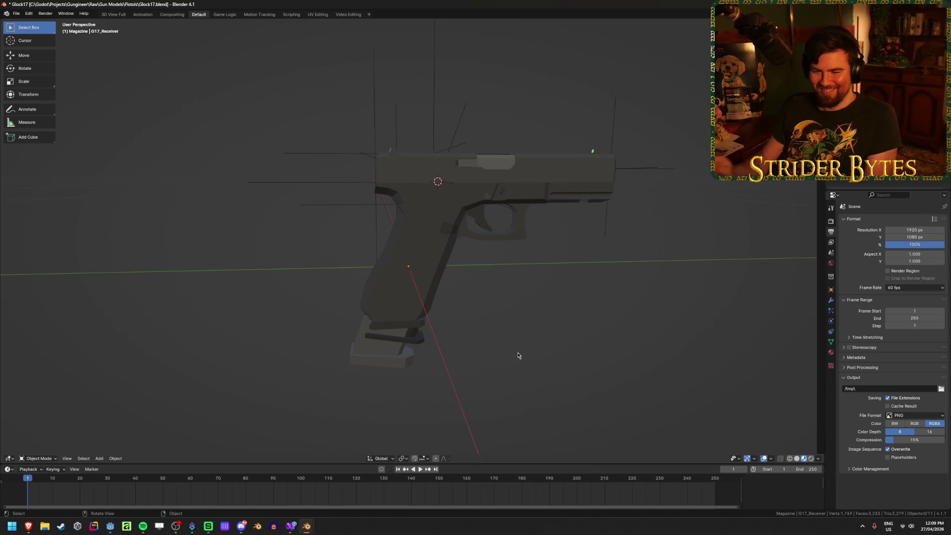
{"action": "left_click", "coordinate": [420, 340]}
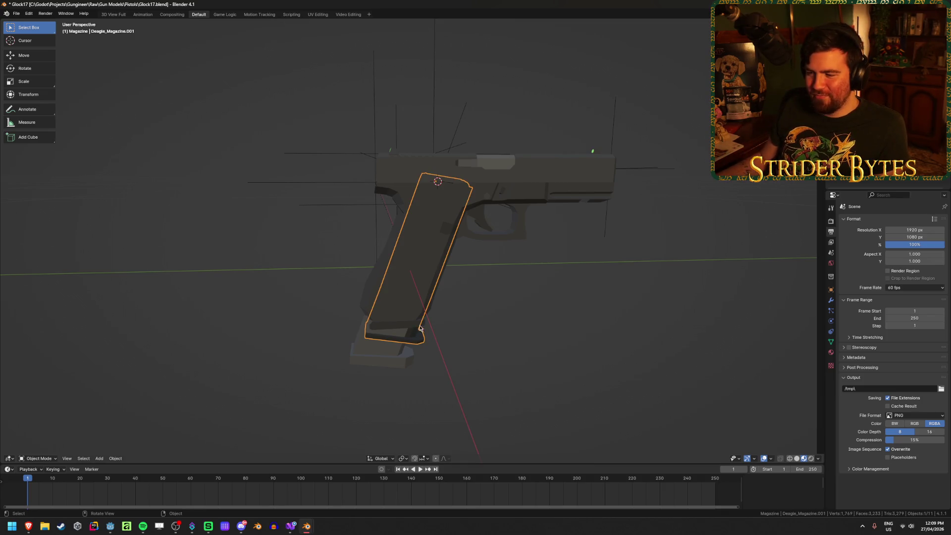
{"action": "key", "text": "h"}
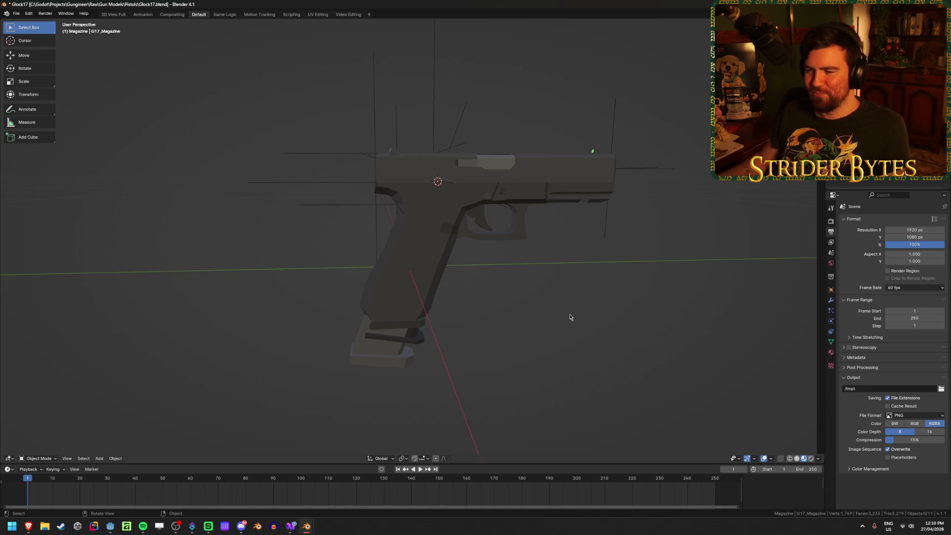
Check MagazineAttach and the Deagle, 92FS and G17 magazine placements by selecting each
{"action": "left_click", "coordinate": [460, 121]}
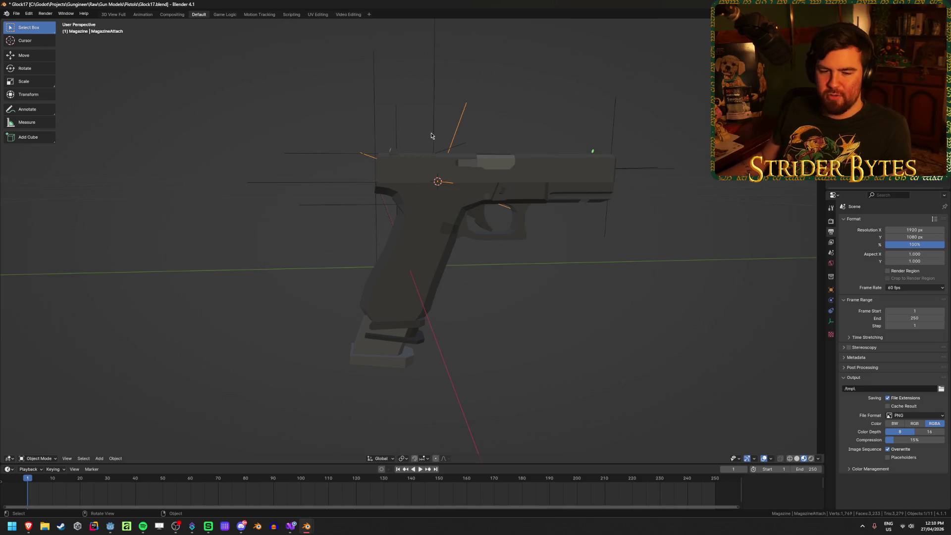
{"action": "key", "text": "alt+a"}
{"action": "left_click", "coordinate": [462, 111]}
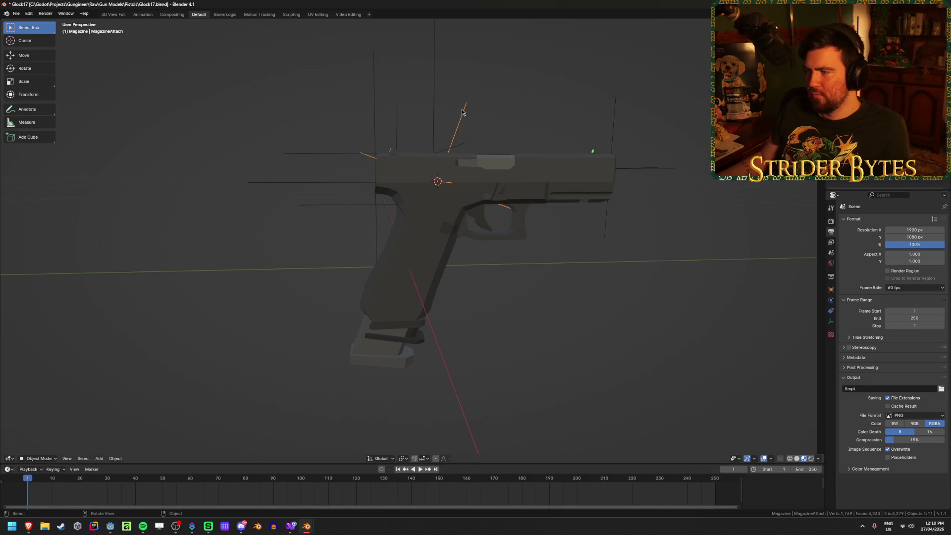
{"action": "left_click", "coordinate": [415, 344]}
{"action": "left_click", "coordinate": [368, 362]}
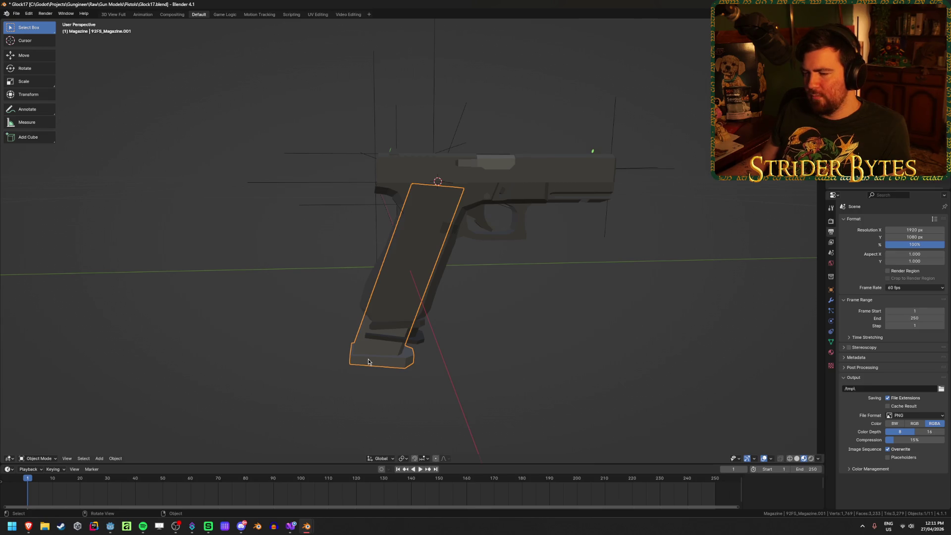
{"action": "left_click", "coordinate": [426, 338]}
{"action": "left_click", "coordinate": [425, 339]}
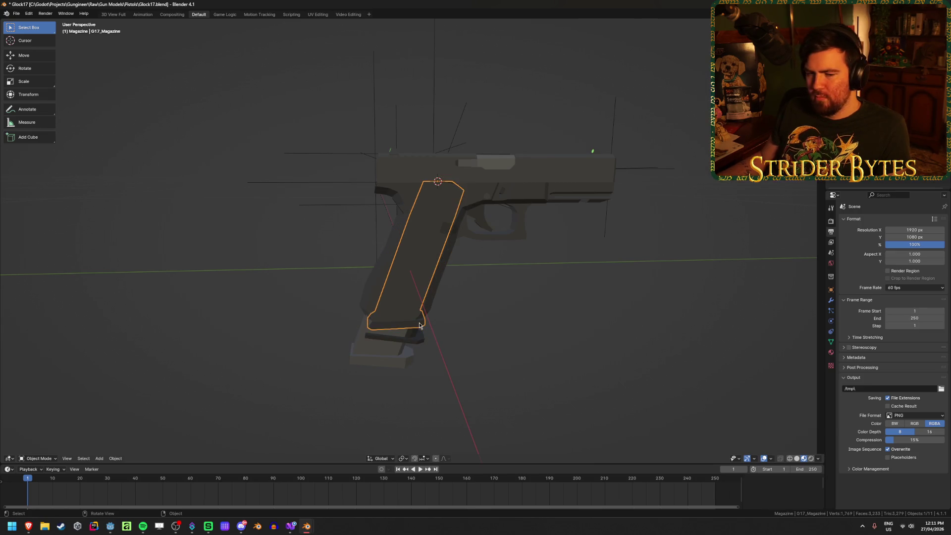
{"action": "key", "text": "h"}
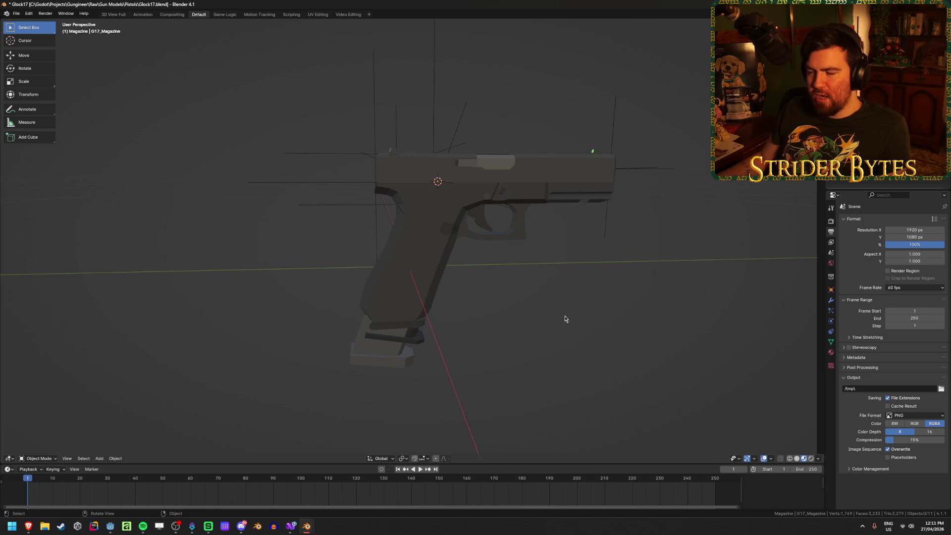
{"action": "key", "text": "alt+h"}
{"action": "left_click", "coordinate": [469, 320]}
{"action": "left_click", "coordinate": [420, 340]}
{"action": "left_click", "coordinate": [419, 328]}
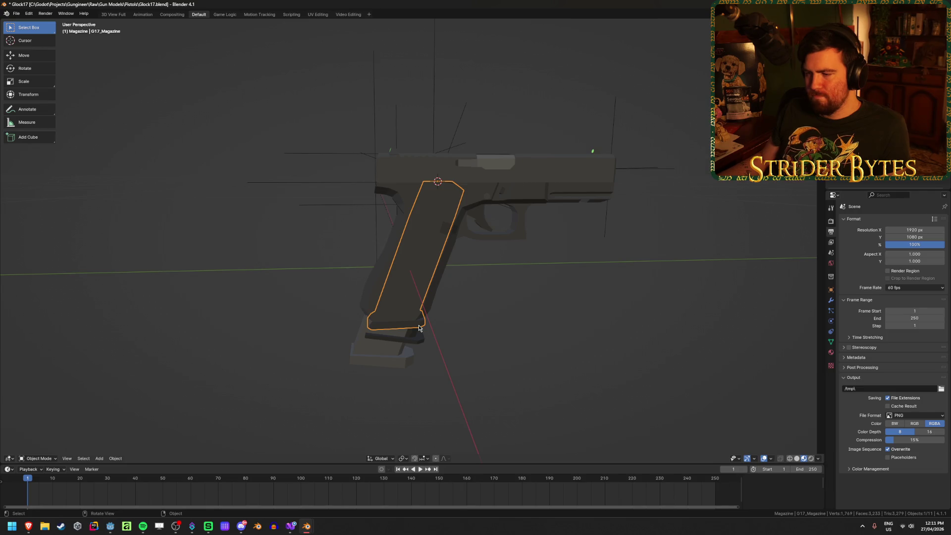
{"action": "left_click", "coordinate": [528, 327]}
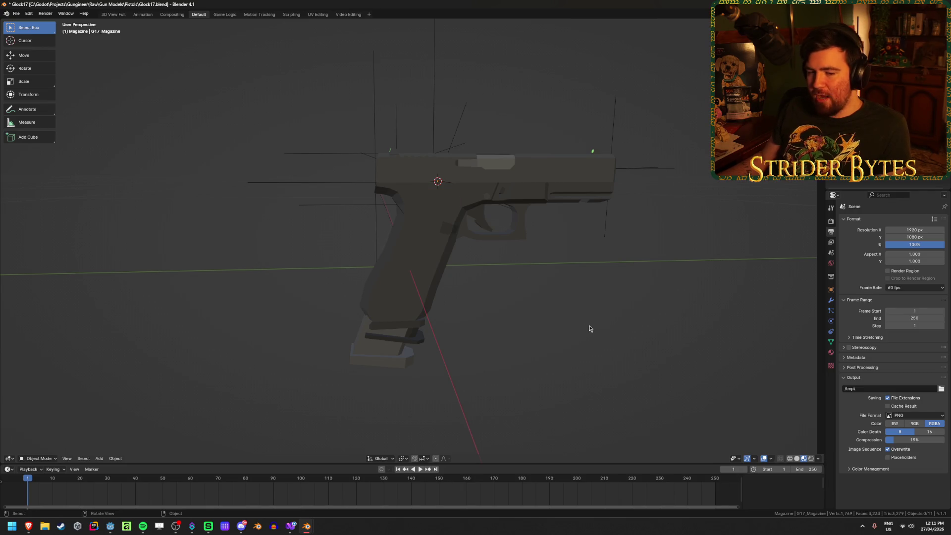
{"action": "middle_click_drag", "start_coordinate": [588, 339], "coordinate": [564, 305]}
Save Glock17.blend, then hide Deagle_Magazine.001 again
{"action": "key", "text": "ctrl+s"}
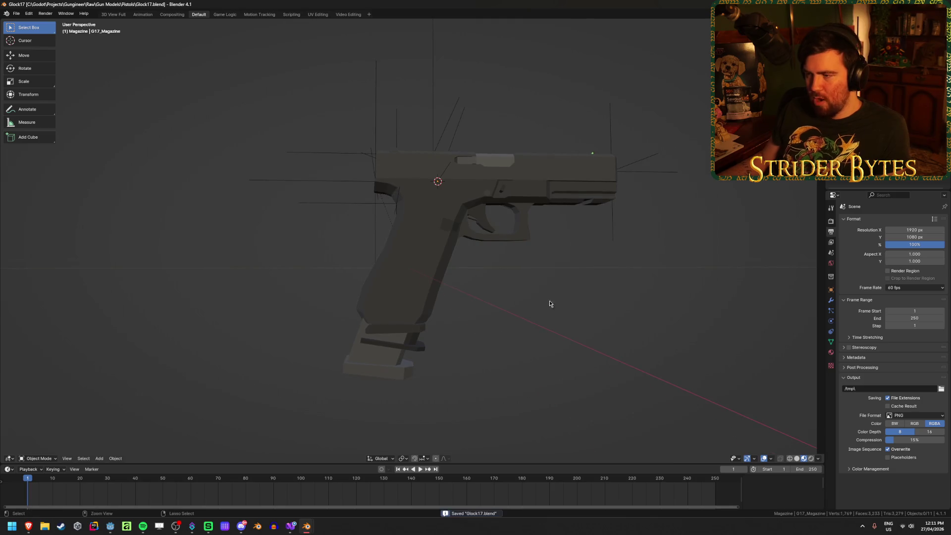
{"action": "middle_click_drag", "start_coordinate": [433, 159], "coordinate": [459, 137]}
{"action": "left_click", "coordinate": [458, 138]}
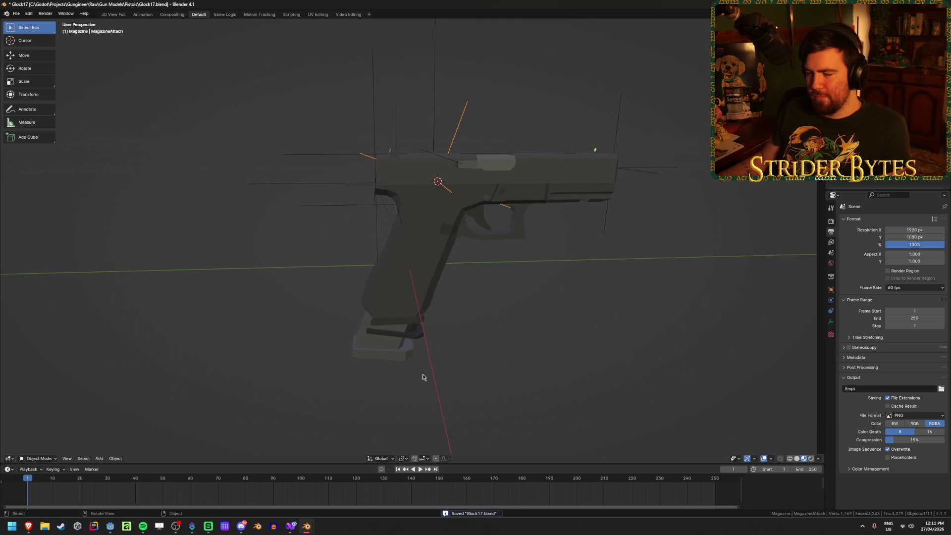
{"action": "left_click", "coordinate": [415, 336]}
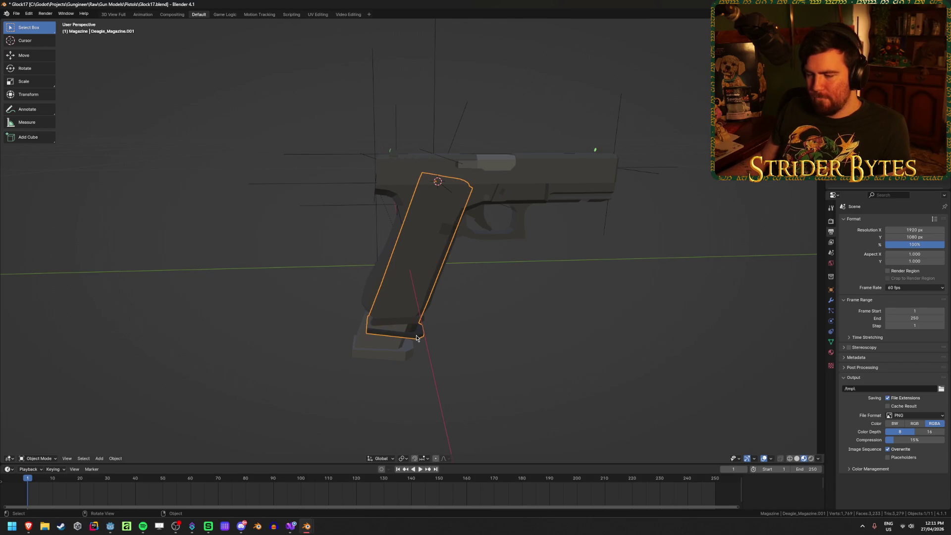
{"action": "key", "text": "h"}
{"action": "left_click", "coordinate": [387, 357]}
{"action": "key", "text": "h"}
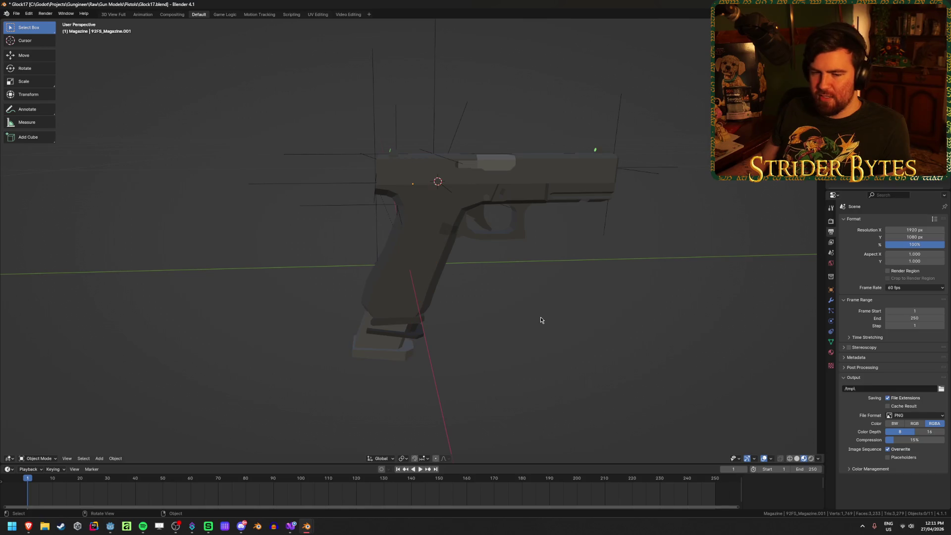
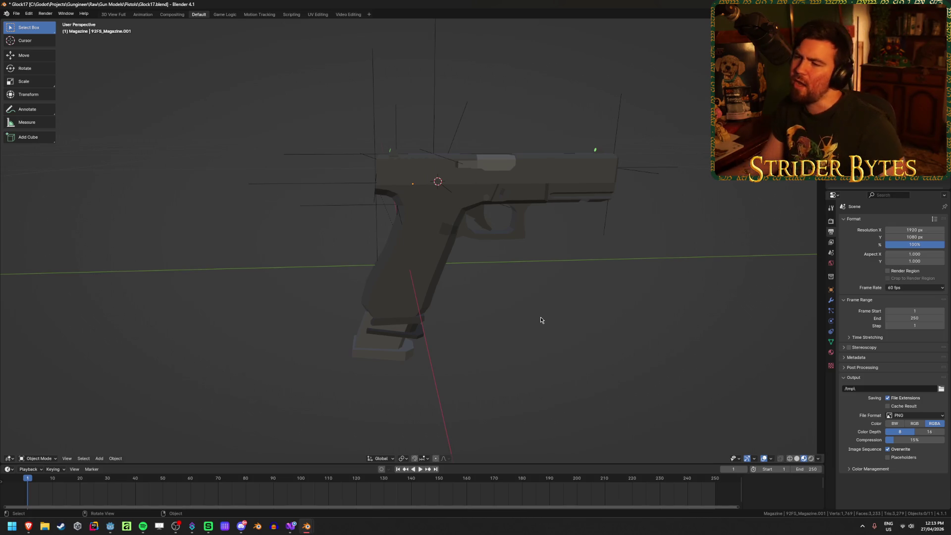
Check the MagazineAttach empty's position on the pistol by selecting it from a few angles
{"action": "left_click", "coordinate": [459, 115]}
{"action": "left_click", "coordinate": [616, 341]}
{"action": "mouse_move", "coordinate": [613, 332]}
{"action": "middle_mouse_down"}
{"action": "mouse_move", "coordinate": [500, 295]}
{"action": "mouse_move", "coordinate": [514, 286]}
{"action": "middle_mouse_up"}
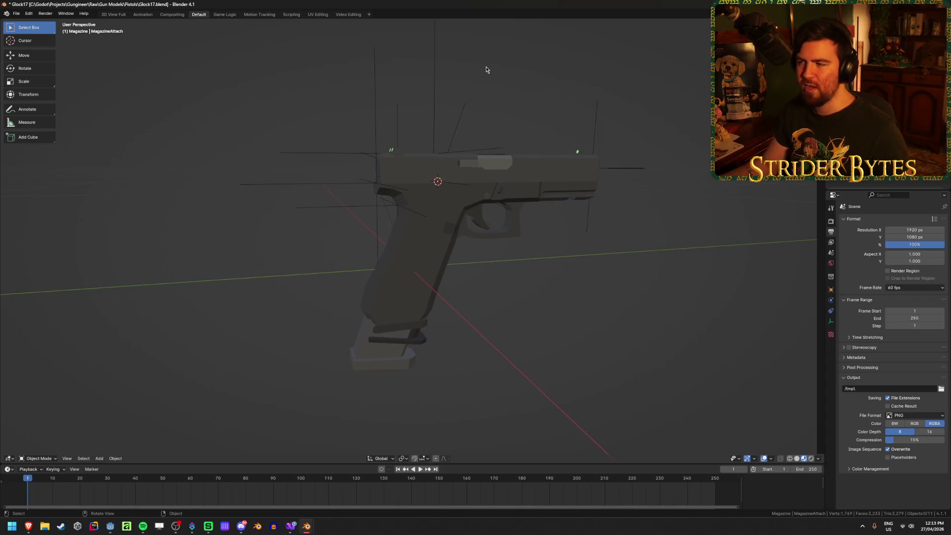
{"action": "left_click", "coordinate": [460, 117]}
{"action": "left_click", "coordinate": [546, 315]}
{"action": "left_click", "coordinate": [456, 120]}
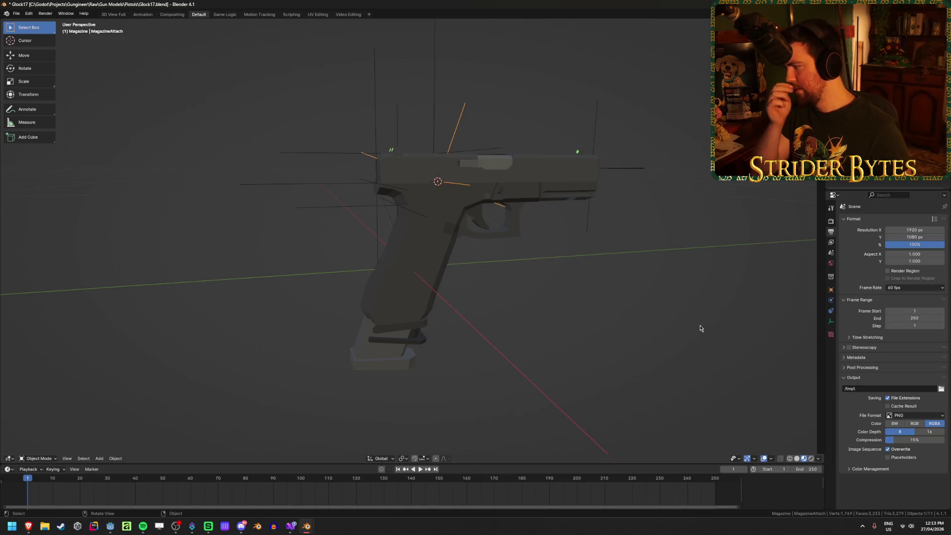
{"action": "left_click", "coordinate": [627, 265]}
Save Glock17.blend and switch over to the Godot editor
{"action": "key", "text": "ctrl+s"}
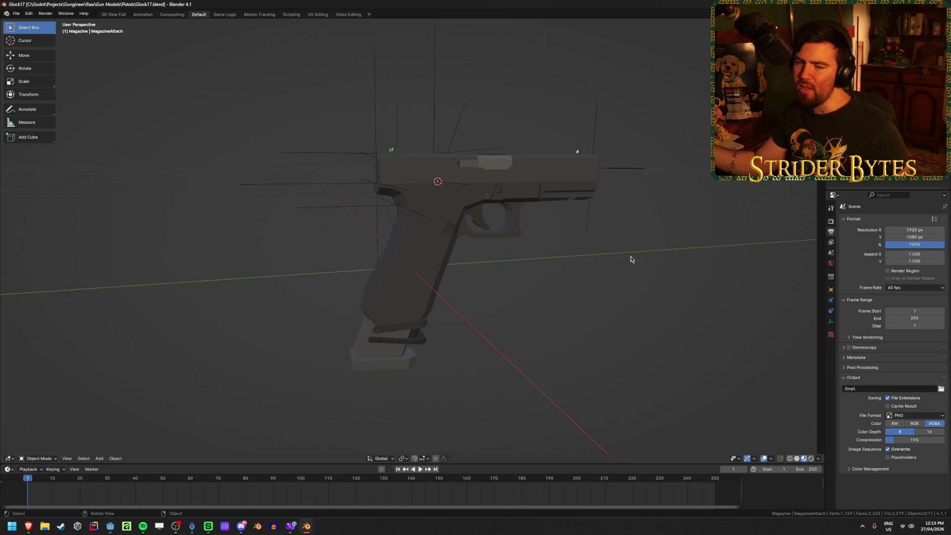
{"action": "middle_click_drag", "start_coordinate": [613, 283], "coordinate": [538, 271]}
{"action": "key", "text": "ctrl+s"}
{"action": "left_click", "coordinate": [457, 116]}
{"action": "left_click", "coordinate": [542, 373]}
{"action": "left_click", "coordinate": [110, 526]}
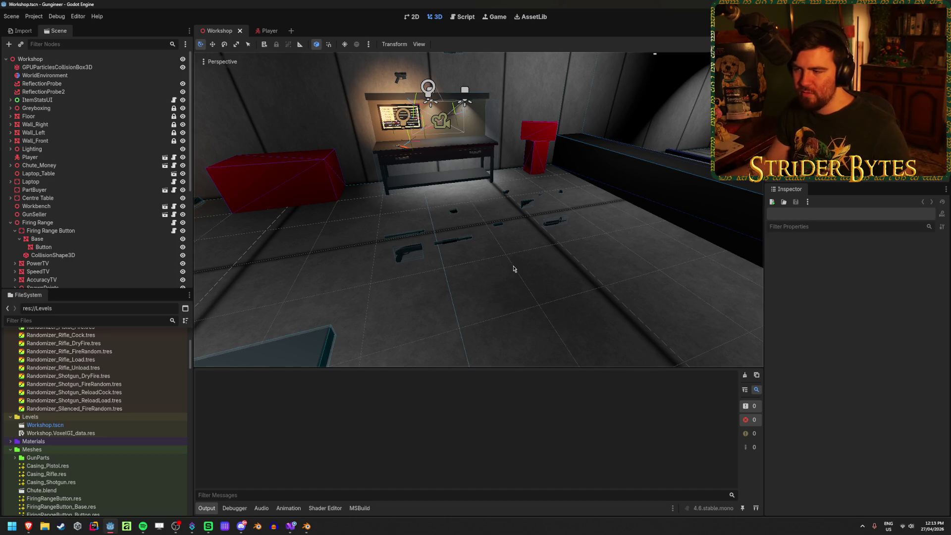
Look over the guns on the Workshop floor in Godot, then return to the Glock17 Blender window
{"action": "scroll", "coordinate": [478, 209], "scroll_direction": "up", "scroll_amount": 6}
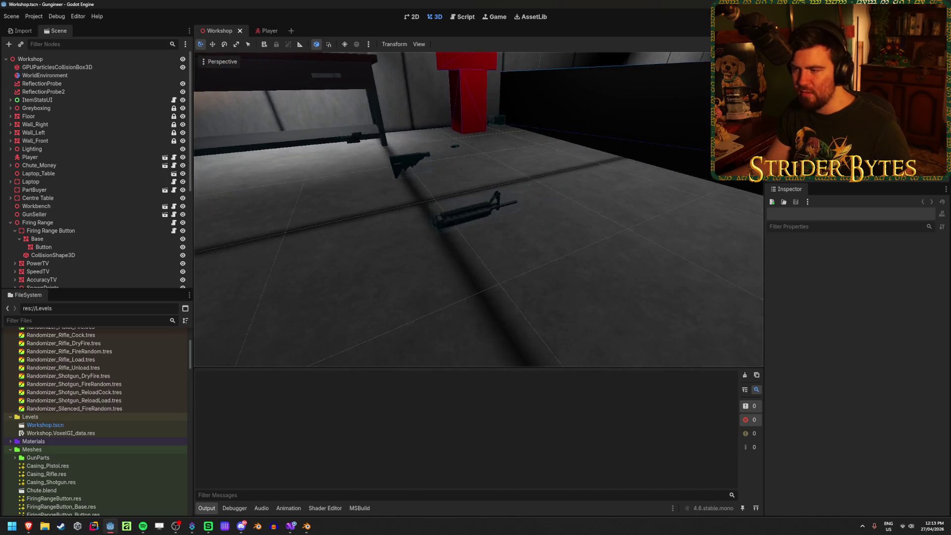
{"action": "scroll", "coordinate": [478, 210], "scroll_direction": "down", "scroll_amount": 6}
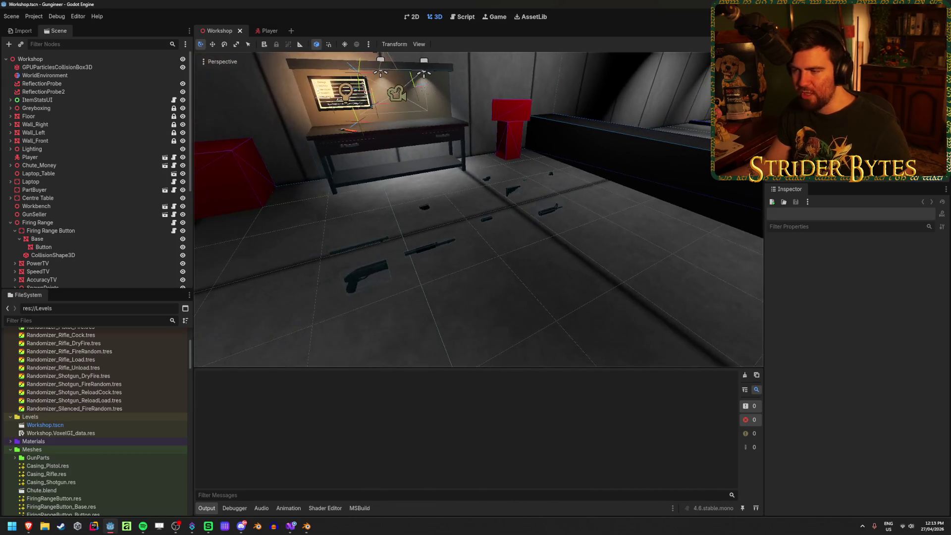
{"action": "middle_click_drag", "start_coordinate": [446, 292], "coordinate": [502, 291]}
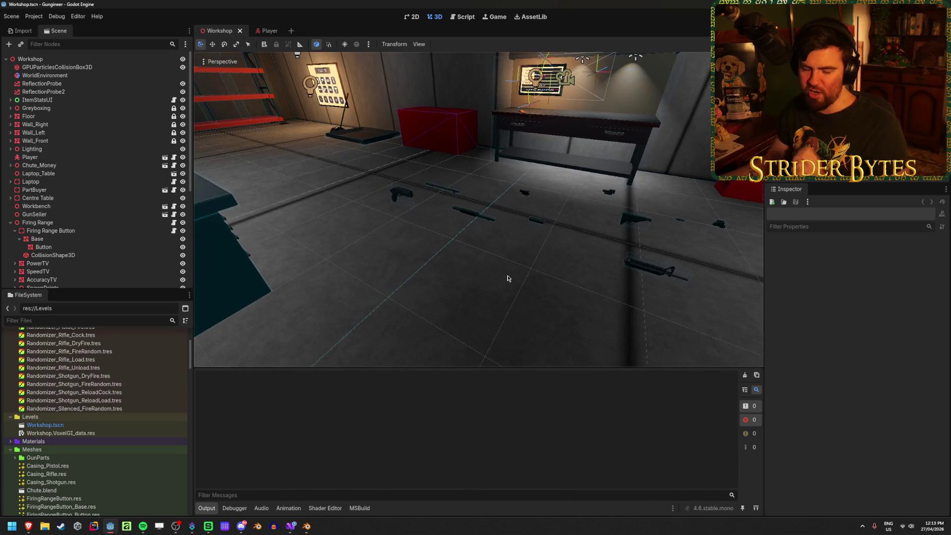
{"action": "middle_click_drag", "start_coordinate": [486, 282], "coordinate": [475, 263]}
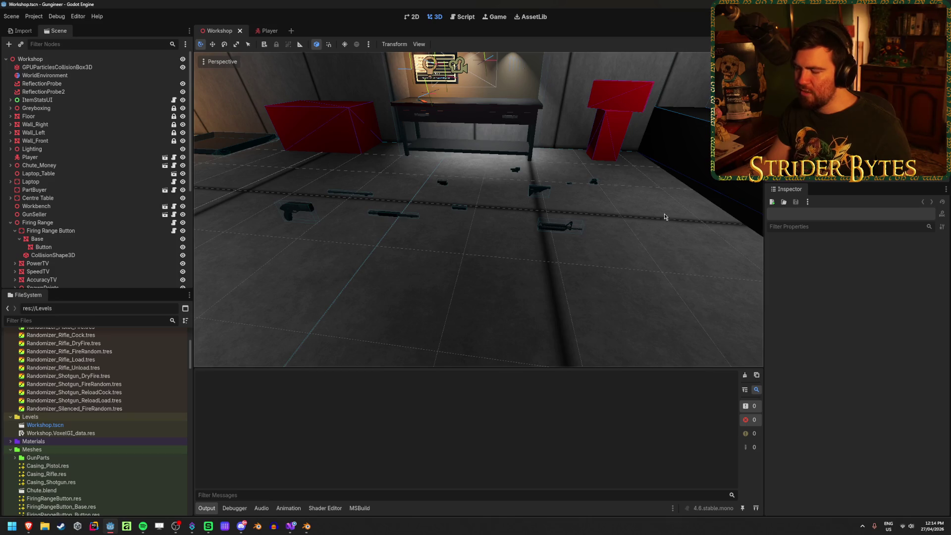
{"action": "mouse_move", "coordinate": [306, 526]}
{"action": "left_click", "coordinate": [408, 483]}
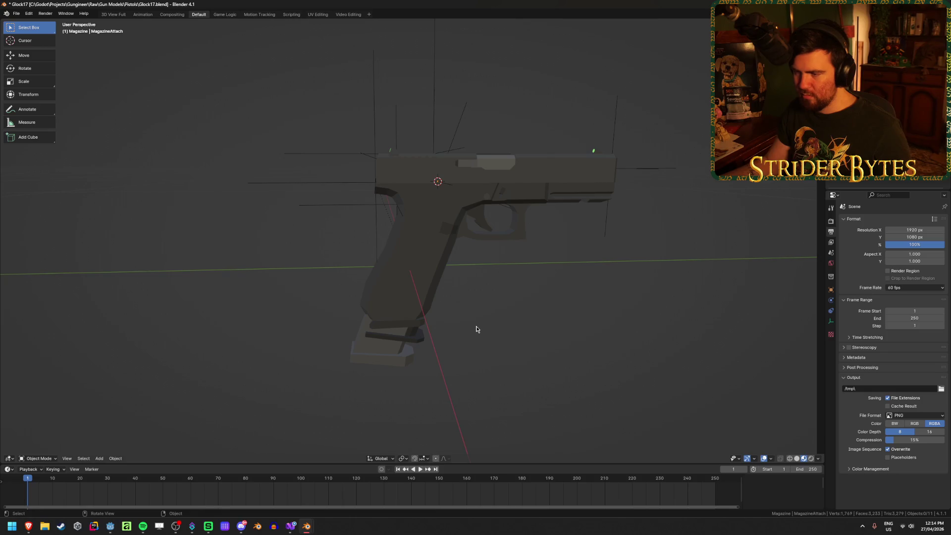
Save, then check the G17_Magazine and MagazineAttach empty with a quick X-ray toggle
{"action": "key", "text": "ctrl+s"}
{"action": "mouse_move", "coordinate": [481, 313]}
{"action": "middle_mouse_down"}
{"action": "mouse_move", "coordinate": [469, 297]}
{"action": "mouse_move", "coordinate": [475, 331]}
{"action": "mouse_move", "coordinate": [438, 101]}
{"action": "middle_mouse_up"}
{"action": "left_click", "coordinate": [438, 102]}
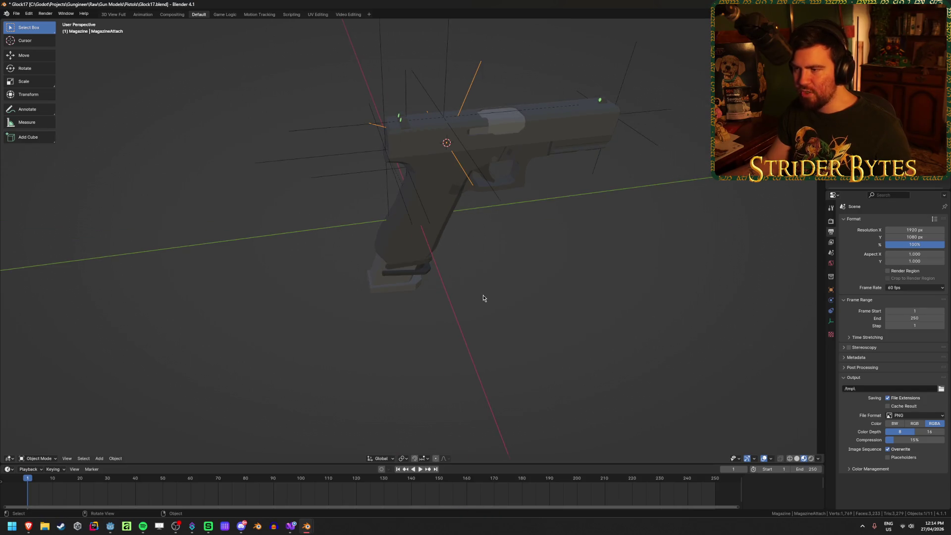
{"action": "middle_click_drag", "start_coordinate": [482, 295], "coordinate": [464, 120]}
{"action": "key", "text": "shift+z"}
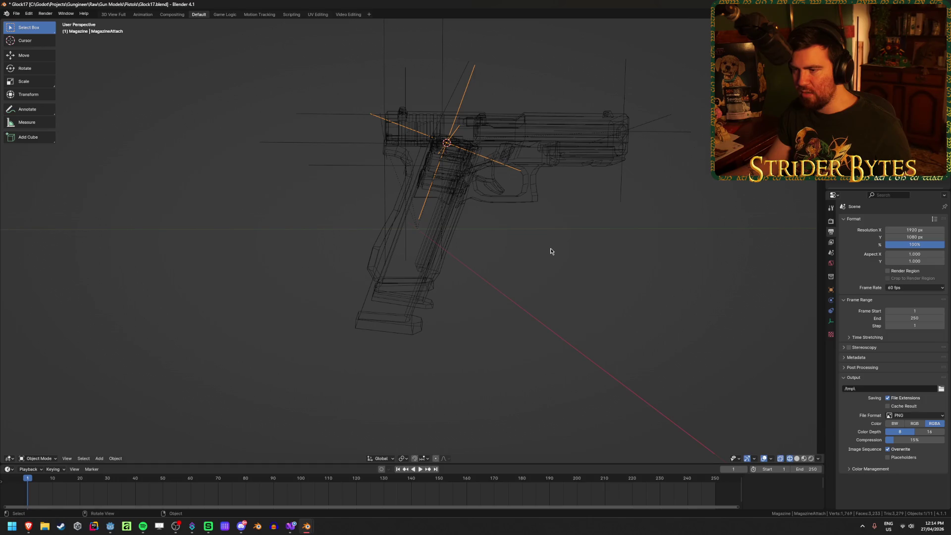
{"action": "key", "text": "shift+z"}
{"action": "middle_click_drag", "start_coordinate": [551, 251], "coordinate": [521, 290]}
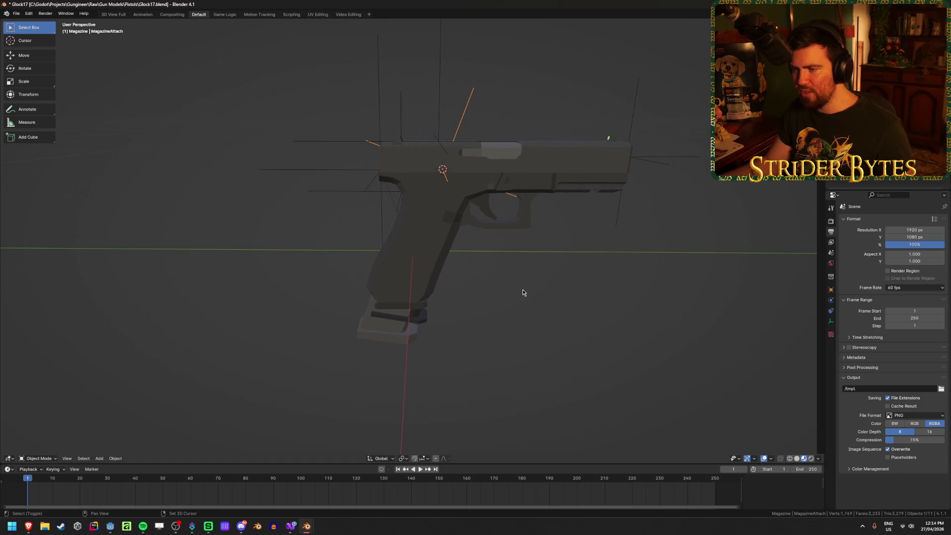
{"action": "left_click", "coordinate": [423, 306]}
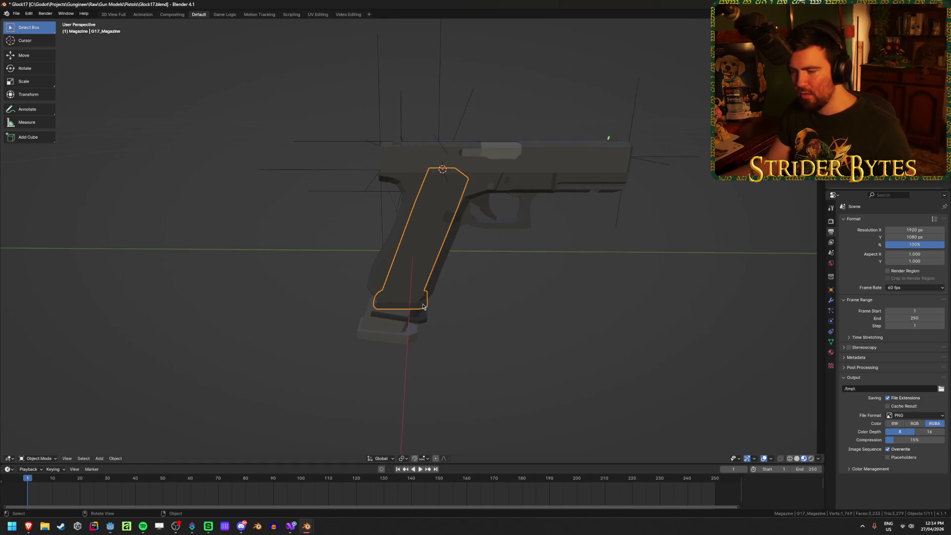
{"action": "left_click", "coordinate": [465, 102]}
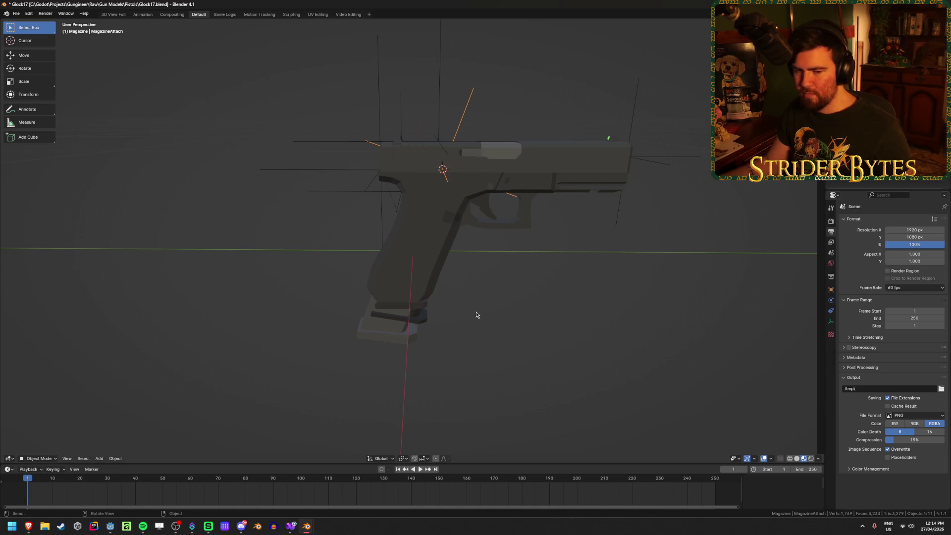
{"action": "mouse_move", "coordinate": [461, 334]}
{"action": "middle_mouse_down"}
{"action": "mouse_move", "coordinate": [477, 371]}
{"action": "mouse_move", "coordinate": [484, 346]}
{"action": "middle_mouse_up"}
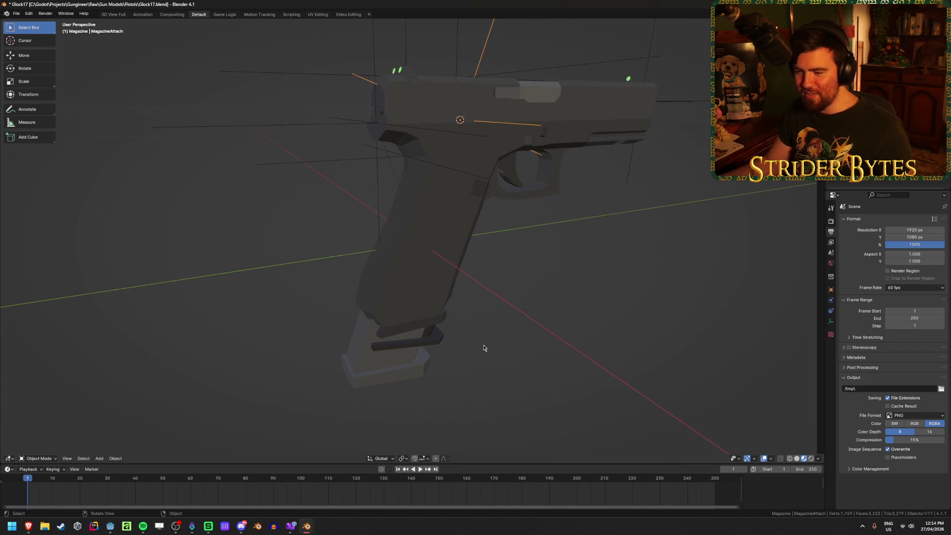
Delete the leftover 92FS_Magazine.001 and its magazine base plate
{"action": "left_click", "coordinate": [399, 370]}
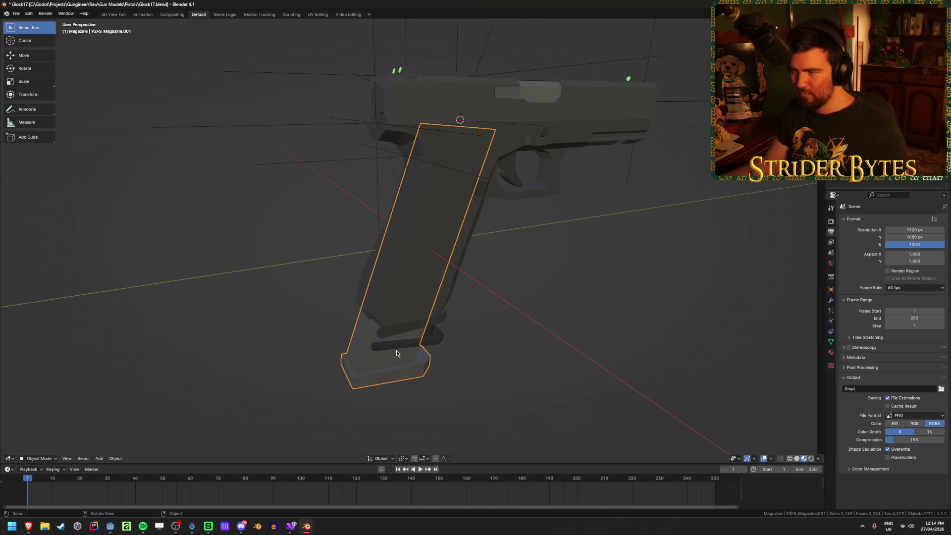
{"action": "key", "text": "Delete"}
{"action": "left_click", "coordinate": [432, 349]}
{"action": "key", "text": "Delete"}
{"action": "left_click", "coordinate": [435, 329]}
{"action": "left_click", "coordinate": [483, 55]}
{"action": "mouse_move", "coordinate": [522, 216]}
{"action": "middle_mouse_down"}
{"action": "mouse_move", "coordinate": [499, 227]}
{"action": "mouse_move", "coordinate": [508, 279]}
{"action": "middle_mouse_up"}
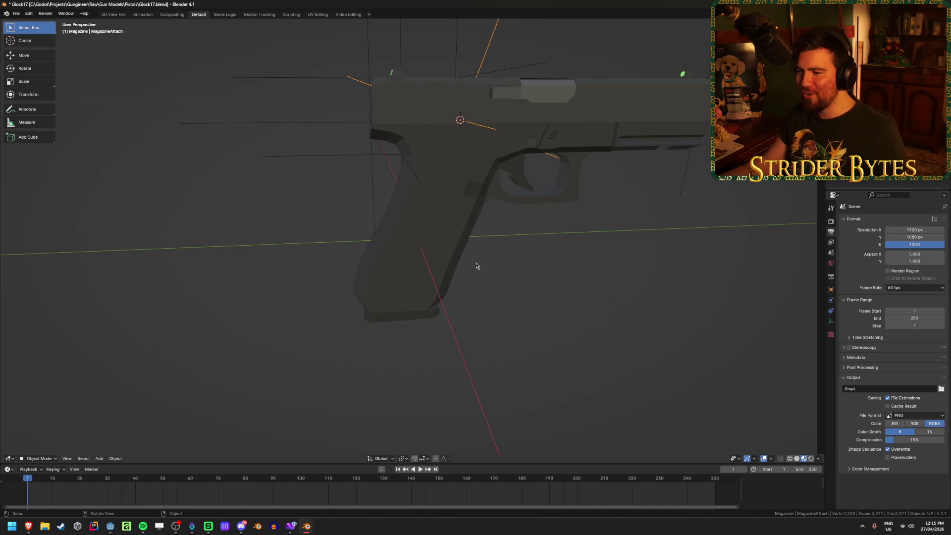
Undo back through history until the G17_Magazine state is restored
{"action": "left_click", "coordinate": [433, 314]}
{"action": "left_click", "coordinate": [486, 47]}
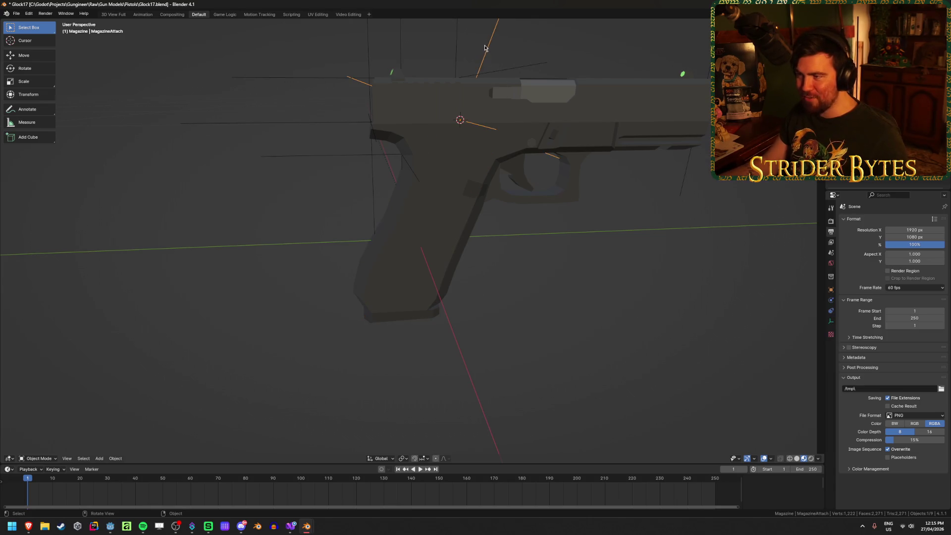
{"action": "key", "text": "ctrl+z"}
{"action": "key", "text": "ctrl+z"}
{"action": "key", "text": "ctrl+z"}
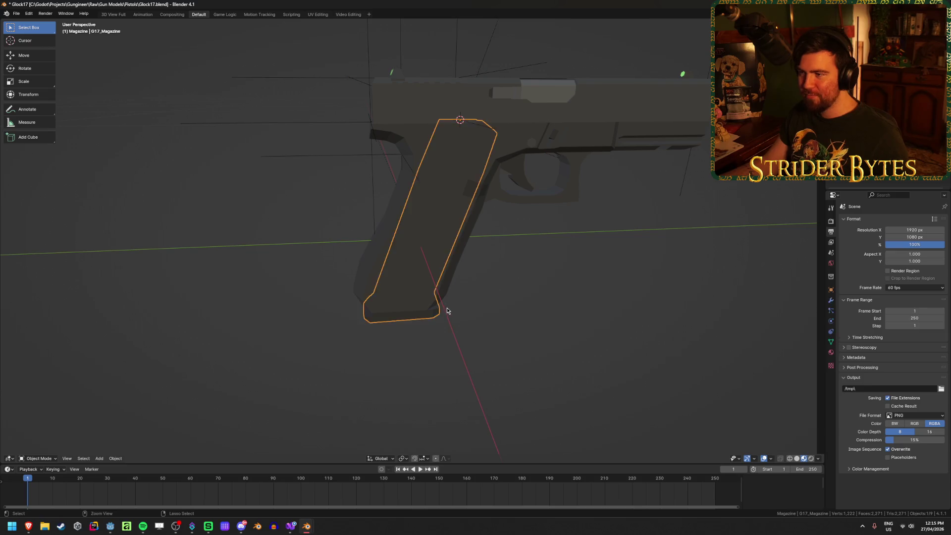
{"action": "key", "text": "ctrl+z"}
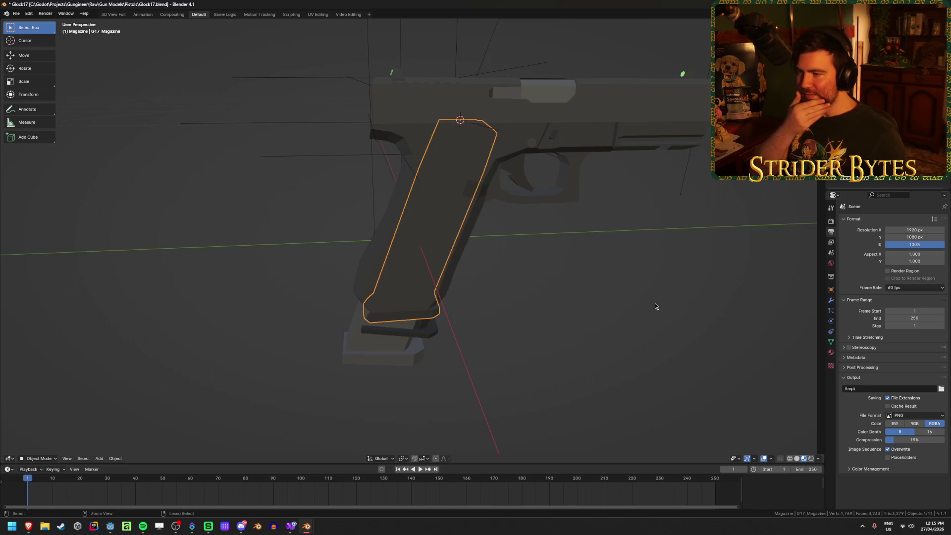
{"action": "key", "text": "ctrl+z"}
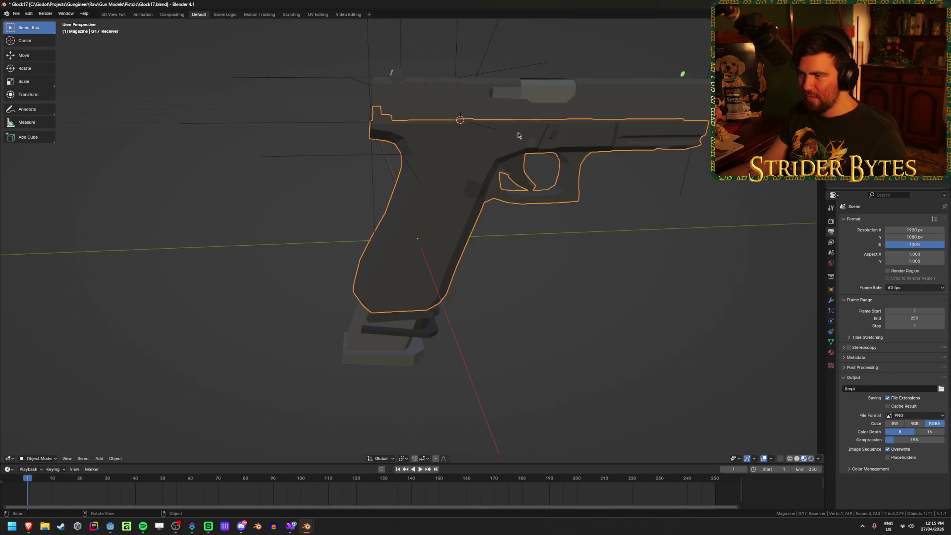
{"action": "middle_click_drag", "start_coordinate": [540, 139], "coordinate": [515, 208]}
{"action": "scroll", "coordinate": [495, 238], "scroll_direction": "up", "scroll_amount": 5}
{"action": "key", "text": "ctrl+z"}
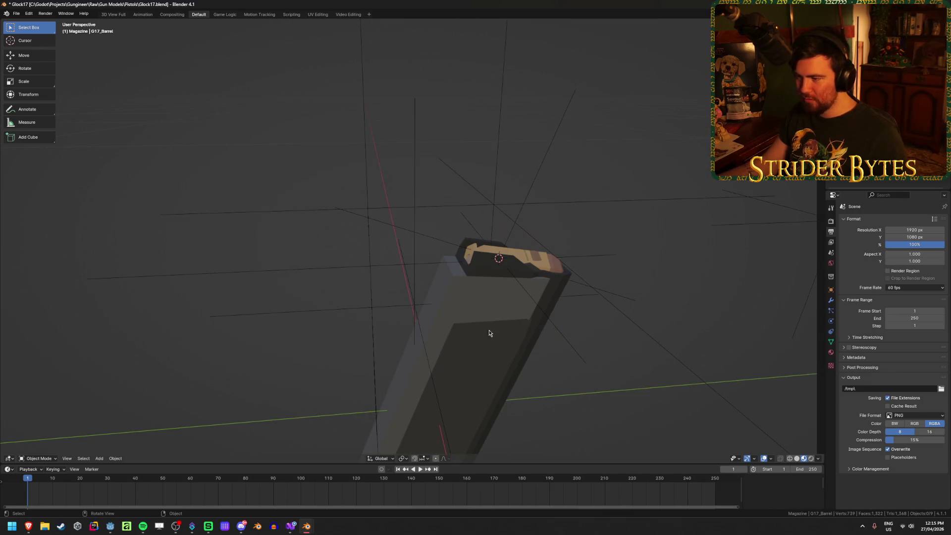
{"action": "left_click", "coordinate": [465, 288]}
{"action": "key", "text": "ctrl+z"}
{"action": "key", "text": "ctrl+z"}
{"action": "key", "text": "ctrl+z"}
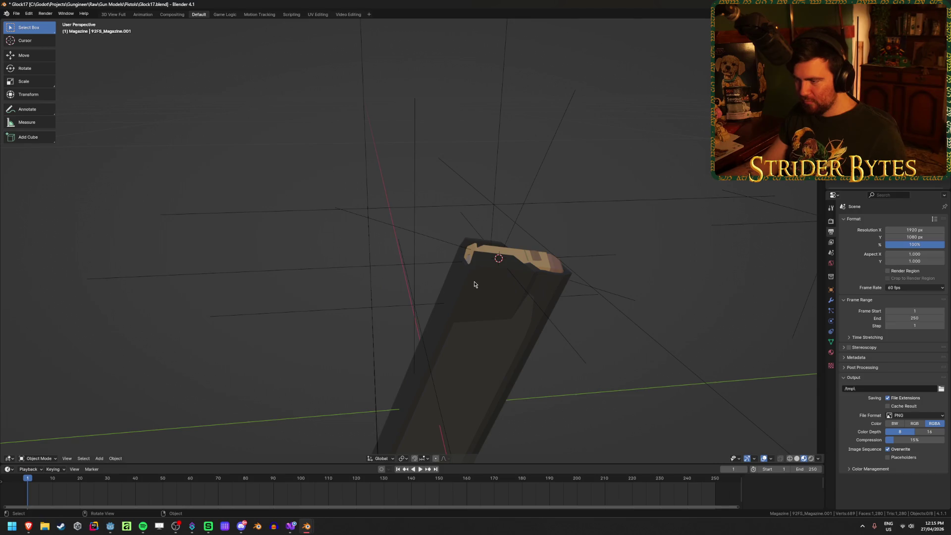
{"action": "mouse_move", "coordinate": [498, 311]}
{"action": "middle_mouse_down"}
{"action": "mouse_move", "coordinate": [483, 252]}
{"action": "mouse_move", "coordinate": [480, 269]}
{"action": "mouse_move", "coordinate": [429, 242]}
{"action": "mouse_move", "coordinate": [459, 281]}
{"action": "middle_mouse_up"}
Snap the 3D cursor to the magazine's top in Edit Mode and set the origin there
{"action": "key", "text": "Tab"}
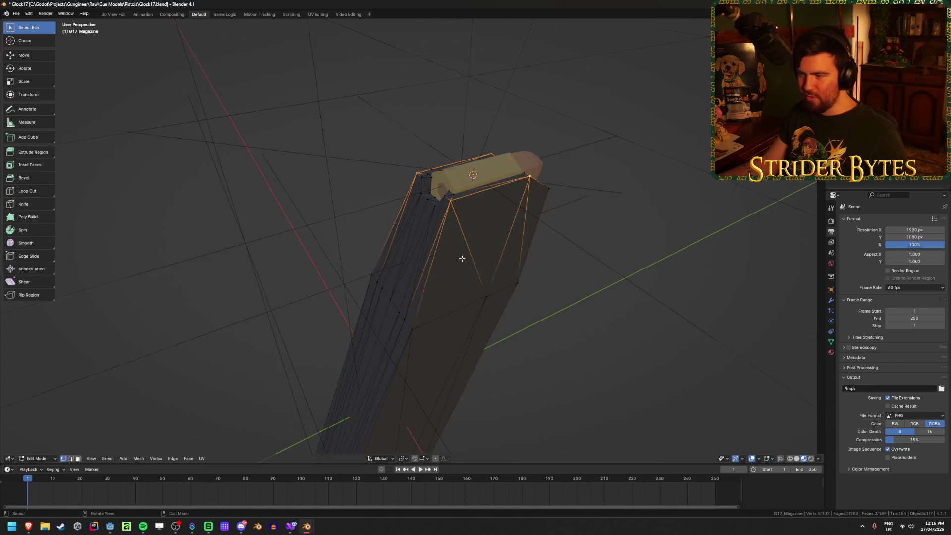
{"action": "scroll", "coordinate": [463, 259], "scroll_direction": "up", "scroll_amount": 3}
{"action": "key", "text": "shift+s"}
{"action": "left_click", "coordinate": [414, 164]}
{"action": "key", "text": "Tab"}
{"action": "middle_click_drag", "start_coordinate": [414, 164], "coordinate": [602, 320]}
{"action": "right_click", "coordinate": [577, 297]}
{"action": "mouse_move", "coordinate": [578, 296]}
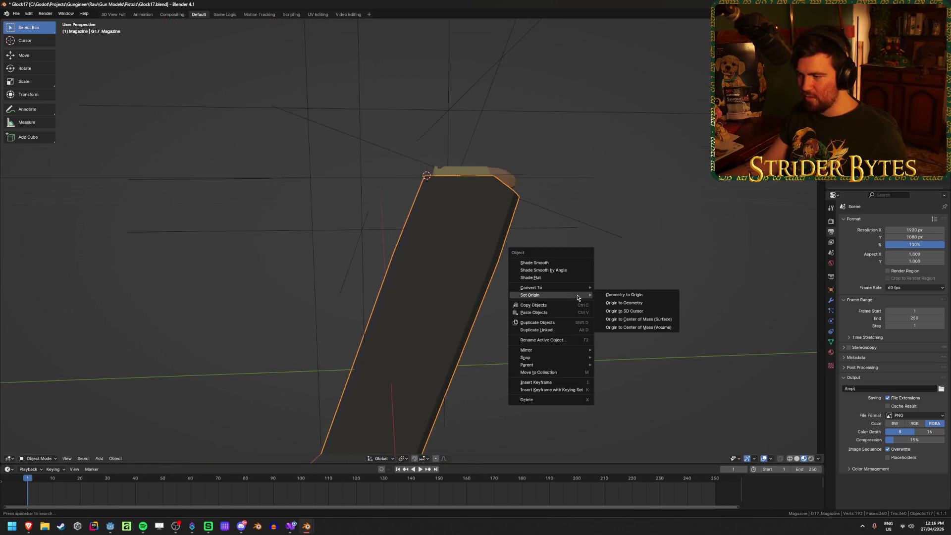
{"action": "left_click", "coordinate": [644, 311]}
{"action": "left_click", "coordinate": [525, 358]}
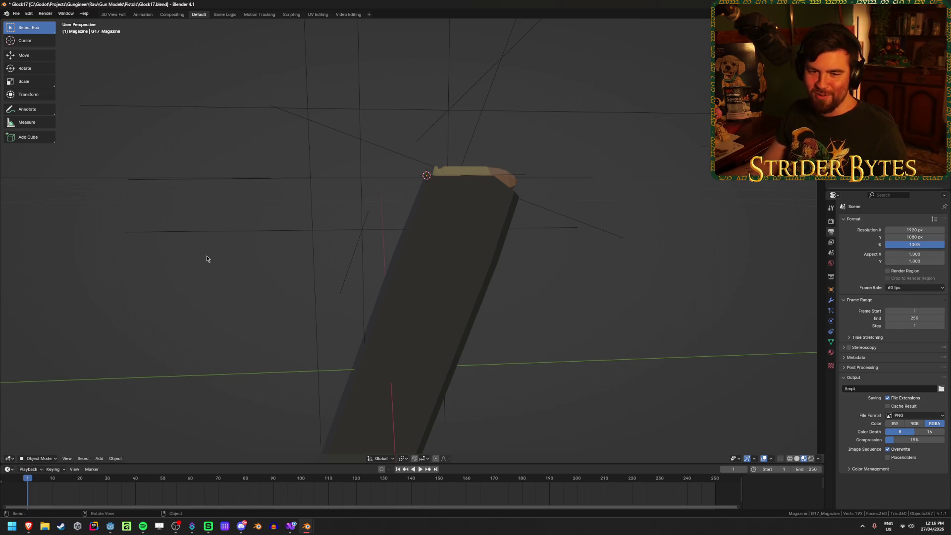
Snap the MagazineAttach empty to the 3D cursor and exit local view
{"action": "mouse_move", "coordinate": [219, 234]}
{"action": "middle_mouse_down"}
{"action": "mouse_move", "coordinate": [249, 274]}
{"action": "mouse_move", "coordinate": [322, 225]}
{"action": "middle_mouse_up"}
{"action": "left_click", "coordinate": [555, 148]}
{"action": "key", "text": "shift+s"}
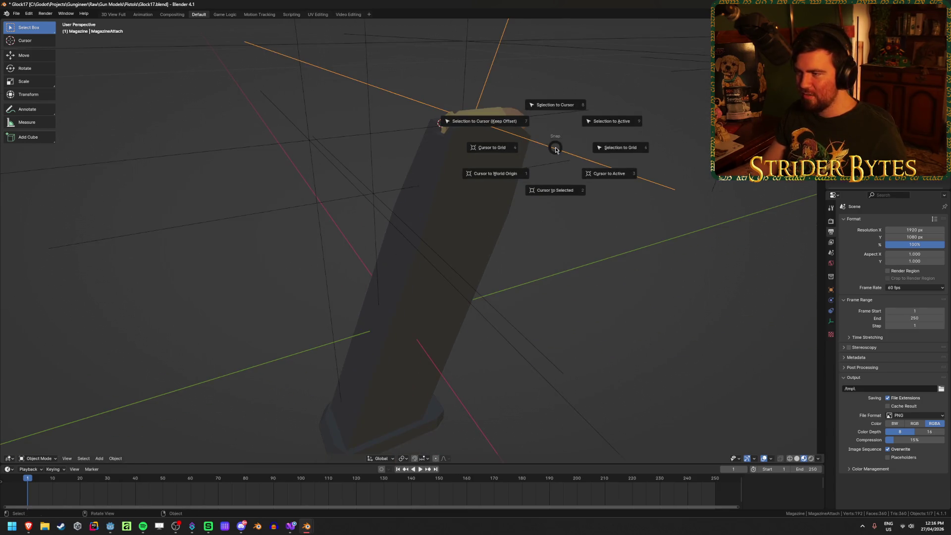
{"action": "left_click", "coordinate": [551, 114]}
{"action": "key", "text": "KP_Divide"}
{"action": "mouse_move", "coordinate": [610, 316]}
{"action": "middle_mouse_down"}
{"action": "mouse_move", "coordinate": [595, 295]}
{"action": "mouse_move", "coordinate": [535, 325]}
{"action": "middle_mouse_up"}
Hide the Glock body and select Deagle_Magazine.001
{"action": "left_click", "coordinate": [359, 432]}
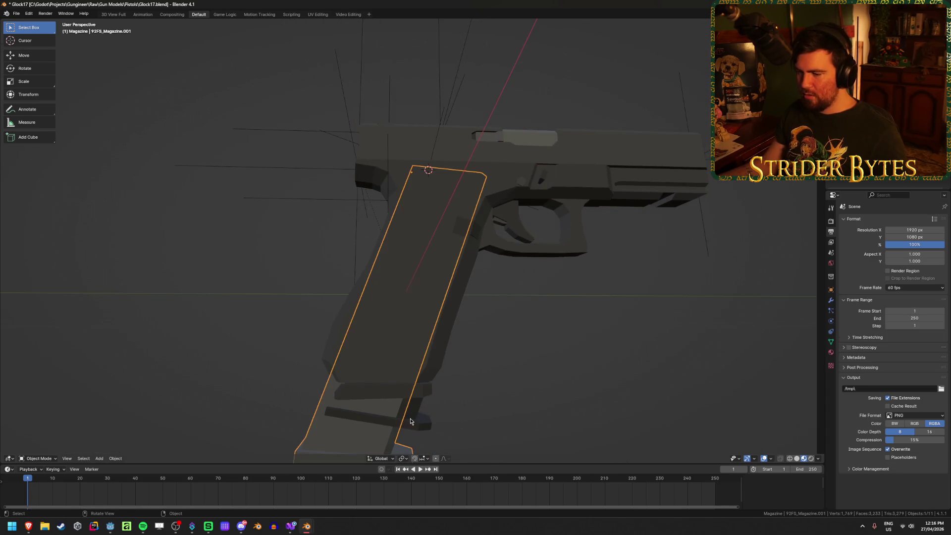
{"action": "left_click", "coordinate": [417, 425]}
{"action": "middle_click_drag", "start_coordinate": [424, 248], "coordinate": [466, 272]}
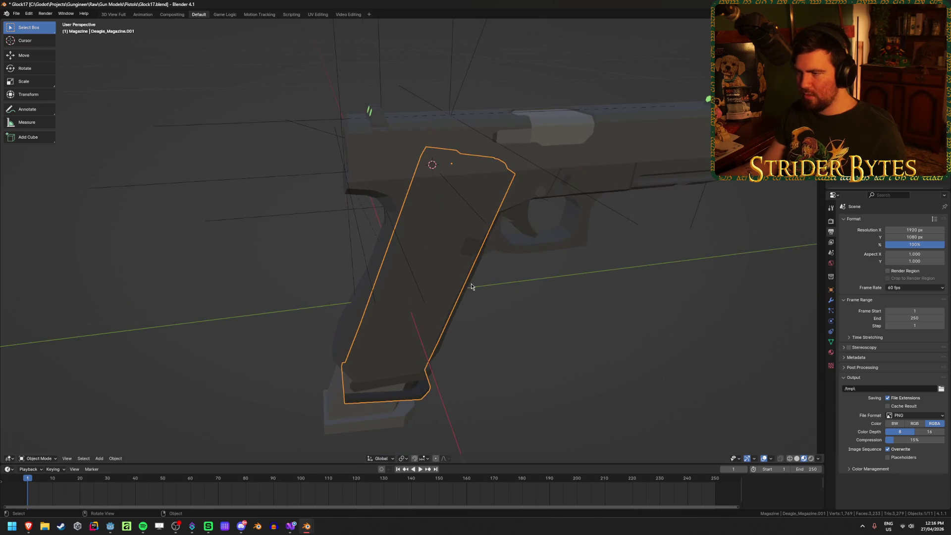
{"action": "left_click", "coordinate": [414, 359]}
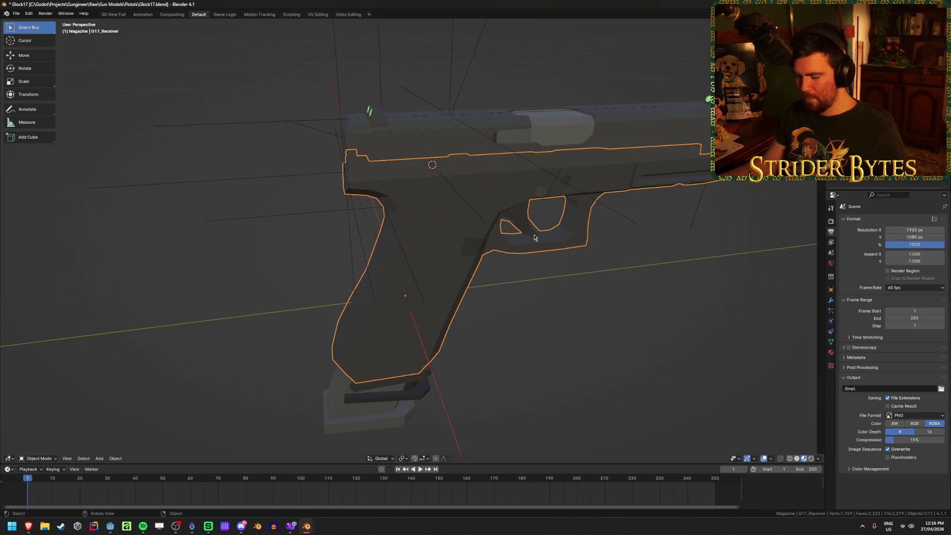
{"action": "key", "text": "h"}
{"action": "left_click", "coordinate": [461, 173]}
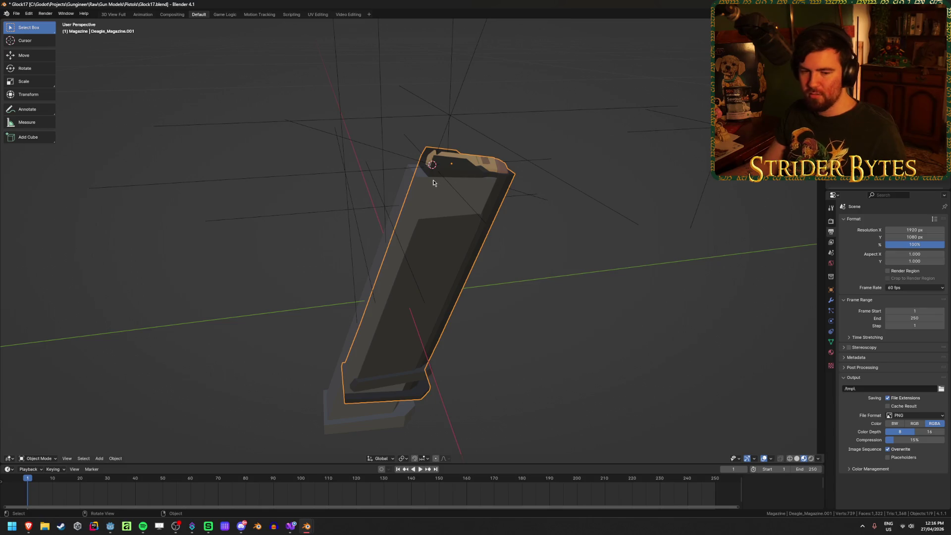
{"action": "scroll", "coordinate": [439, 189], "scroll_direction": "up", "scroll_amount": 5}
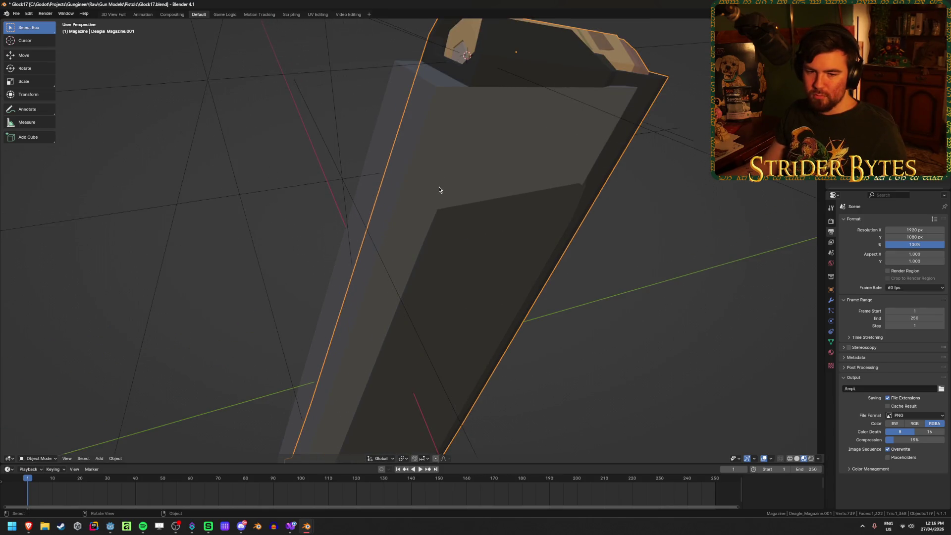
{"action": "scroll", "coordinate": [432, 153], "scroll_direction": "down", "scroll_amount": 5}
Snap the cursor to Deagle_Magazine.001's top vertices, set its origin there, and restore the Glock
{"action": "key", "text": "Tab"}
{"action": "scroll", "coordinate": [526, 228], "scroll_direction": "up", "scroll_amount": 3}
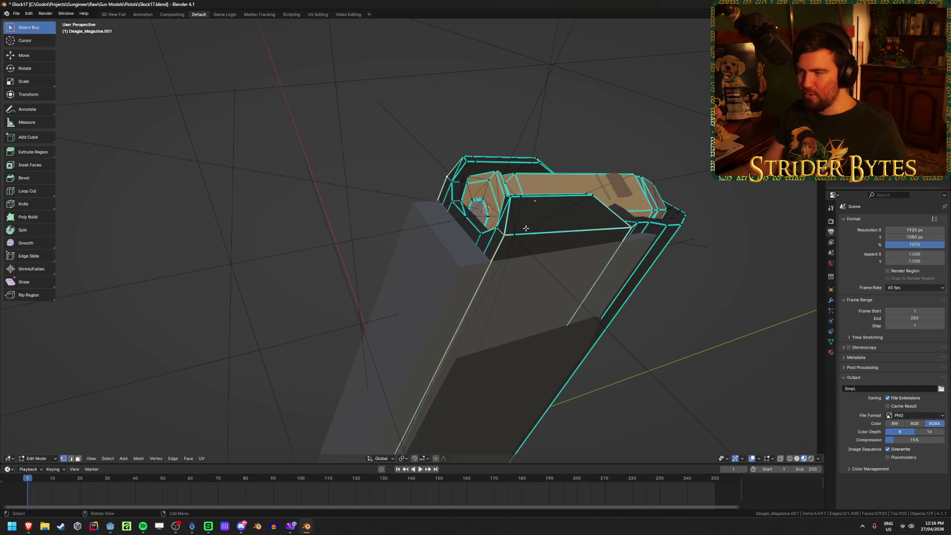
{"action": "left_click", "coordinate": [514, 213]}
{"action": "key", "text": "shift+s"}
{"action": "mouse_move", "coordinate": [457, 189]}
{"action": "middle_mouse_down"}
{"action": "mouse_move", "coordinate": [418, 179]}
{"action": "mouse_move", "coordinate": [349, 188]}
{"action": "mouse_move", "coordinate": [441, 181]}
{"action": "middle_mouse_up"}
{"action": "right_click", "coordinate": [441, 181]}
{"action": "mouse_move", "coordinate": [440, 179]}
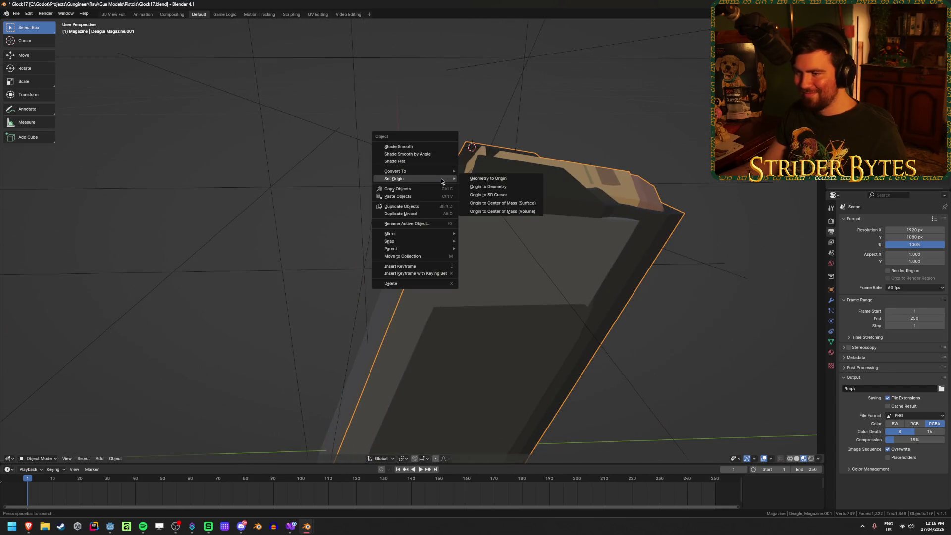
{"action": "left_click", "coordinate": [502, 194]}
{"action": "scroll", "coordinate": [489, 241], "scroll_direction": "down", "scroll_amount": 4}
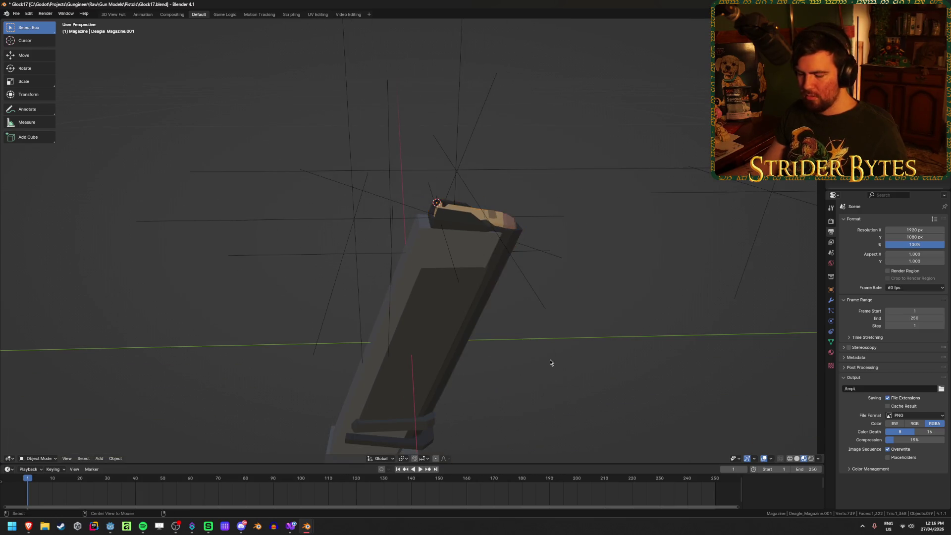
{"action": "key", "text": "KP_Divide"}
{"action": "middle_click_drag", "start_coordinate": [536, 344], "coordinate": [542, 299]}
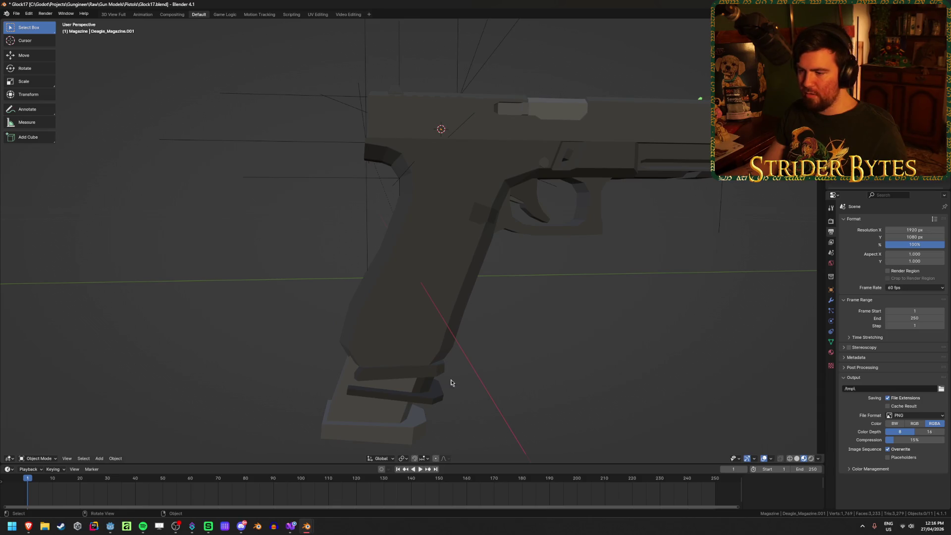
Place the 3D cursor at the MagazineAttach empty and snap the magazine onto it
{"action": "left_click", "coordinate": [433, 372]}
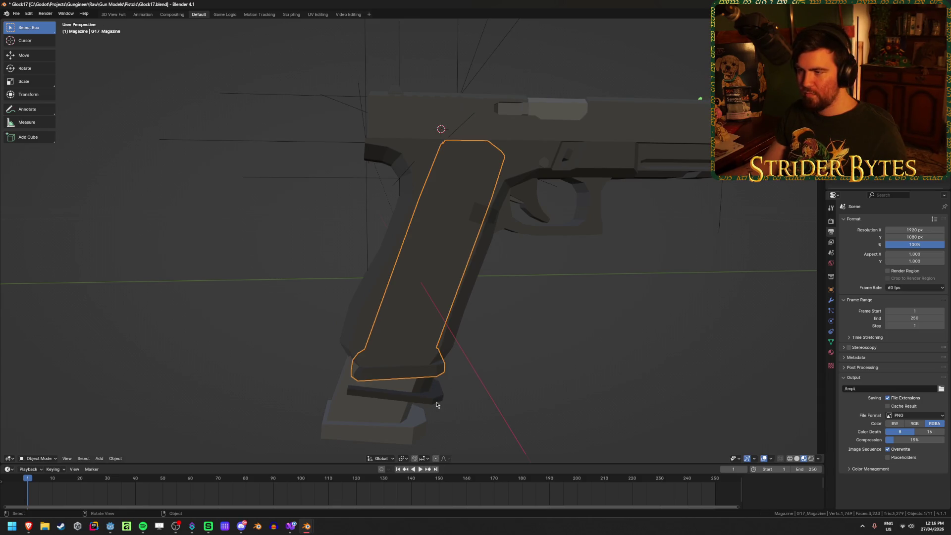
{"action": "mouse_move", "coordinate": [554, 359]}
{"action": "middle_mouse_down"}
{"action": "mouse_move", "coordinate": [537, 340]}
{"action": "mouse_move", "coordinate": [516, 375]}
{"action": "mouse_move", "coordinate": [493, 350]}
{"action": "middle_mouse_up"}
{"action": "left_click", "coordinate": [367, 168]}
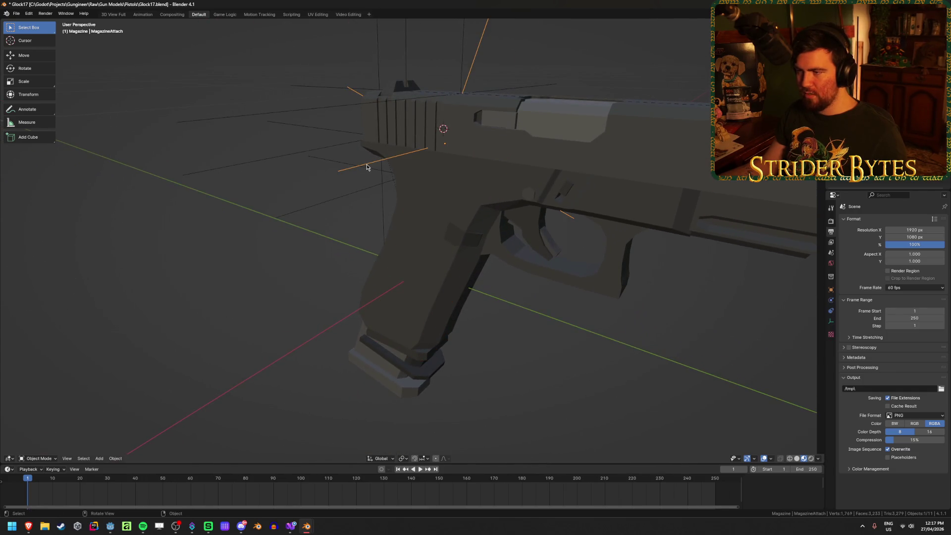
{"action": "key", "text": "grave"}
{"action": "left_click", "coordinate": [381, 274]}
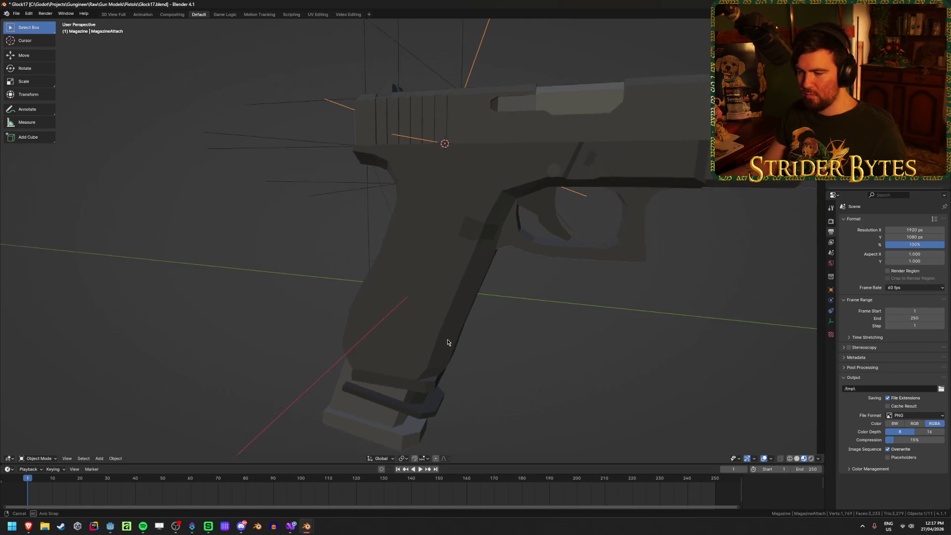
{"action": "left_click", "coordinate": [436, 403]}
{"action": "key", "text": "shift+s"}
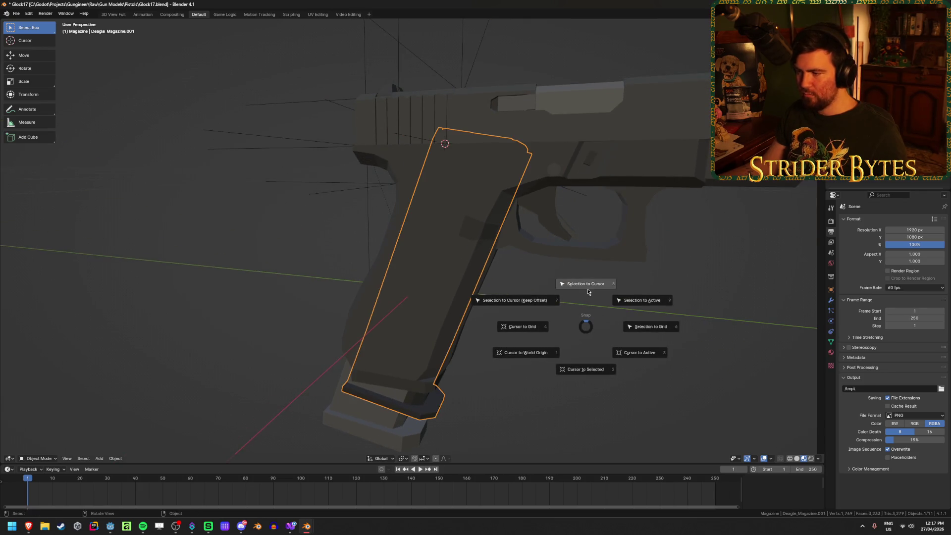
{"action": "left_click", "coordinate": [588, 291]}
{"action": "left_click", "coordinate": [564, 346]}
{"action": "mouse_move", "coordinate": [564, 347]}
{"action": "middle_mouse_down"}
{"action": "mouse_move", "coordinate": [507, 323]}
{"action": "mouse_move", "coordinate": [555, 324]}
{"action": "mouse_move", "coordinate": [453, 312]}
{"action": "mouse_move", "coordinate": [496, 335]}
{"action": "middle_mouse_up"}
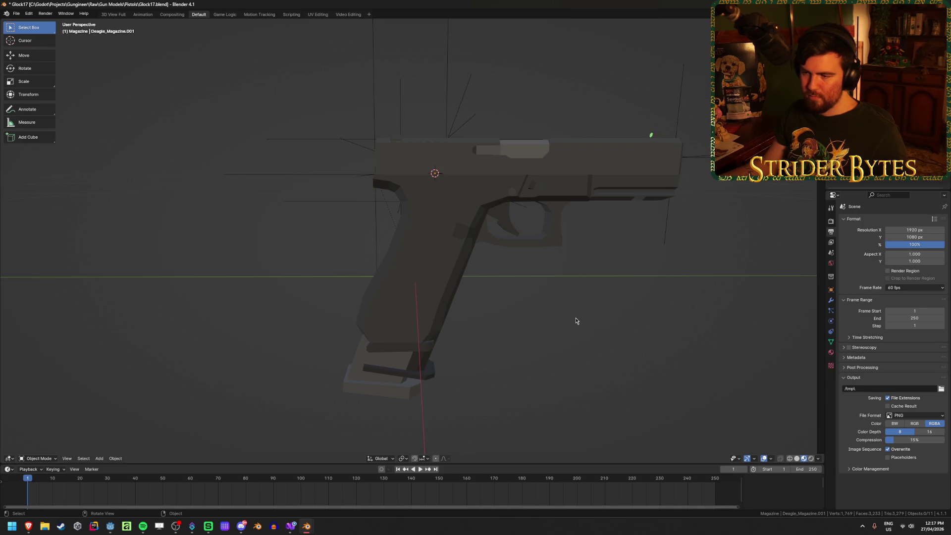
Delete a spare magazine, checking the result with undo and redo
{"action": "left_click", "coordinate": [355, 382]}
{"action": "key", "text": "Delete"}
{"action": "mouse_move", "coordinate": [355, 382]}
{"action": "middle_mouse_down"}
{"action": "mouse_move", "coordinate": [401, 334]}
{"action": "mouse_move", "coordinate": [382, 353]}
{"action": "mouse_move", "coordinate": [397, 301]}
{"action": "middle_mouse_up"}
{"action": "left_click", "coordinate": [382, 352]}
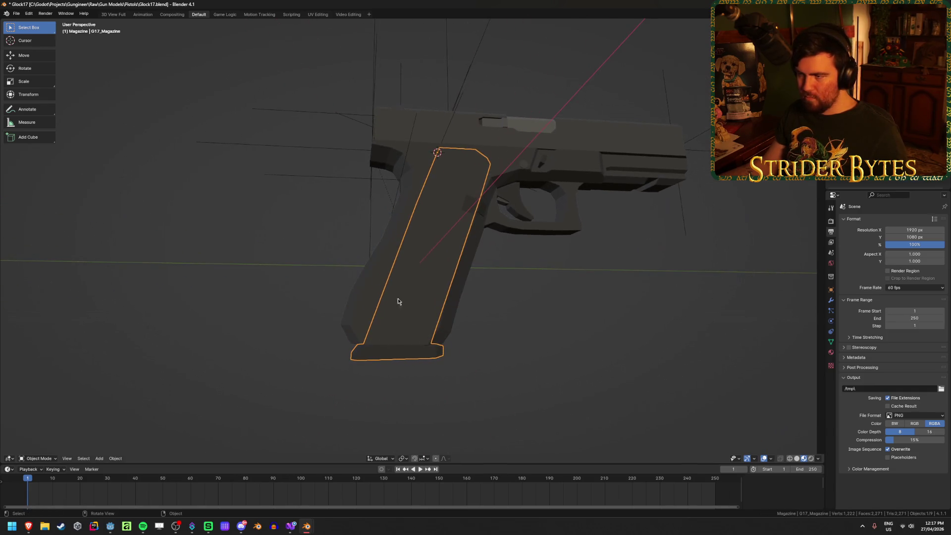
{"action": "key", "text": "ctrl+z"}
{"action": "key", "text": "ctrl+z"}
{"action": "key", "text": "ctrl+shift+z"}
{"action": "key", "text": "ctrl+z"}
Move the G17_Magazine together with the MagazineAttach empty along the Y axis
{"action": "left_click", "coordinate": [387, 352], "text": "shift"}
{"action": "left_click", "coordinate": [463, 108], "text": "shift"}
{"action": "mouse_move", "coordinate": [463, 108]}
{"action": "middle_mouse_down"}
{"action": "mouse_move", "coordinate": [524, 185]}
{"action": "mouse_move", "coordinate": [522, 266]}
{"action": "middle_mouse_up"}
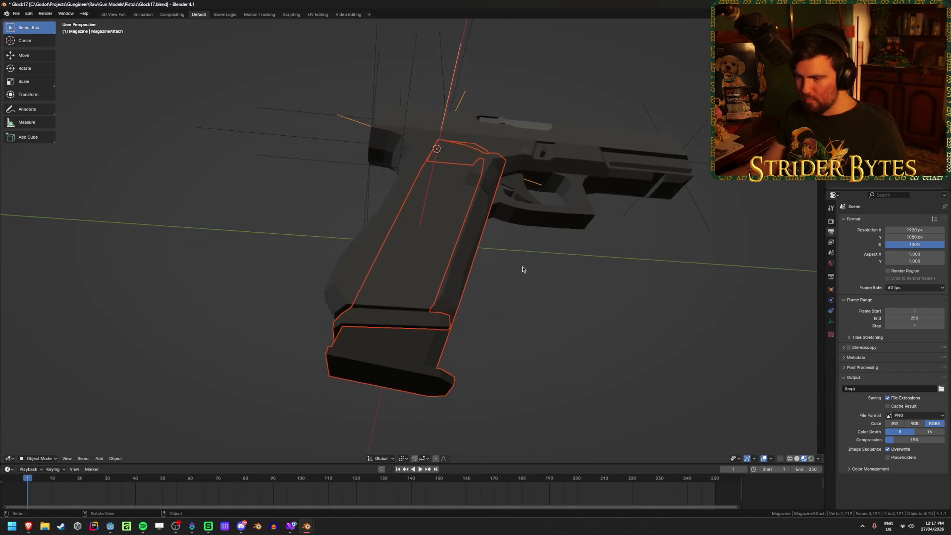
{"action": "scroll", "coordinate": [522, 266], "scroll_direction": "up", "scroll_amount": 2}
{"action": "key", "text": "g"}
{"action": "key", "text": "y"}
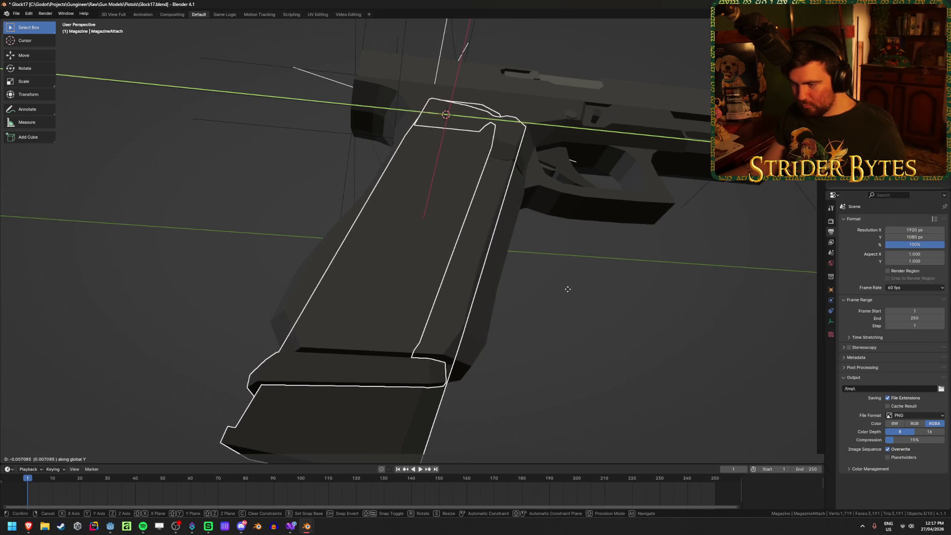
{"action": "left_click", "coordinate": [574, 291]}
{"action": "left_click", "coordinate": [600, 325]}
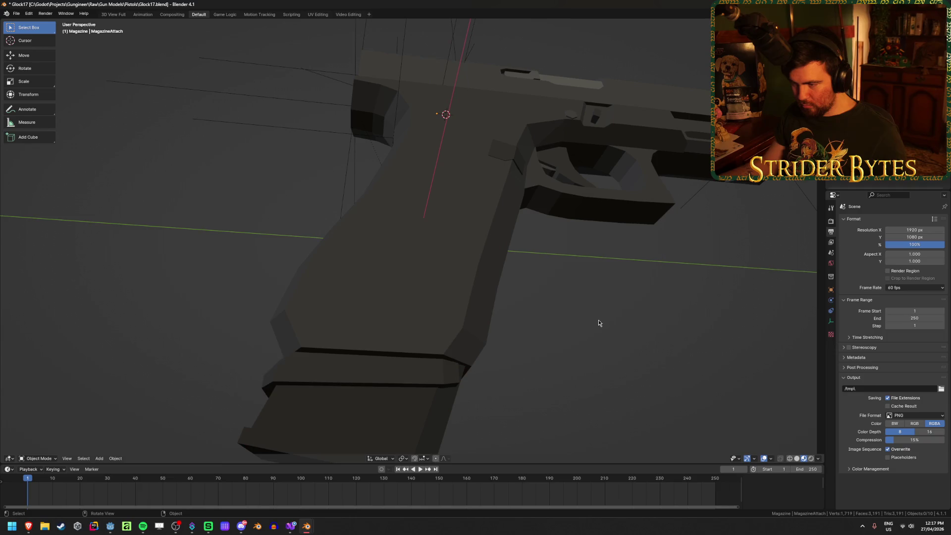
Delete the long magazine, unhide the magazines, and hide the Deagle magazine
{"action": "left_click", "coordinate": [383, 415]}
{"action": "key", "text": "Delete"}
{"action": "mouse_move", "coordinate": [380, 414]}
{"action": "middle_mouse_down"}
{"action": "mouse_move", "coordinate": [407, 363]}
{"action": "mouse_move", "coordinate": [379, 375]}
{"action": "mouse_move", "coordinate": [410, 396]}
{"action": "mouse_move", "coordinate": [424, 387]}
{"action": "mouse_move", "coordinate": [490, 397]}
{"action": "mouse_move", "coordinate": [461, 416]}
{"action": "mouse_move", "coordinate": [464, 406]}
{"action": "middle_mouse_up"}
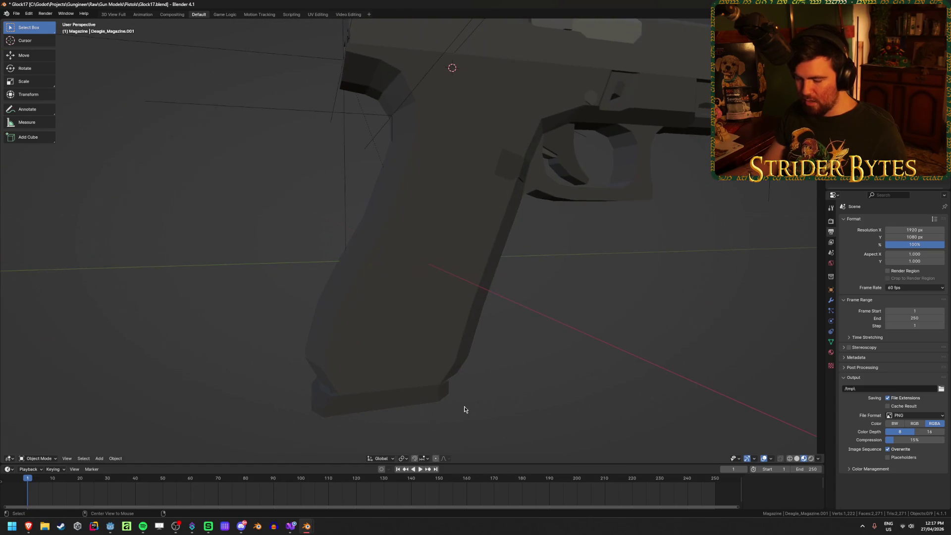
{"action": "key", "text": "alt+h"}
{"action": "key", "text": "h"}
{"action": "mouse_move", "coordinate": [559, 375]}
{"action": "middle_mouse_down"}
{"action": "mouse_move", "coordinate": [573, 343]}
{"action": "mouse_move", "coordinate": [381, 378]}
{"action": "mouse_move", "coordinate": [551, 292]}
{"action": "middle_mouse_up"}
Snap the 92FS magazine to the 3D cursor in the grip
{"action": "left_click", "coordinate": [382, 369]}
{"action": "key", "text": "shift+s"}
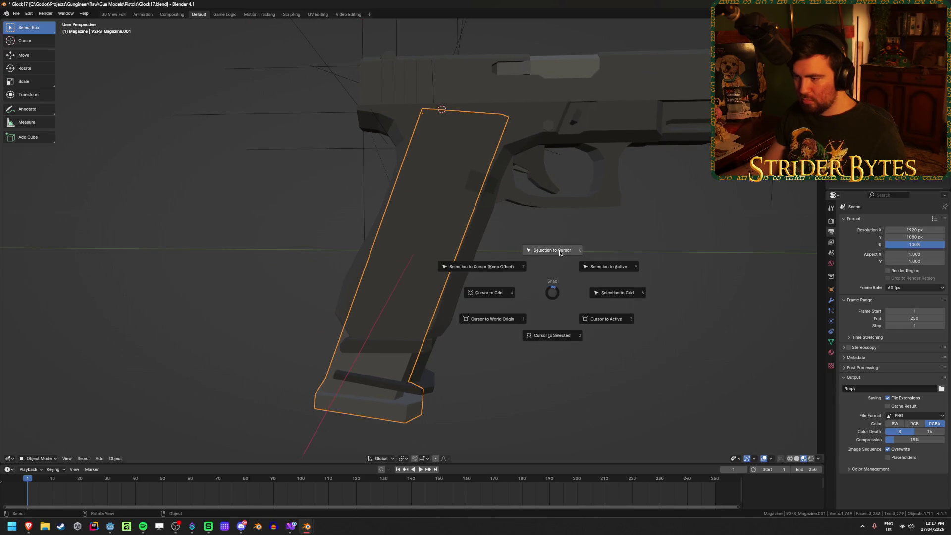
{"action": "left_click", "coordinate": [560, 250]}
{"action": "left_click", "coordinate": [560, 250]}
{"action": "mouse_move", "coordinate": [501, 356]}
{"action": "middle_mouse_down"}
{"action": "mouse_move", "coordinate": [460, 347]}
{"action": "mouse_move", "coordinate": [465, 333]}
{"action": "mouse_move", "coordinate": [503, 346]}
{"action": "mouse_move", "coordinate": [530, 305]}
{"action": "mouse_move", "coordinate": [531, 316]}
{"action": "middle_mouse_up"}
{"action": "left_click", "coordinate": [414, 414]}
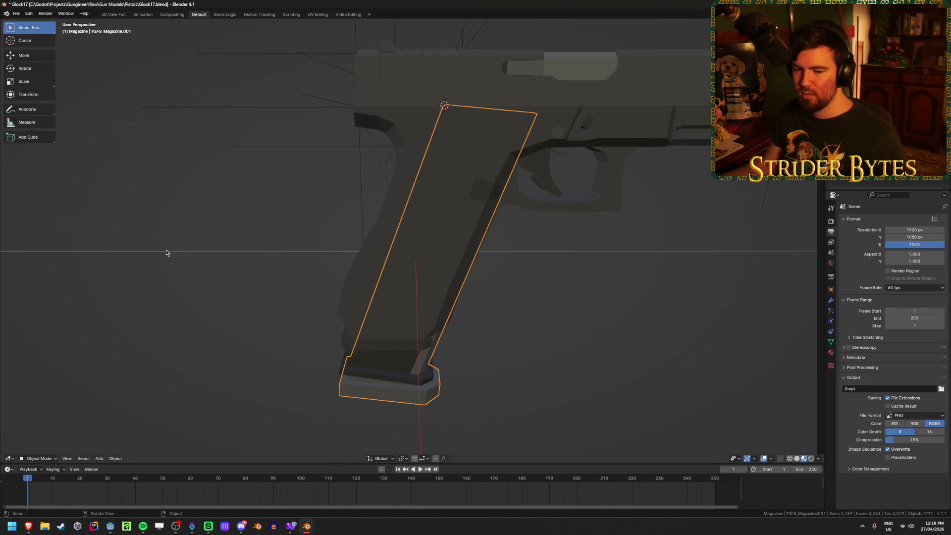
{"action": "left_click", "coordinate": [214, 291]}
Delete Deagle_Magazine.001 and the dark lower magazine piece, then select 92FS_Magazine.001
{"action": "left_click", "coordinate": [382, 373]}
{"action": "key", "text": "Delete"}
{"action": "left_click", "coordinate": [426, 344]}
{"action": "left_click", "coordinate": [589, 353]}
{"action": "key", "text": "Delete"}
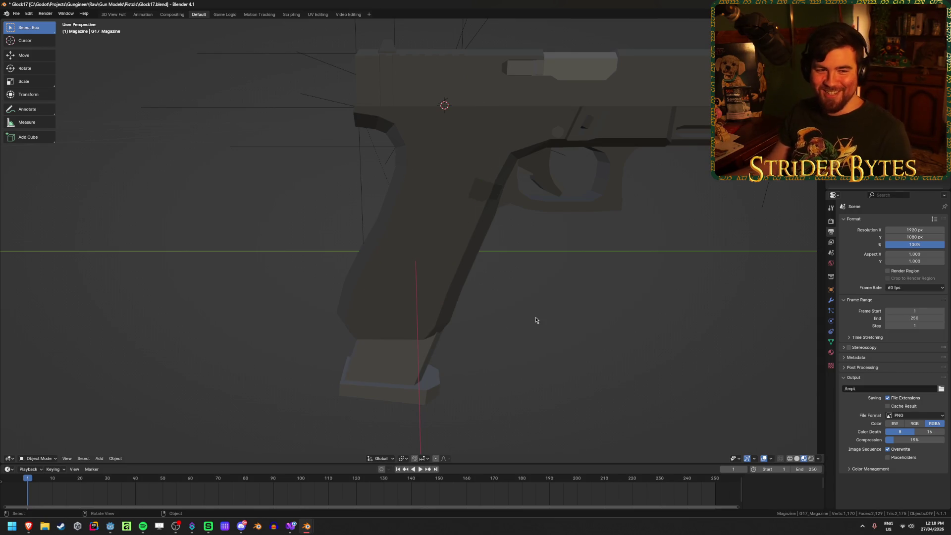
{"action": "left_click", "coordinate": [393, 383]}
{"action": "mouse_move", "coordinate": [393, 383]}
{"action": "middle_mouse_down"}
{"action": "mouse_move", "coordinate": [469, 270]}
{"action": "mouse_move", "coordinate": [471, 221]}
{"action": "middle_mouse_up"}
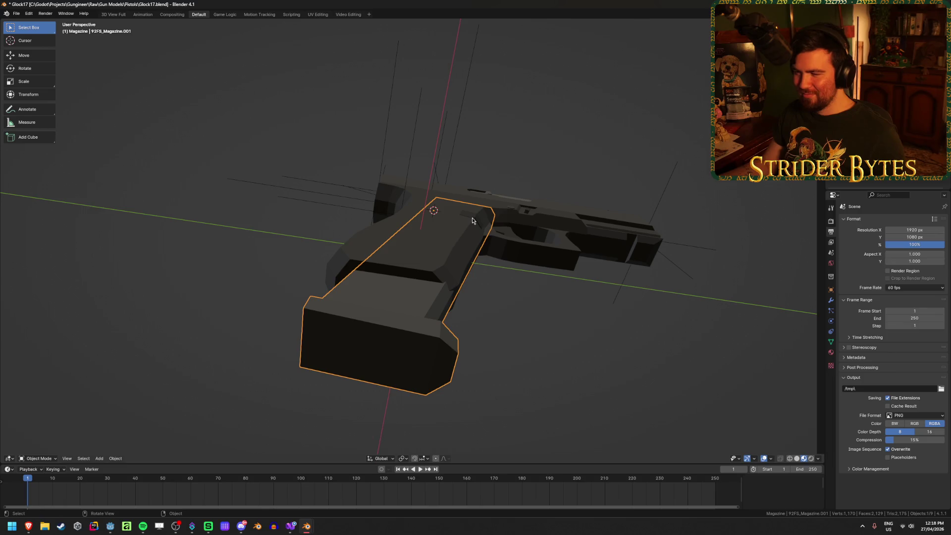
{"action": "mouse_move", "coordinate": [542, 307]}
{"action": "middle_mouse_down"}
{"action": "mouse_move", "coordinate": [520, 297]}
{"action": "mouse_move", "coordinate": [514, 336]}
{"action": "middle_mouse_up"}
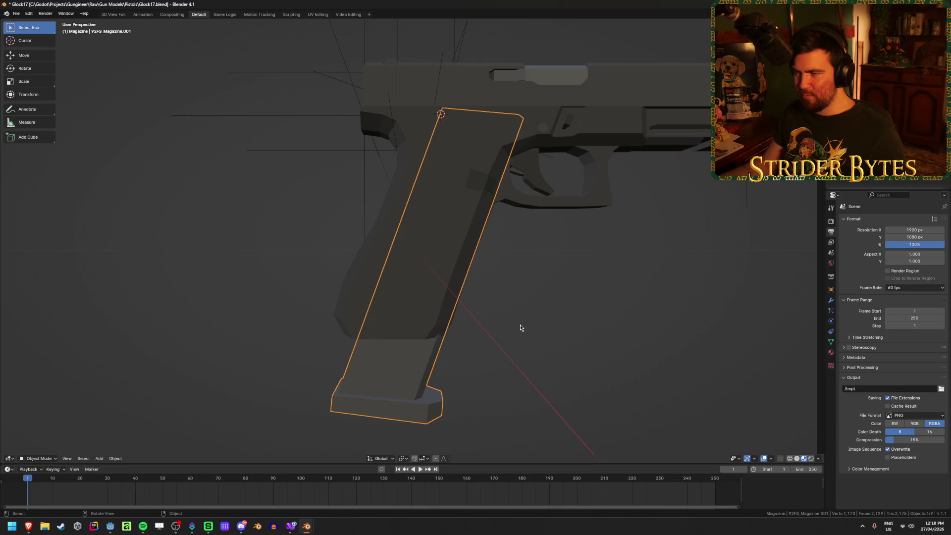
Move the 92FS magazine's baseplate faces along Y in Edit Mode and save Glock17.blend
{"action": "key", "text": "Tab"}
{"action": "key", "text": "g"}
{"action": "key", "text": "y"}
{"action": "left_click", "coordinate": [515, 325]}
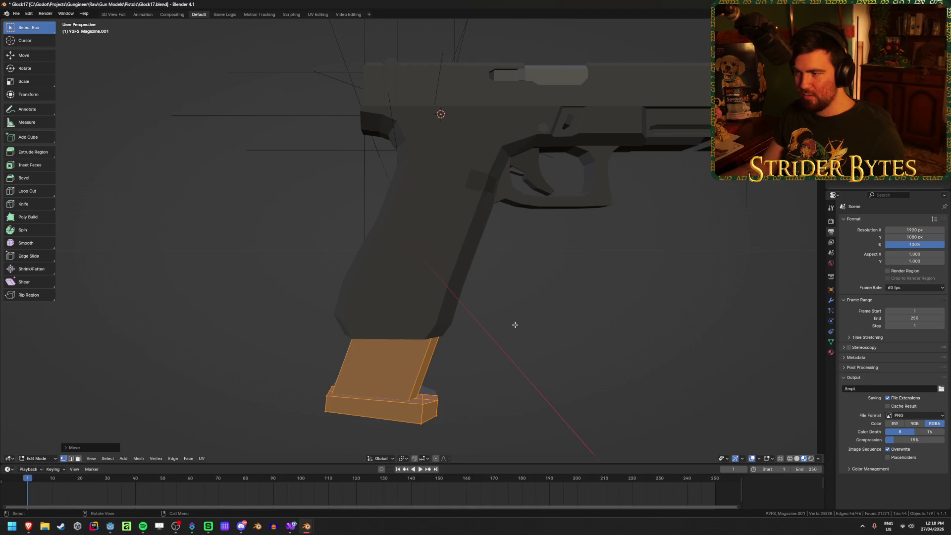
{"action": "key", "text": "Tab"}
{"action": "middle_click_drag", "start_coordinate": [542, 377], "coordinate": [536, 329]}
{"action": "left_click", "coordinate": [536, 329]}
{"action": "key", "text": "ctrl+s"}
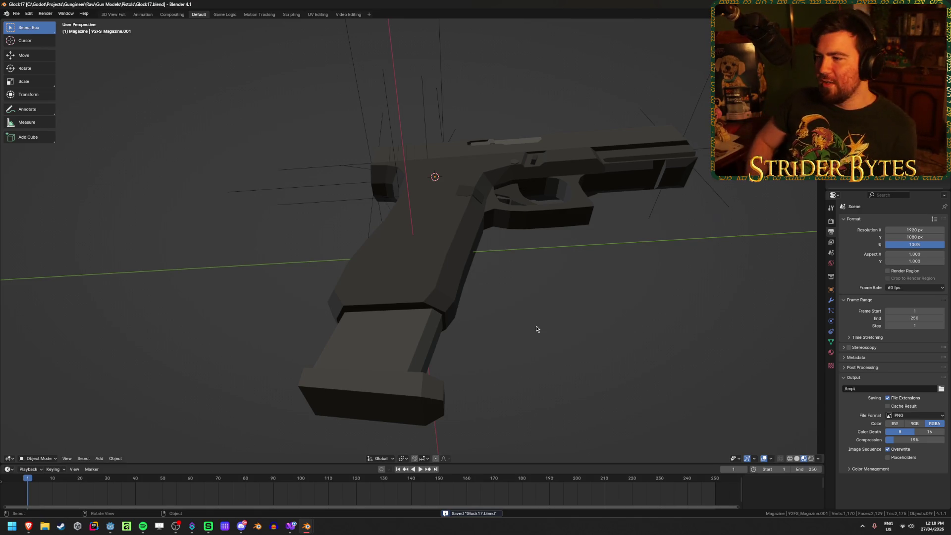
{"action": "mouse_move", "coordinate": [536, 329]}
{"action": "middle_mouse_down"}
{"action": "mouse_move", "coordinate": [538, 339]}
{"action": "mouse_move", "coordinate": [619, 365]}
{"action": "mouse_move", "coordinate": [571, 365]}
{"action": "middle_mouse_up"}
Move the G17_Magazine baseplate along Y in Edit Mode, then briefly toggle wireframe
{"action": "left_click", "coordinate": [424, 363]}
{"action": "mouse_move", "coordinate": [424, 363]}
{"action": "middle_mouse_down"}
{"action": "mouse_move", "coordinate": [501, 375]}
{"action": "mouse_move", "coordinate": [494, 370]}
{"action": "middle_mouse_up"}
{"action": "scroll", "coordinate": [498, 374], "scroll_direction": "up", "scroll_amount": 3}
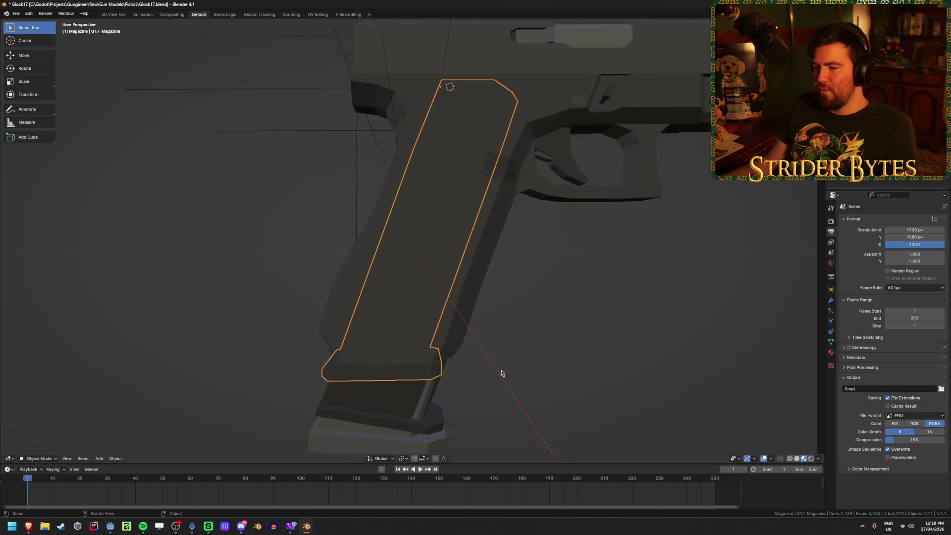
{"action": "key", "text": "Tab"}
{"action": "key", "text": "g"}
{"action": "key", "text": "y"}
{"action": "left_click", "coordinate": [505, 376]}
{"action": "key", "text": "Tab"}
{"action": "key", "text": "shift+z"}
{"action": "key", "text": "shift+z"}
Cycle through the overlapping Deagle_Magazine.001 and 92FS_Magazine.001 pieces, then deselect
{"action": "scroll", "coordinate": [535, 395], "scroll_direction": "down", "scroll_amount": 3}
{"action": "left_click", "coordinate": [399, 367]}
{"action": "left_click", "coordinate": [397, 365]}
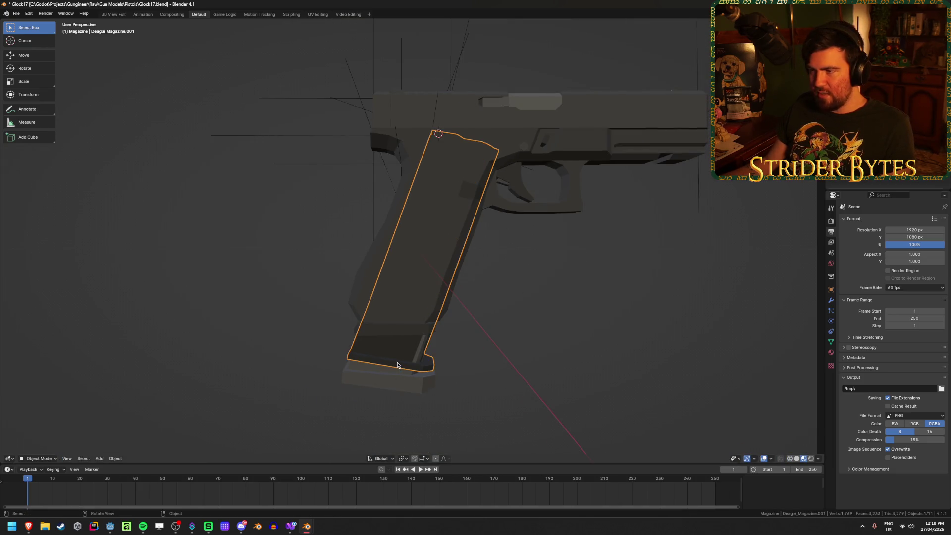
{"action": "left_click", "coordinate": [397, 365]}
{"action": "left_click", "coordinate": [399, 357]}
{"action": "left_click", "coordinate": [396, 367]}
{"action": "left_click", "coordinate": [394, 373]}
{"action": "left_click", "coordinate": [396, 357]}
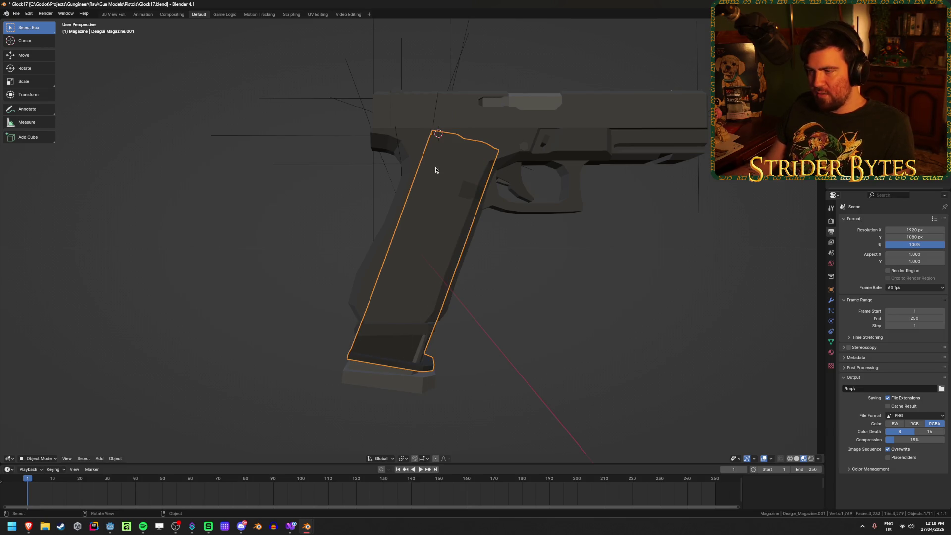
{"action": "mouse_move", "coordinate": [433, 126]}
{"action": "middle_mouse_down"}
{"action": "mouse_move", "coordinate": [504, 350]}
{"action": "mouse_move", "coordinate": [436, 353]}
{"action": "mouse_move", "coordinate": [564, 371]}
{"action": "mouse_move", "coordinate": [501, 372]}
{"action": "middle_mouse_up"}
{"action": "left_click", "coordinate": [563, 372]}
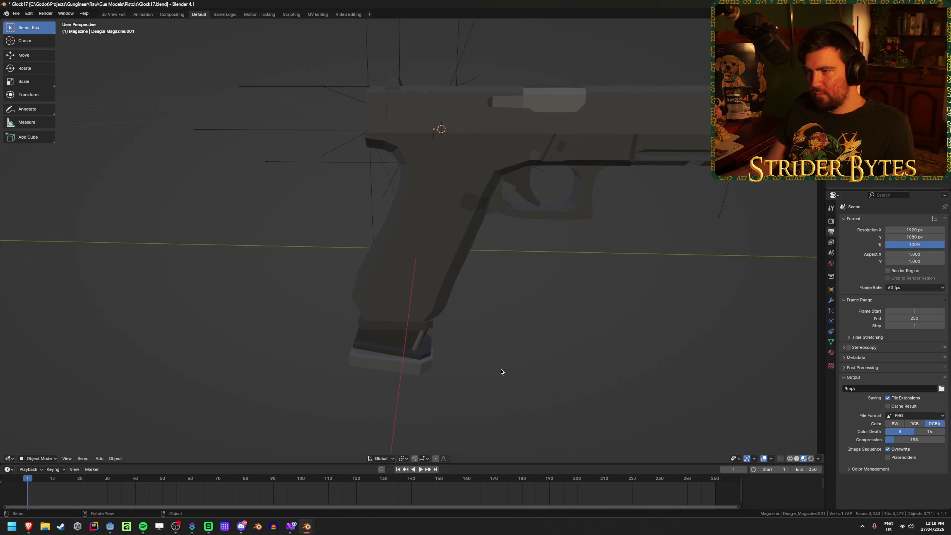
Save Glock17.blend, reselect G17_Magazine, and select the MagazineAttach empty from under the grip
{"action": "key", "text": "ctrl+s"}
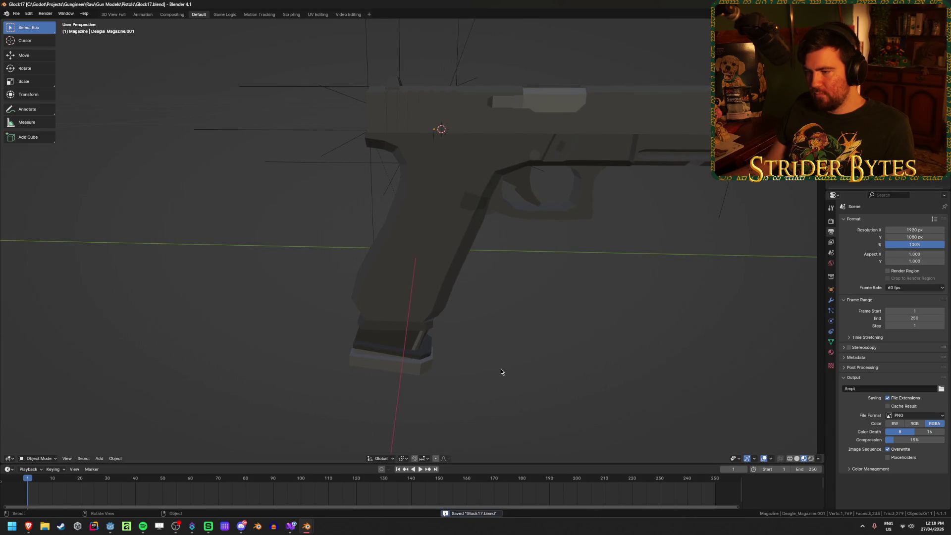
{"action": "left_click", "coordinate": [406, 327]}
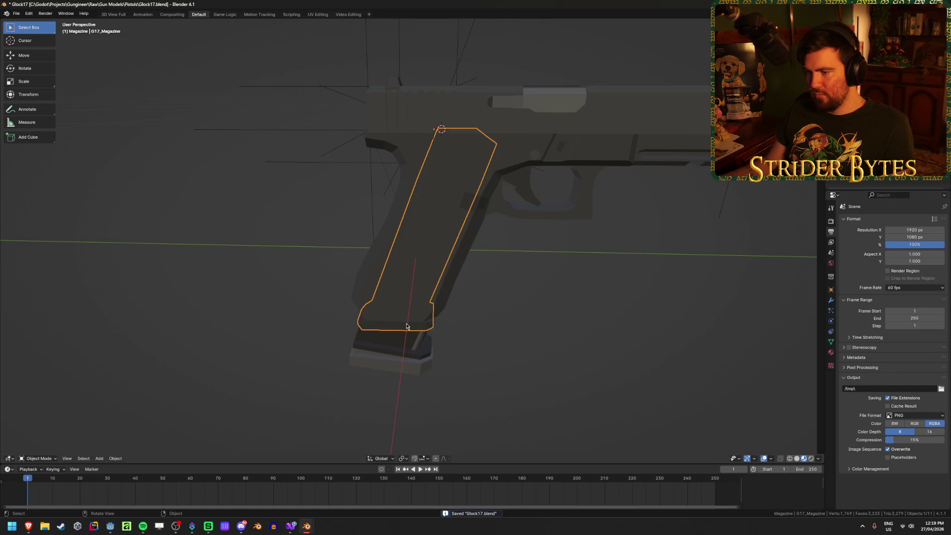
{"action": "left_click", "coordinate": [645, 296]}
{"action": "left_click", "coordinate": [384, 331]}
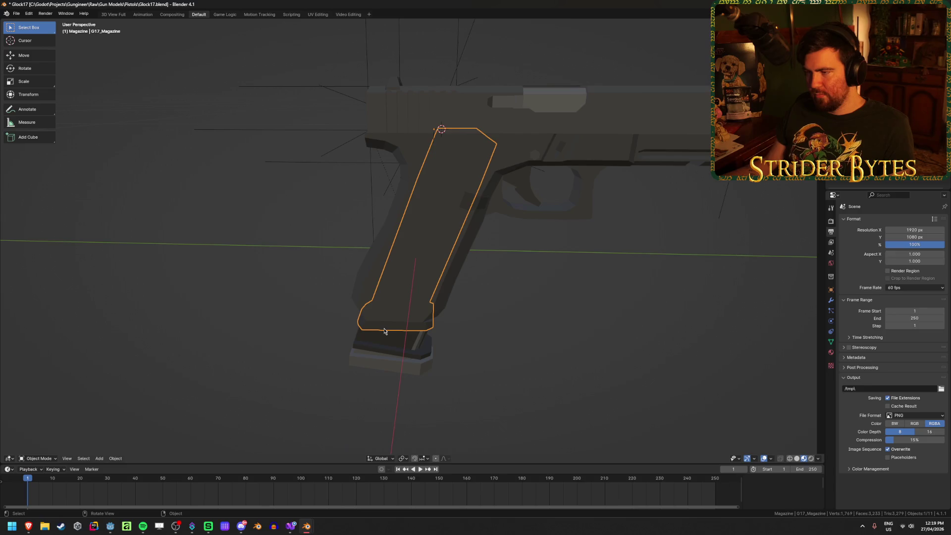
{"action": "mouse_move", "coordinate": [389, 391]}
{"action": "middle_mouse_down"}
{"action": "mouse_move", "coordinate": [501, 371]}
{"action": "mouse_move", "coordinate": [471, 195]}
{"action": "middle_mouse_up"}
{"action": "left_click", "coordinate": [473, 267]}
{"action": "mouse_move", "coordinate": [474, 267]}
{"action": "middle_mouse_down"}
{"action": "mouse_move", "coordinate": [645, 346]}
{"action": "mouse_move", "coordinate": [611, 297]}
{"action": "middle_mouse_up"}
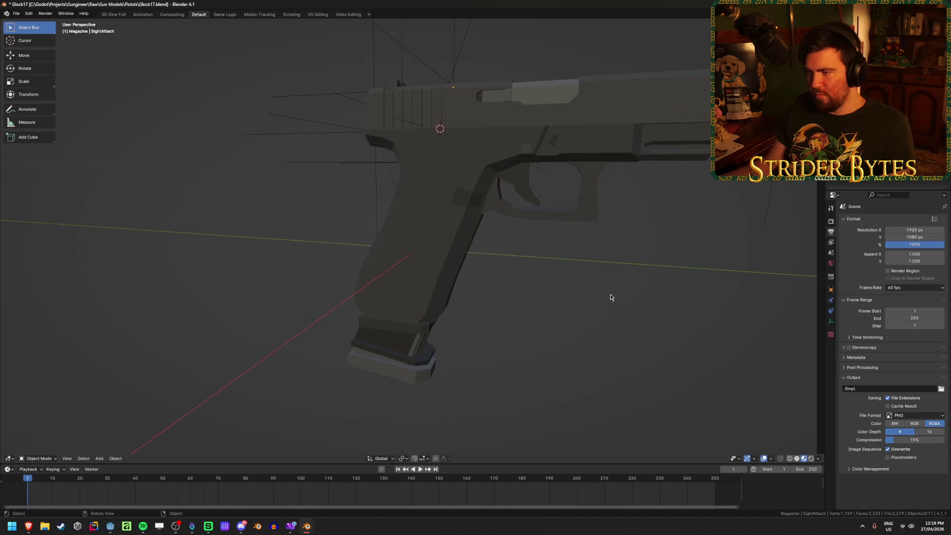
Inspect the G17_Barrel slide and the BarrelAttach and MagazineAttach empties
{"action": "left_click", "coordinate": [397, 120]}
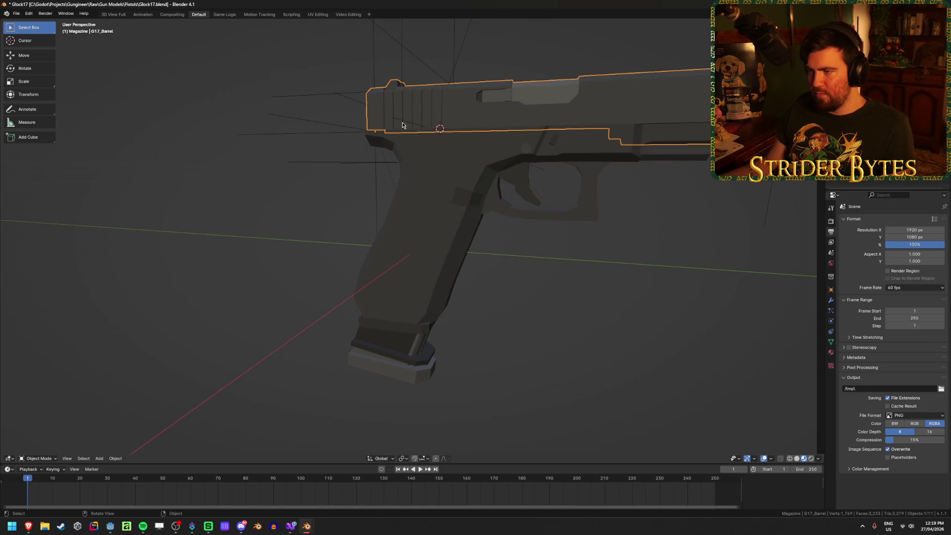
{"action": "middle_click_drag", "start_coordinate": [561, 316], "coordinate": [542, 334]}
{"action": "left_click", "coordinate": [303, 155]}
{"action": "mouse_move", "coordinate": [250, 231]}
{"action": "middle_mouse_down"}
{"action": "mouse_move", "coordinate": [291, 237]}
{"action": "mouse_move", "coordinate": [314, 227]}
{"action": "mouse_move", "coordinate": [274, 215]}
{"action": "middle_mouse_up"}
{"action": "left_click", "coordinate": [353, 162]}
{"action": "left_click", "coordinate": [302, 145]}
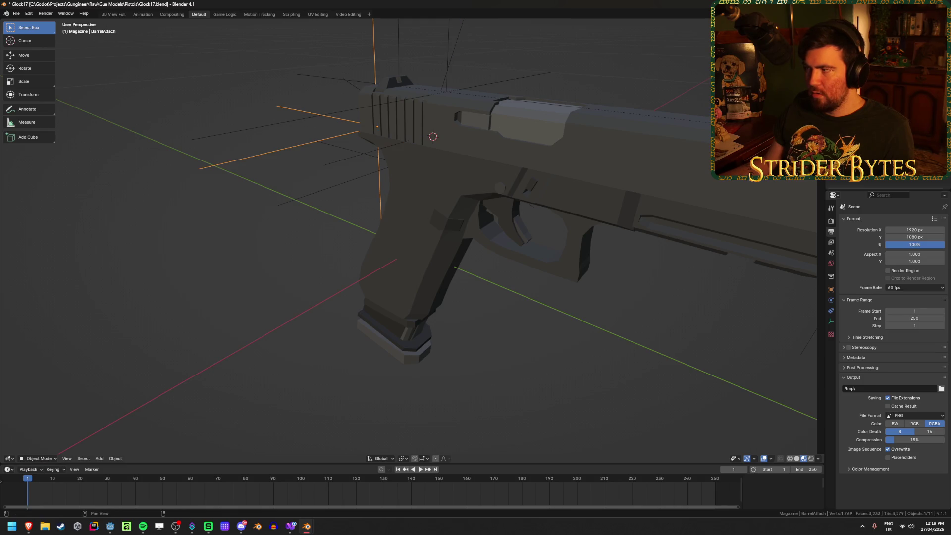
{"action": "left_click", "coordinate": [97, 37]}
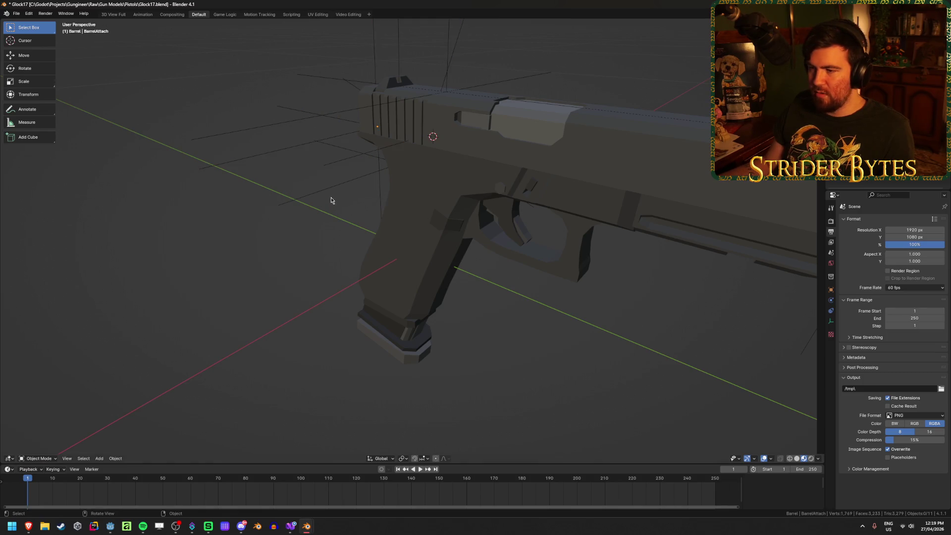
Select the StockAttach, then the MagazineAttach empty, and switch the pistol to wireframe
{"action": "left_click", "coordinate": [283, 206]}
{"action": "mouse_move", "coordinate": [282, 206]}
{"action": "middle_mouse_down"}
{"action": "mouse_move", "coordinate": [467, 212]}
{"action": "mouse_move", "coordinate": [474, 274]}
{"action": "mouse_move", "coordinate": [469, 241]}
{"action": "mouse_move", "coordinate": [504, 239]}
{"action": "mouse_move", "coordinate": [469, 241]}
{"action": "mouse_move", "coordinate": [463, 231]}
{"action": "mouse_move", "coordinate": [471, 232]}
{"action": "mouse_move", "coordinate": [465, 245]}
{"action": "middle_mouse_up"}
{"action": "left_click", "coordinate": [477, 205]}
{"action": "key", "text": "shift+z"}
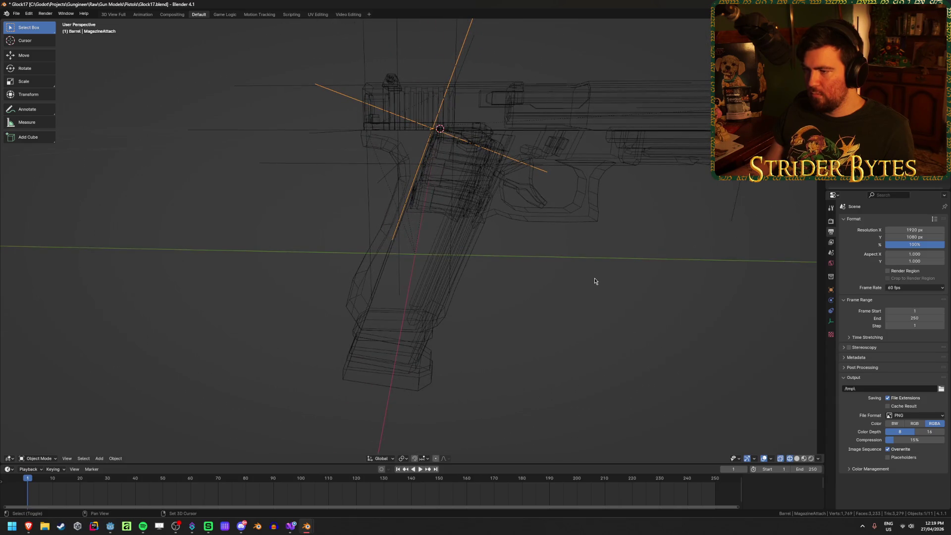
Move the MagazineAttach empty along global Y, then view from Right Orthographic (numpad 3)
{"action": "key", "text": "shift+z"}
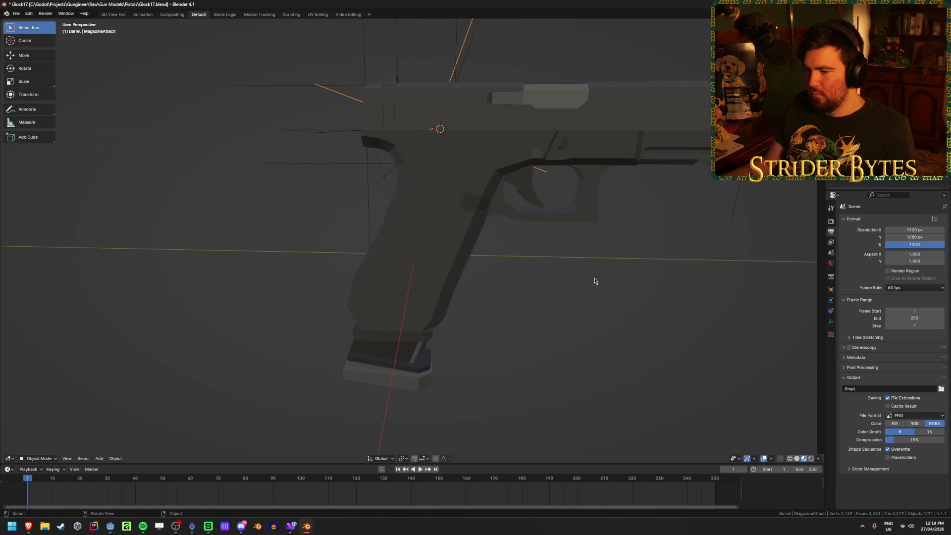
{"action": "key", "text": "shift+z"}
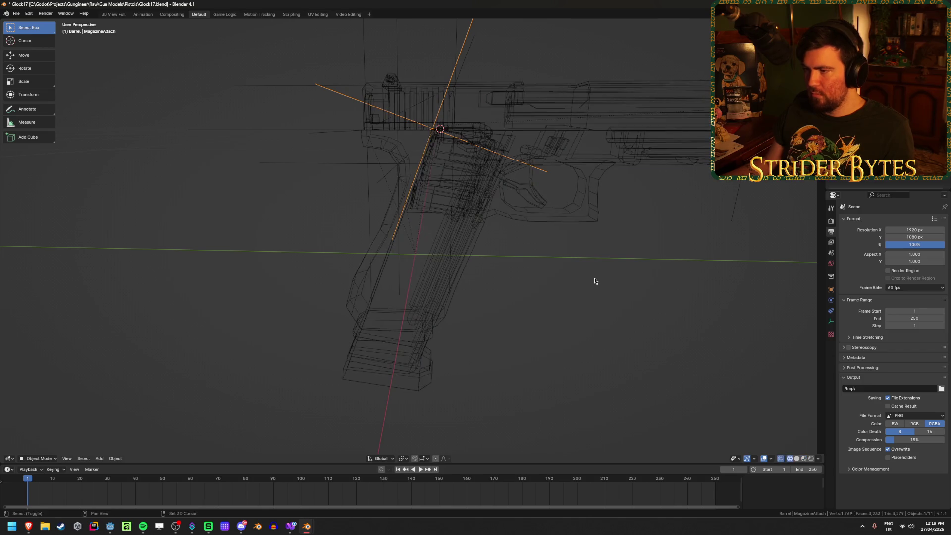
{"action": "mouse_move", "coordinate": [586, 282]}
{"action": "middle_mouse_down"}
{"action": "mouse_move", "coordinate": [477, 287]}
{"action": "mouse_move", "coordinate": [529, 280]}
{"action": "mouse_move", "coordinate": [494, 279]}
{"action": "mouse_move", "coordinate": [525, 283]}
{"action": "mouse_move", "coordinate": [529, 289]}
{"action": "mouse_move", "coordinate": [504, 285]}
{"action": "mouse_move", "coordinate": [524, 291]}
{"action": "middle_mouse_up"}
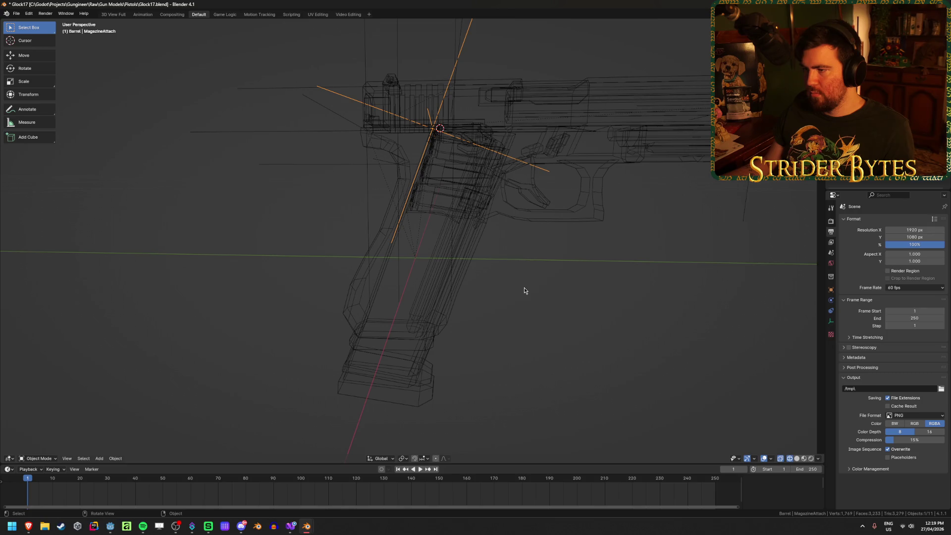
{"action": "key", "text": "g"}
{"action": "key", "text": "y"}
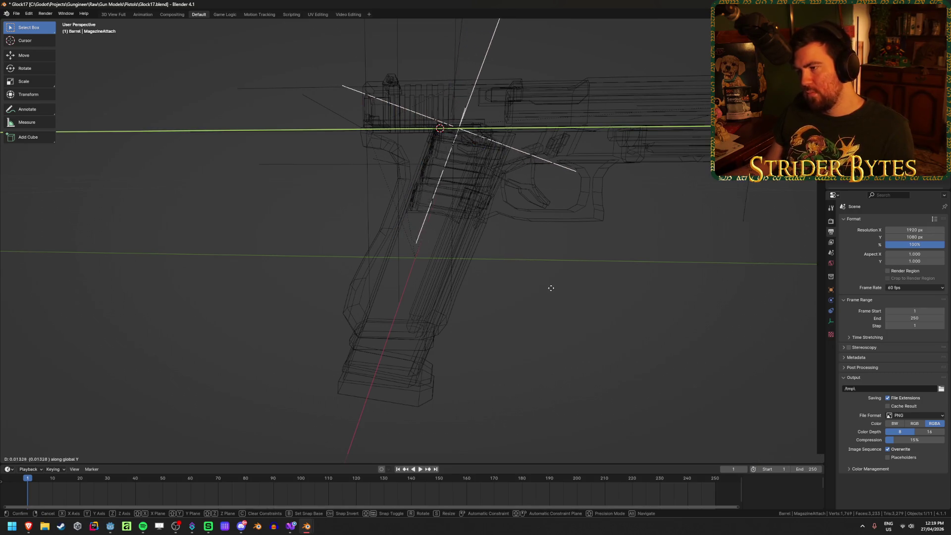
{"action": "left_click", "coordinate": [563, 288]}
{"action": "key", "text": "KP_3"}
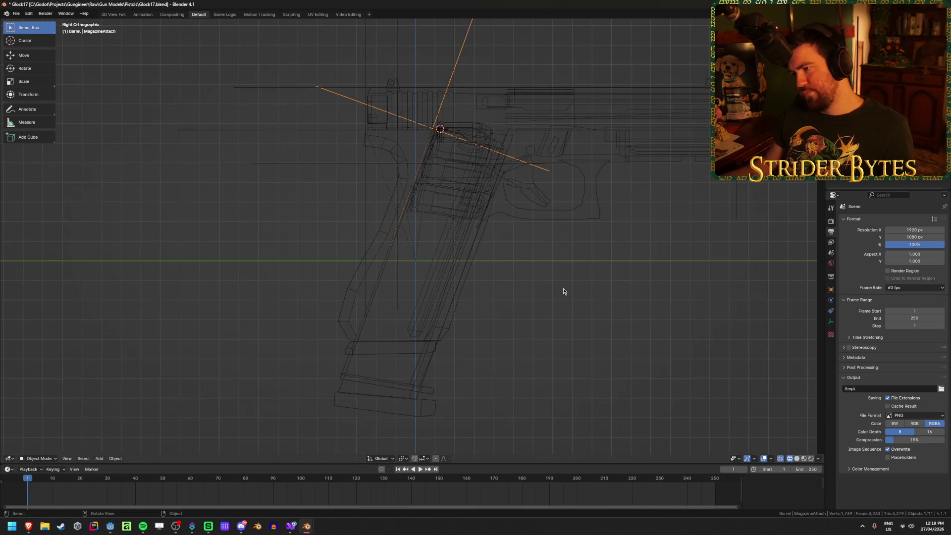
Try two more global-Y moves of MagazineAttach and cancel both, keeping its position
{"action": "key", "text": "g"}
{"action": "key", "text": "y"}
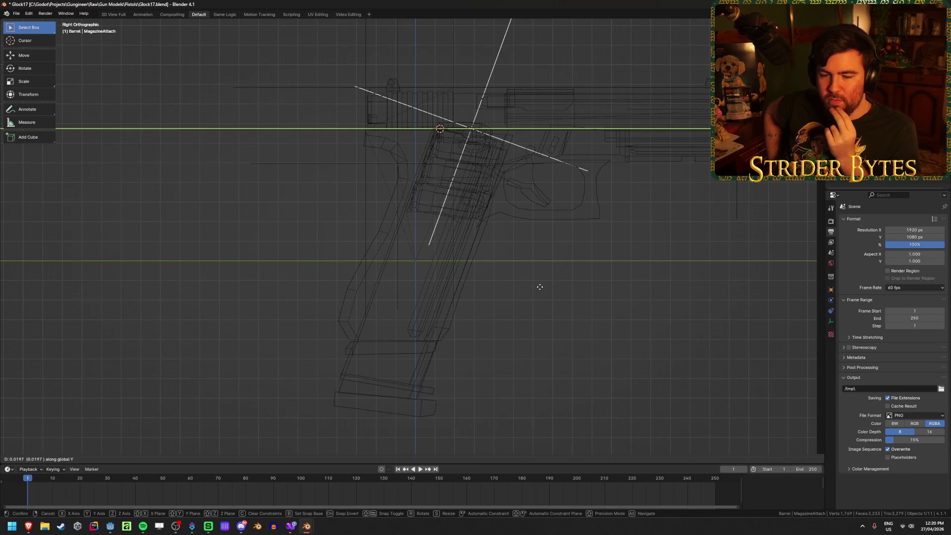
{"action": "right_click", "coordinate": [539, 290]}
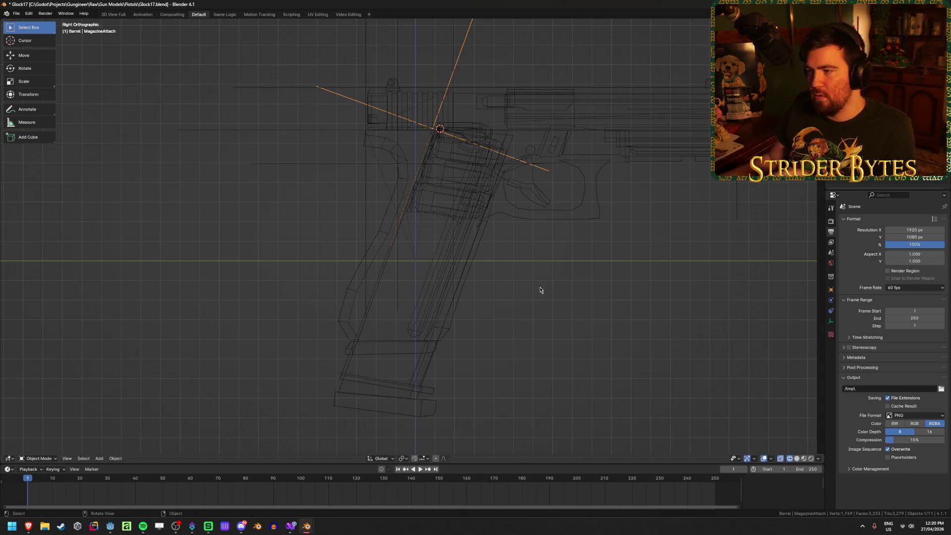
{"action": "key", "text": "g"}
{"action": "key", "text": "y"}
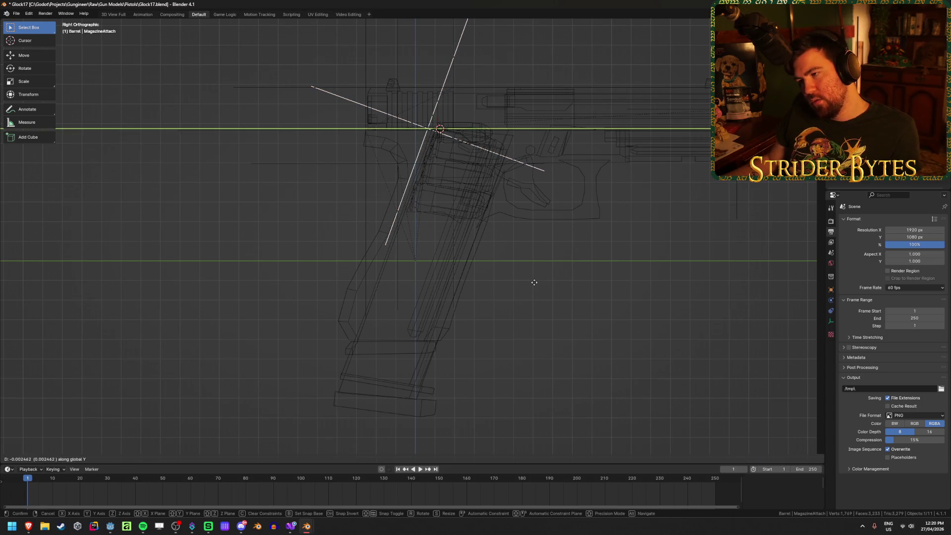
{"action": "right_click", "coordinate": [534, 283]}
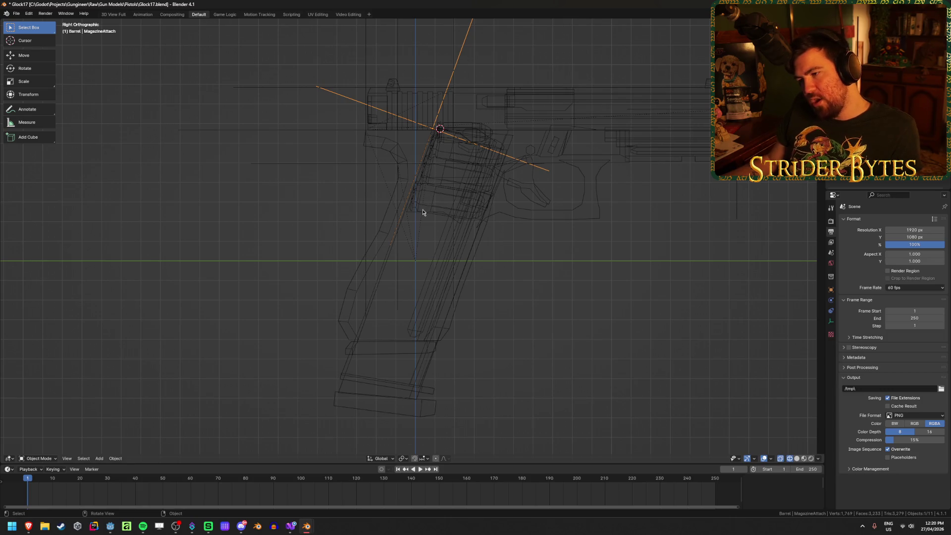
Clear the selection and return the pistol to solid shading
{"action": "left_click", "coordinate": [576, 308]}
{"action": "left_click", "coordinate": [457, 63]}
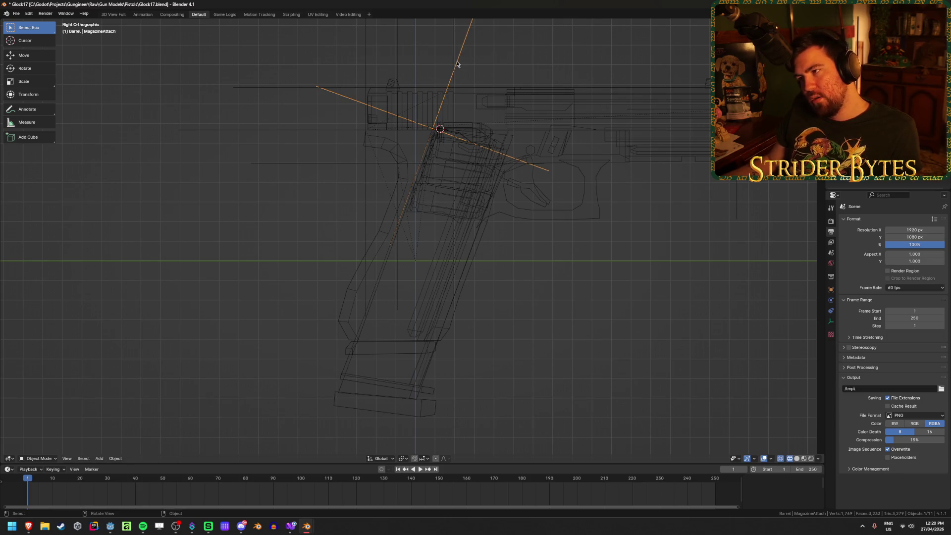
{"action": "left_click", "coordinate": [622, 308]}
{"action": "key", "text": "shift+z"}
{"action": "middle_click_drag", "start_coordinate": [499, 283], "coordinate": [537, 287]}
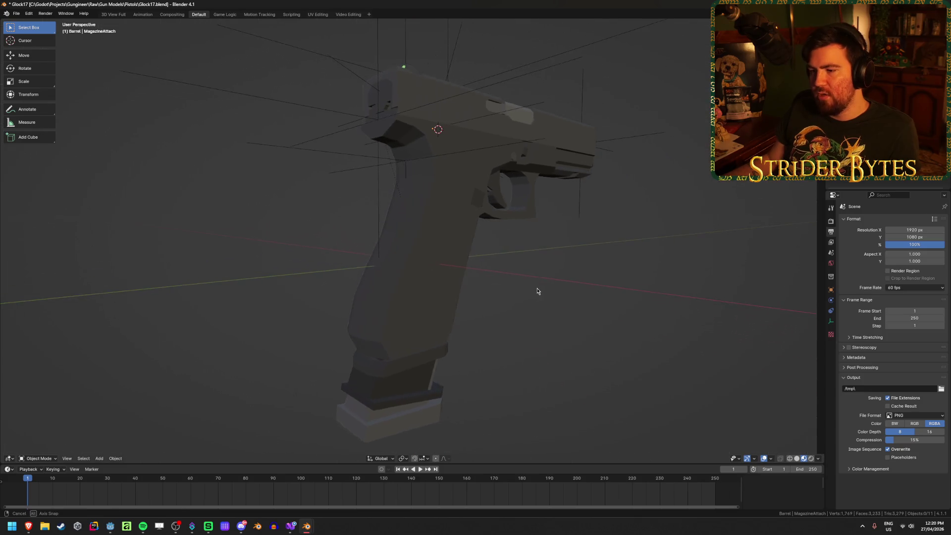
Select and inspect the Deagle_Magazine.001, then save the file
{"action": "scroll", "coordinate": [537, 291], "scroll_direction": "down", "scroll_amount": 2}
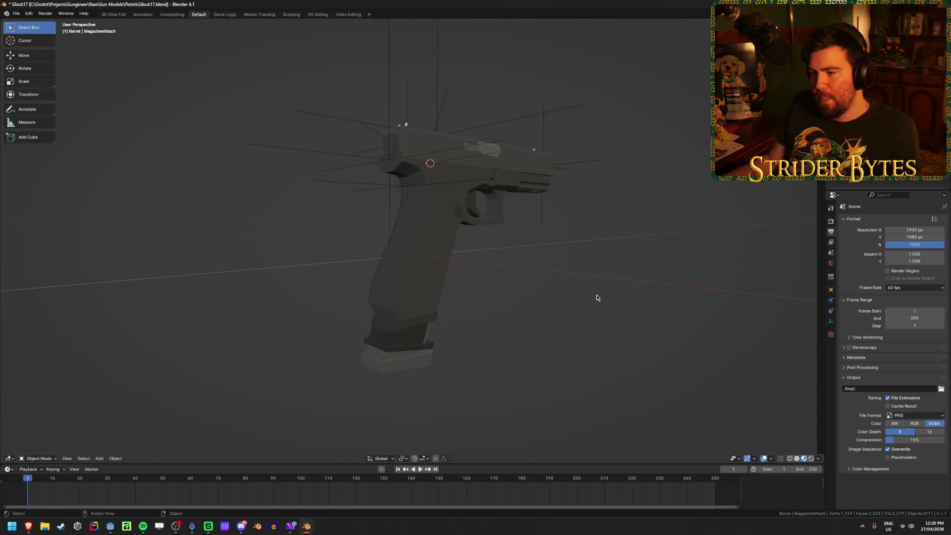
{"action": "left_click", "coordinate": [404, 345]}
{"action": "mouse_move", "coordinate": [404, 345]}
{"action": "middle_mouse_down"}
{"action": "mouse_move", "coordinate": [471, 329]}
{"action": "mouse_move", "coordinate": [446, 350]}
{"action": "mouse_move", "coordinate": [446, 334]}
{"action": "mouse_move", "coordinate": [462, 320]}
{"action": "mouse_move", "coordinate": [481, 352]}
{"action": "mouse_move", "coordinate": [486, 283]}
{"action": "mouse_move", "coordinate": [520, 292]}
{"action": "mouse_move", "coordinate": [462, 277]}
{"action": "middle_mouse_up"}
{"action": "scroll", "coordinate": [457, 340], "scroll_direction": "up", "scroll_amount": 3}
{"action": "key", "text": "ctrl+s"}
Delete the 92FS_Magazine.001 and save Glock17.blend
{"action": "left_click", "coordinate": [408, 322]}
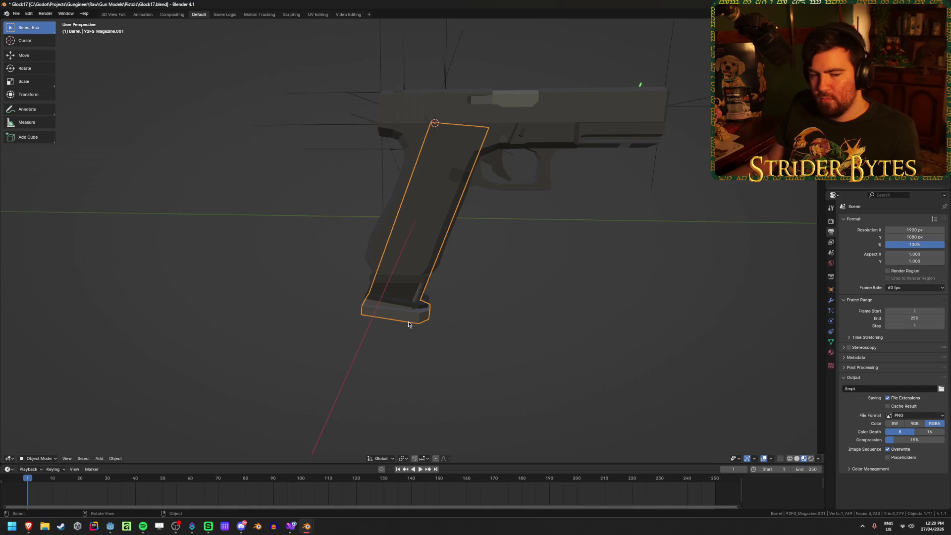
{"action": "key", "text": "x"}
{"action": "left_click", "coordinate": [556, 310]}
{"action": "key", "text": "ctrl+s"}
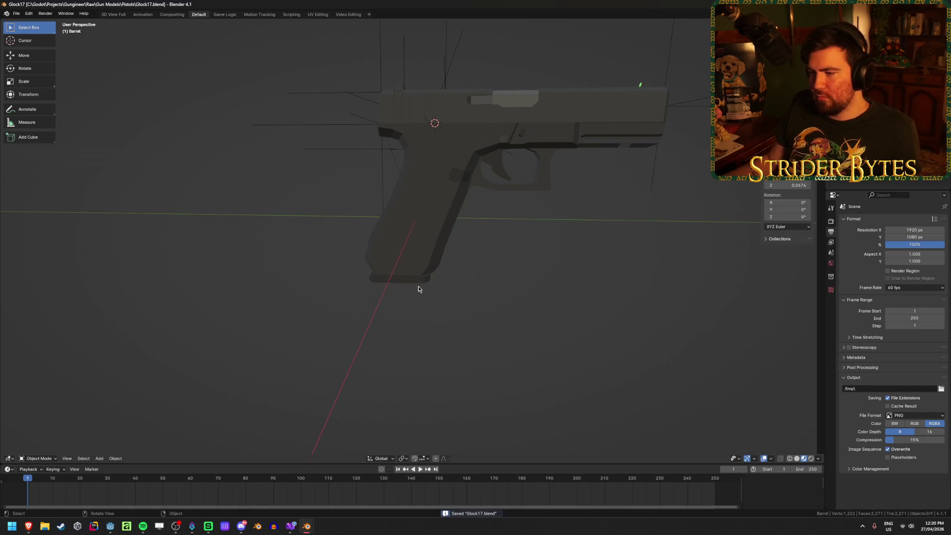
Inspect the G17_Magazine, G17_Receiver and SightAttach empty, then save again
{"action": "left_click", "coordinate": [420, 280]}
{"action": "mouse_move", "coordinate": [437, 314]}
{"action": "middle_mouse_down"}
{"action": "mouse_move", "coordinate": [463, 266]}
{"action": "mouse_move", "coordinate": [457, 328]}
{"action": "mouse_move", "coordinate": [461, 311]}
{"action": "mouse_move", "coordinate": [435, 331]}
{"action": "mouse_move", "coordinate": [398, 240]}
{"action": "mouse_move", "coordinate": [502, 392]}
{"action": "middle_mouse_up"}
{"action": "scroll", "coordinate": [463, 313], "scroll_direction": "up", "scroll_amount": 2}
{"action": "scroll", "coordinate": [466, 314], "scroll_direction": "down", "scroll_amount": 3}
{"action": "left_click", "coordinate": [405, 244]}
{"action": "left_click", "coordinate": [405, 243]}
{"action": "scroll", "coordinate": [509, 365], "scroll_direction": "up", "scroll_amount": 2}
{"action": "scroll", "coordinate": [527, 382], "scroll_direction": "down", "scroll_amount": 3}
{"action": "key", "text": "ctrl+s"}
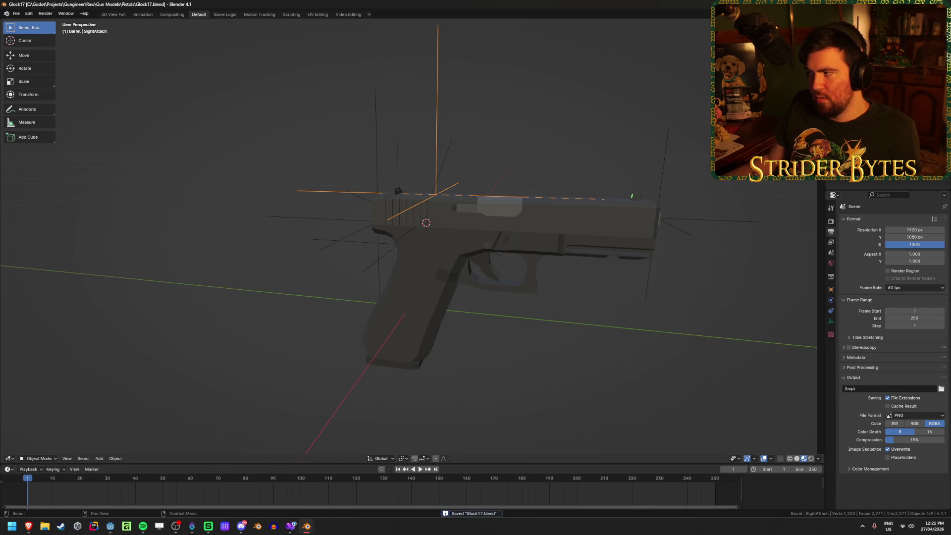
Deselect everything, save, and bring the Godot editor to the front
{"action": "key", "text": "alt+a"}
{"action": "key", "text": "ctrl+s"}
{"action": "left_click", "coordinate": [110, 526]}
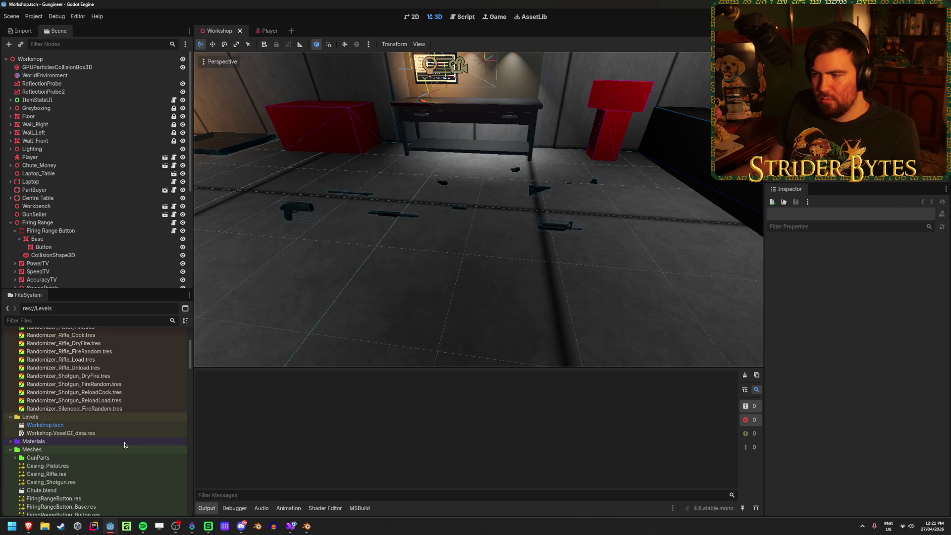
Expand Meshes > GunParts in Godot to browse the Magazine, Muzzle and Receiver .glb files, then return to Blender
{"action": "scroll", "coordinate": [124, 445], "scroll_direction": "down", "scroll_amount": 5}
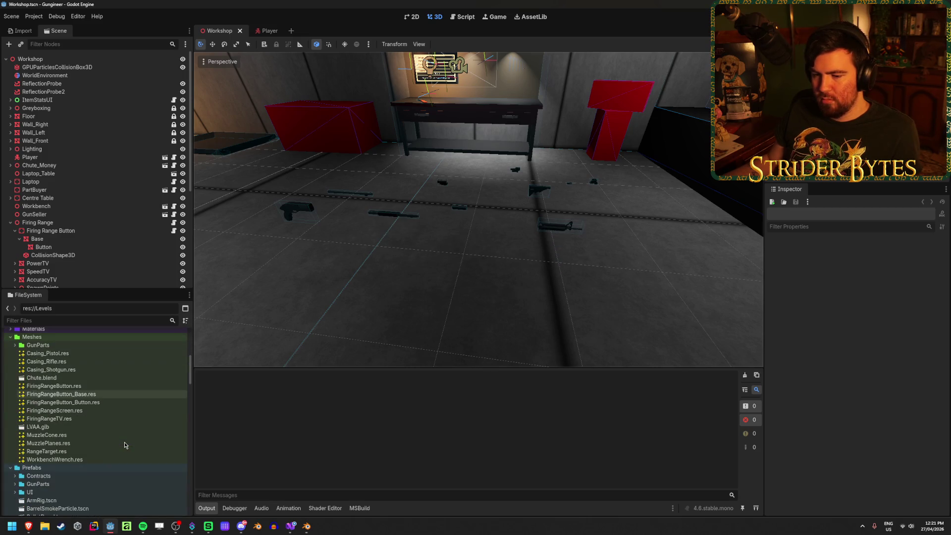
{"action": "scroll", "coordinate": [121, 400], "scroll_direction": "down", "scroll_amount": 5}
{"action": "scroll", "coordinate": [119, 402], "scroll_direction": "up", "scroll_amount": 2}
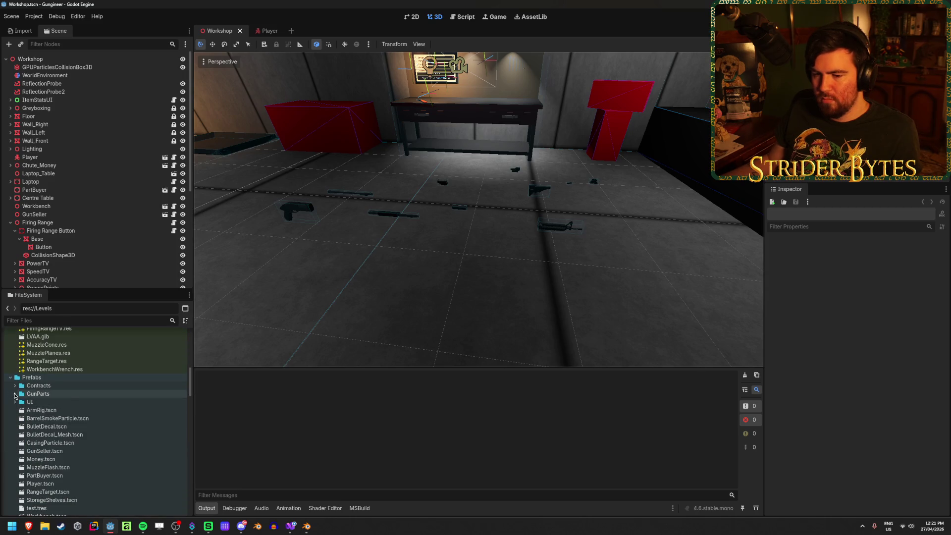
{"action": "scroll", "coordinate": [18, 386], "scroll_direction": "up", "scroll_amount": 5}
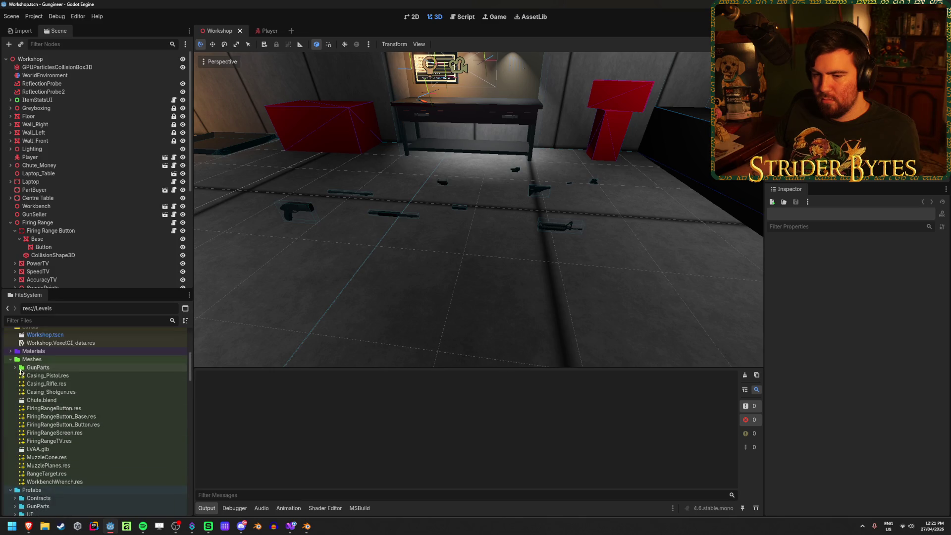
{"action": "left_click", "coordinate": [15, 368]}
{"action": "scroll", "coordinate": [106, 385], "scroll_direction": "down", "scroll_amount": 3}
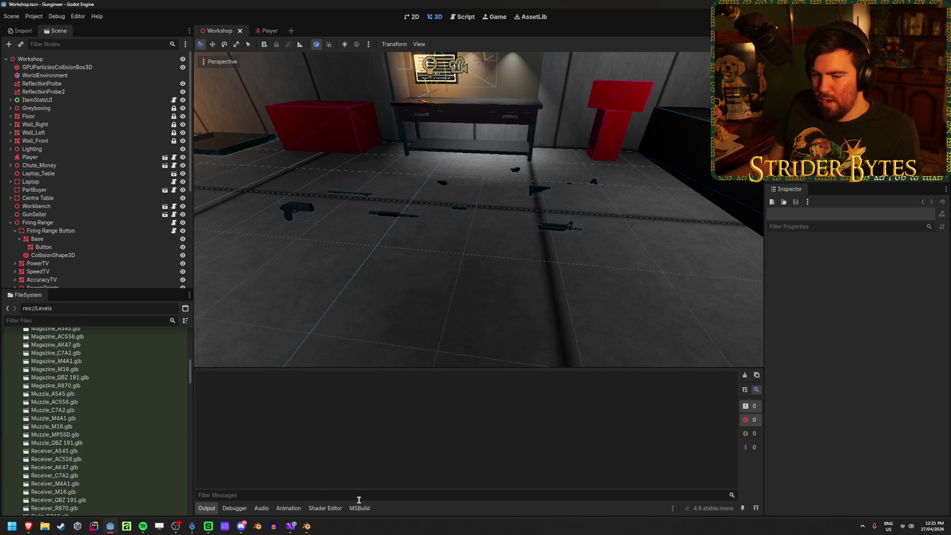
{"action": "left_click", "coordinate": [303, 530]}
{"action": "left_click", "coordinate": [306, 487]}
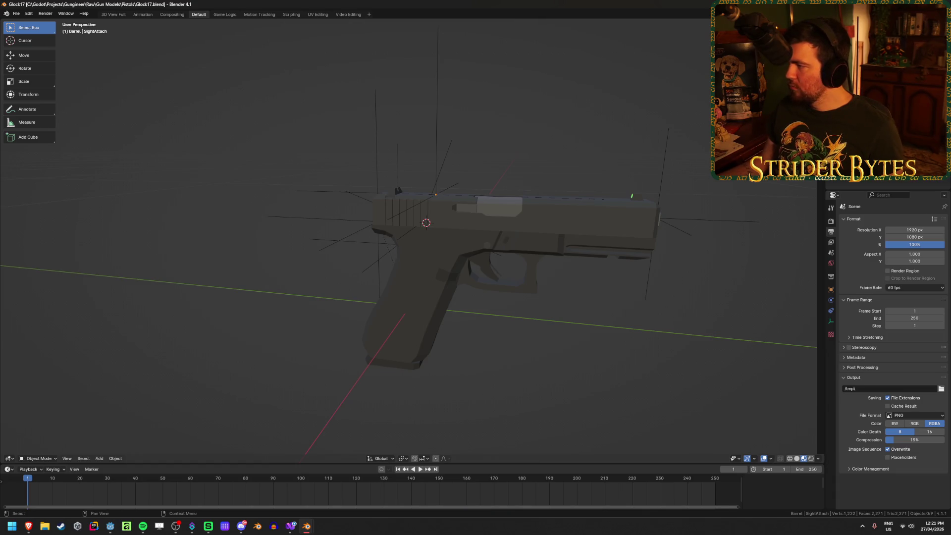
Save Glock17.blend and check the BarrelAttach, MagazineAttach and G17_Receiver objects
{"action": "key", "text": "ctrl+s"}
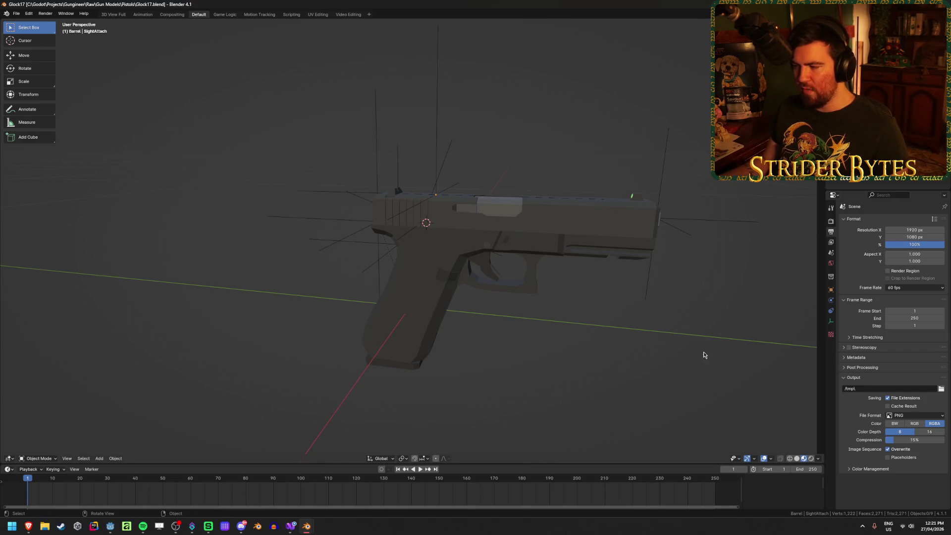
{"action": "key", "text": "ctrl+s"}
{"action": "middle_click_drag", "start_coordinate": [227, 236], "coordinate": [185, 238]}
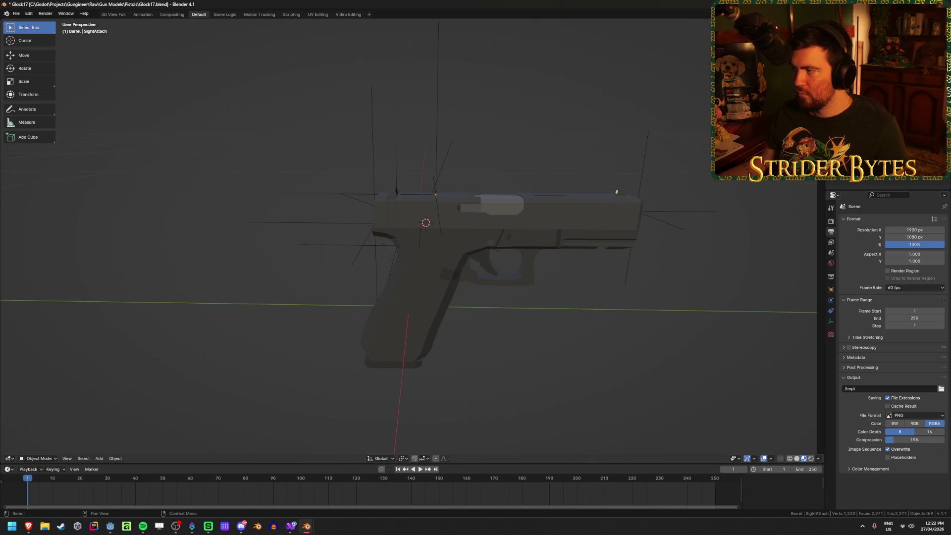
{"action": "left_click", "coordinate": [375, 224]}
{"action": "left_click", "coordinate": [421, 227]}
{"action": "left_click", "coordinate": [420, 227]}
{"action": "left_click", "coordinate": [421, 227]}
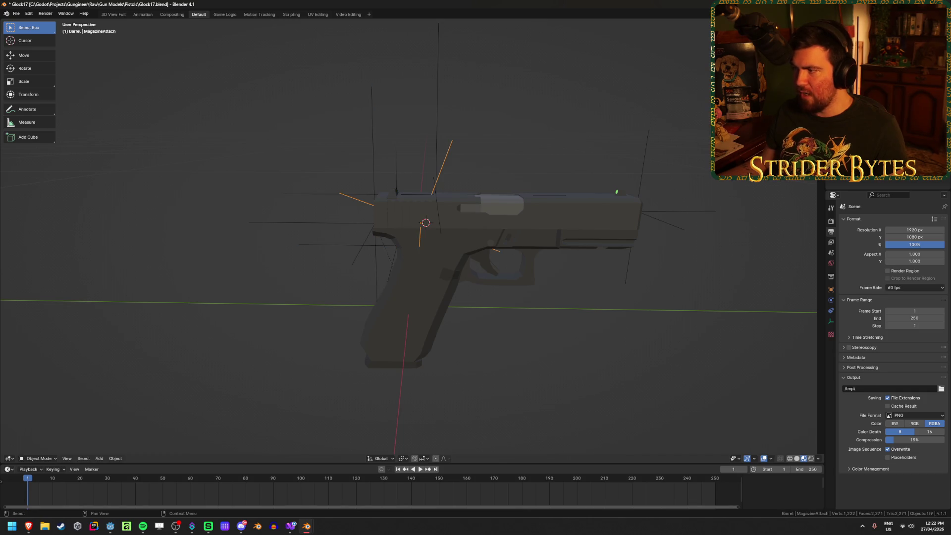
{"action": "mouse_move", "coordinate": [577, 289]}
{"action": "middle_mouse_down"}
{"action": "mouse_move", "coordinate": [596, 287]}
{"action": "mouse_move", "coordinate": [579, 285]}
{"action": "middle_mouse_up"}
{"action": "key", "text": "ctrl+s"}
{"action": "left_click", "coordinate": [421, 227]}
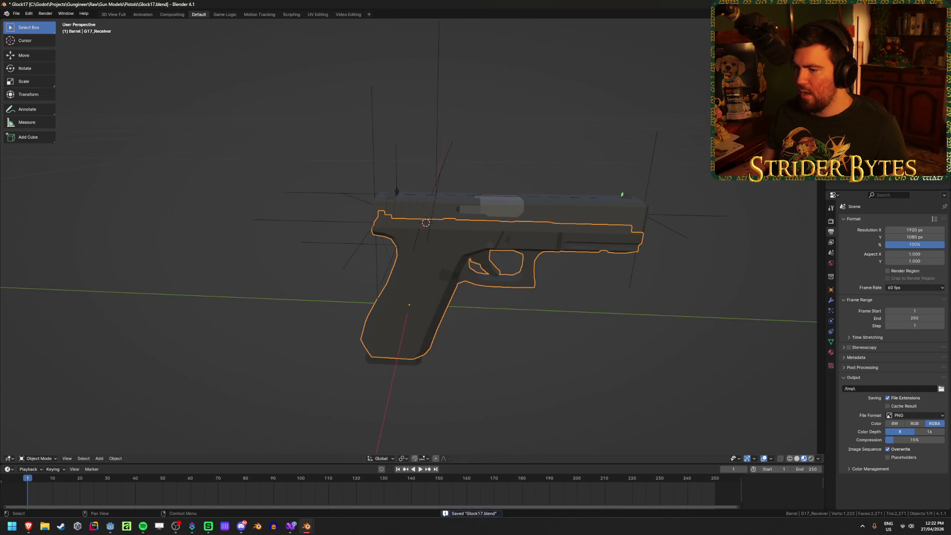
Deselect all and open the glTF 2.0 export with the GunPart preset applied
{"action": "key", "text": "alt+a"}
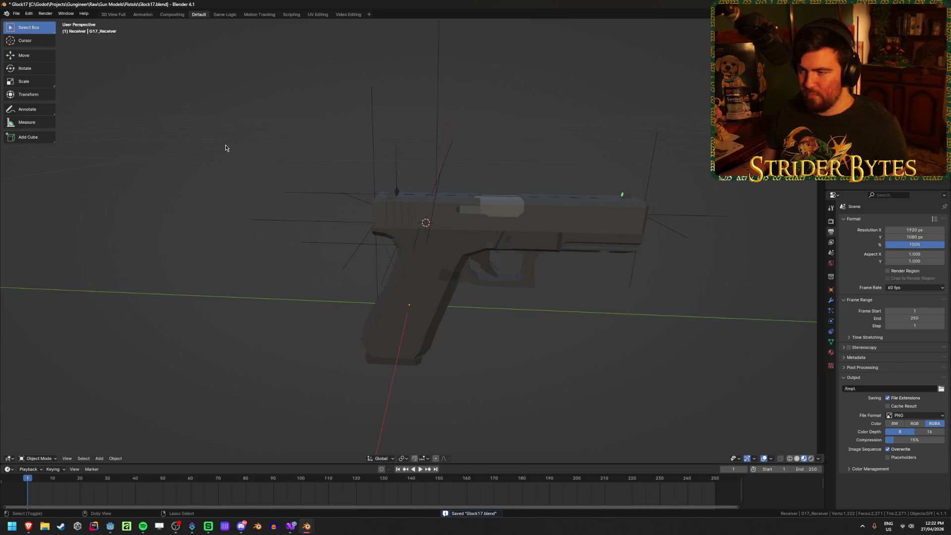
{"action": "key", "text": "ctrl+shift+e"}
{"action": "left_click", "coordinate": [628, 155]}
{"action": "left_click", "coordinate": [622, 174]}
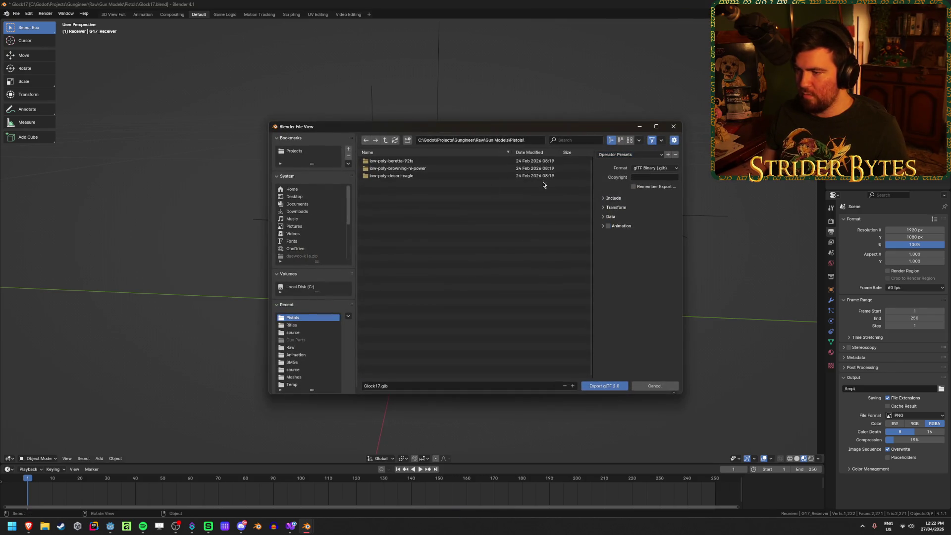
Export the receiver as Receiver_Glock17.glb into Gungineer\Meshes\GunParts
{"action": "left_click", "coordinate": [385, 140]}
{"action": "left_click", "coordinate": [385, 139]}
{"action": "left_click", "coordinate": [385, 139]}
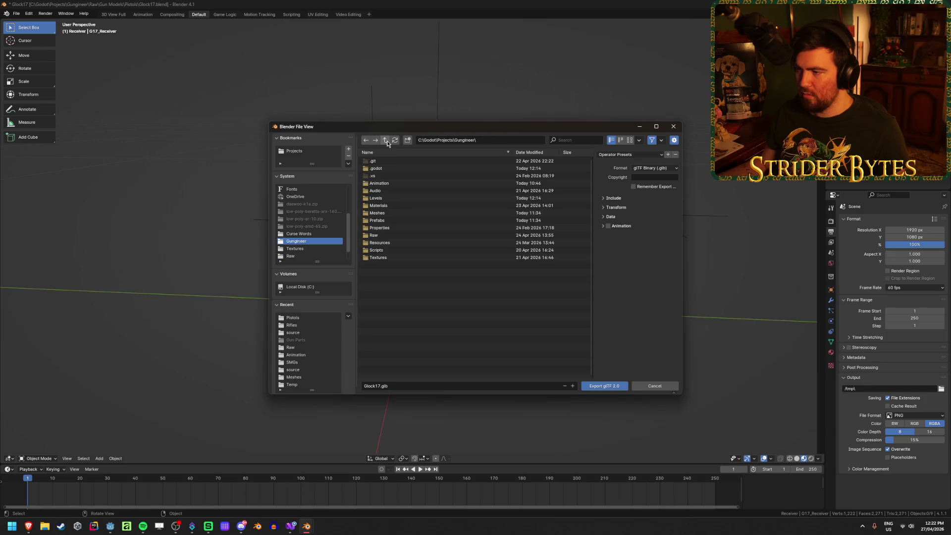
{"action": "double_click", "coordinate": [391, 213]}
{"action": "double_click", "coordinate": [386, 161]}
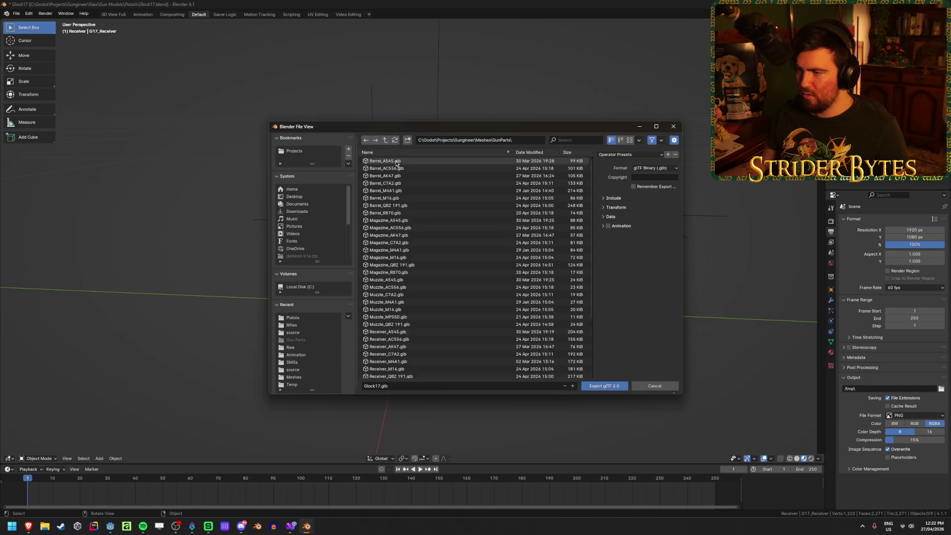
{"action": "left_click", "coordinate": [378, 386]}
{"action": "key", "text": "Home"}
{"action": "type", "text": "Rece"}
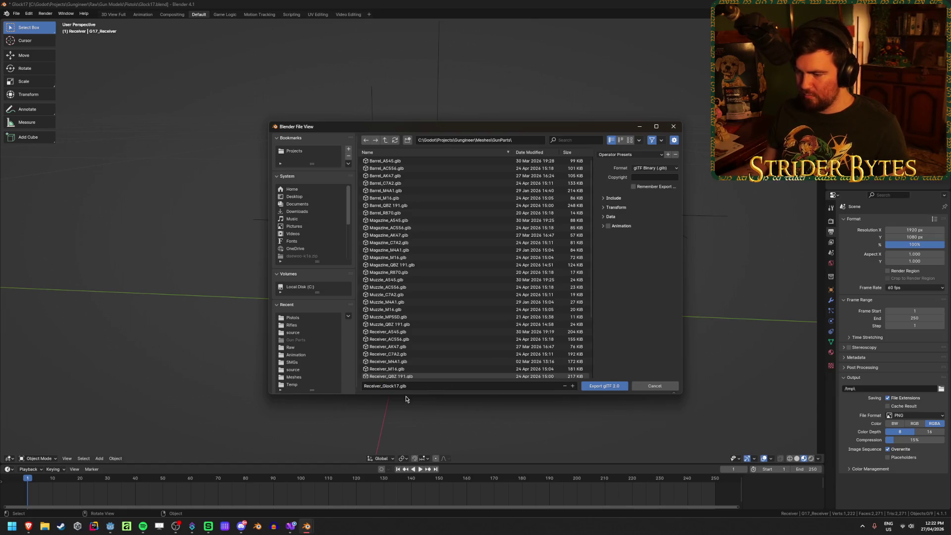
{"action": "left_click", "coordinate": [394, 387]}
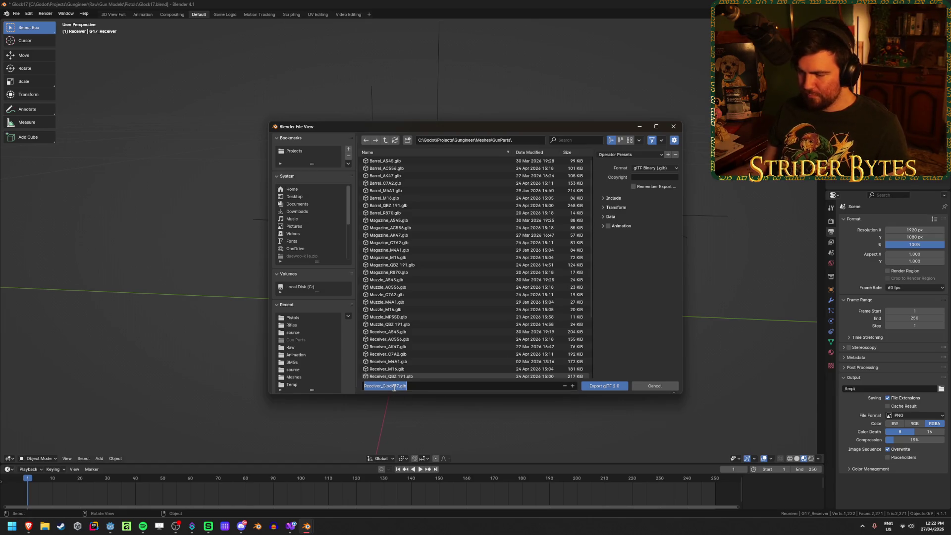
{"action": "left_click", "coordinate": [642, 317]}
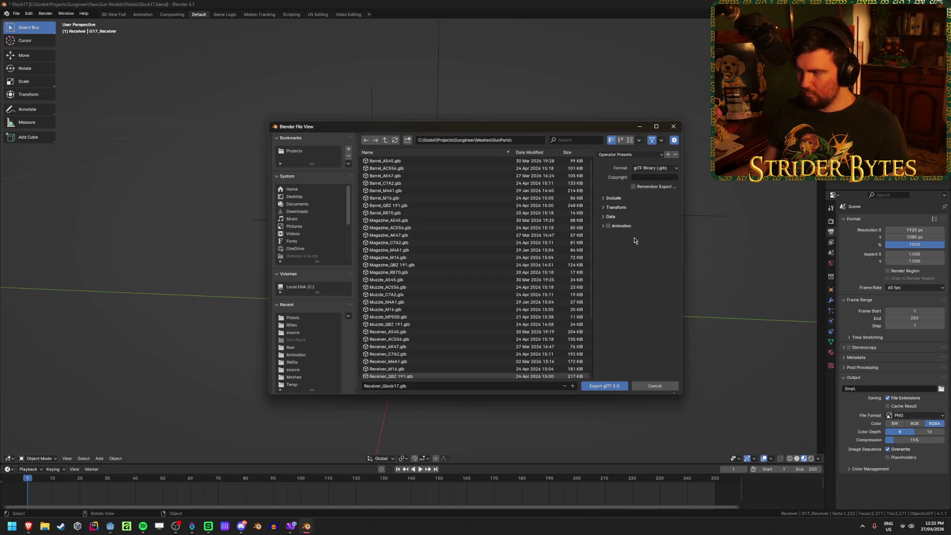
{"action": "left_click", "coordinate": [614, 387]}
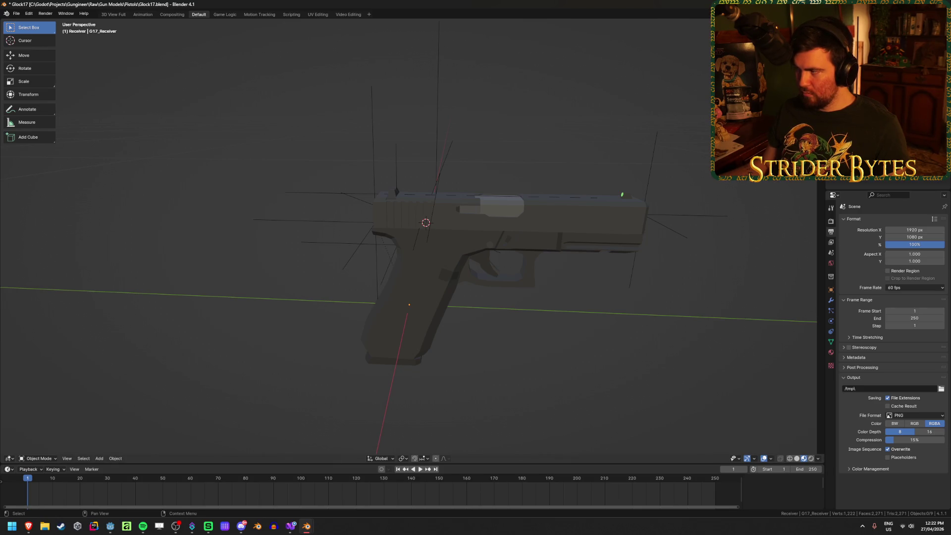
Select the G17_Receiver mesh and enter Edit Mode on it
{"action": "left_click", "coordinate": [642, 214]}
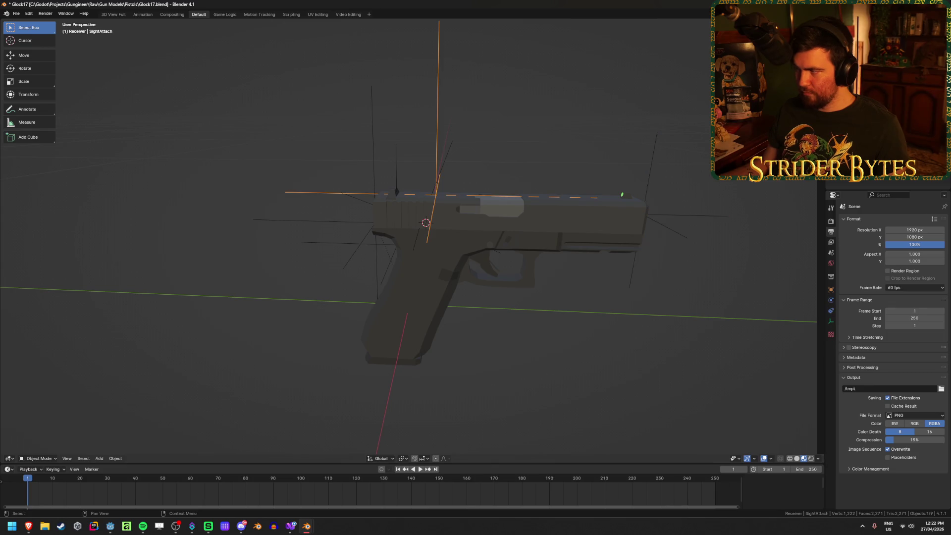
{"action": "left_click", "coordinate": [426, 258]}
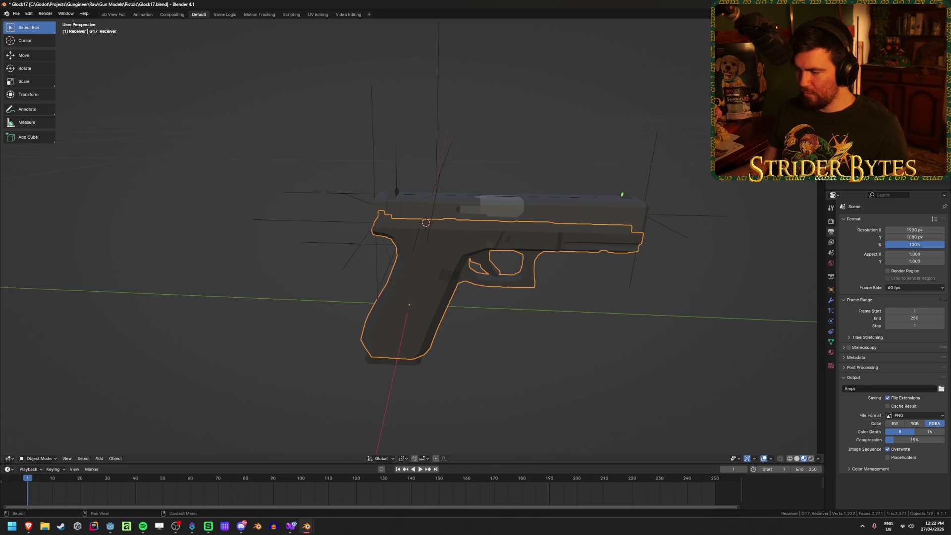
{"action": "middle_click_drag", "start_coordinate": [476, 337], "coordinate": [521, 293]}
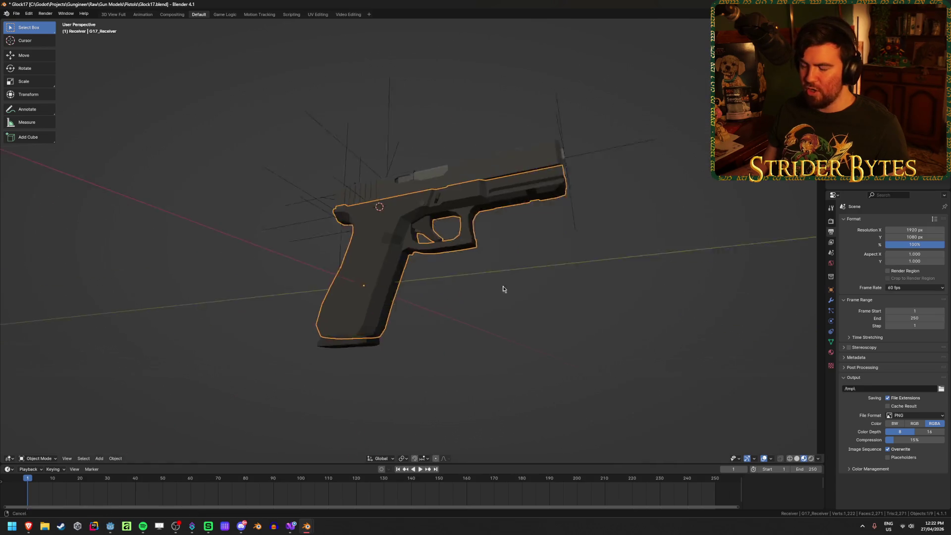
{"action": "scroll", "coordinate": [489, 252], "scroll_direction": "up", "scroll_amount": 5}
{"action": "key", "text": "Tab"}
Select two vertices under the receiver frame, using see-through display to reach them
{"action": "middle_click_drag", "start_coordinate": [488, 252], "coordinate": [465, 183]}
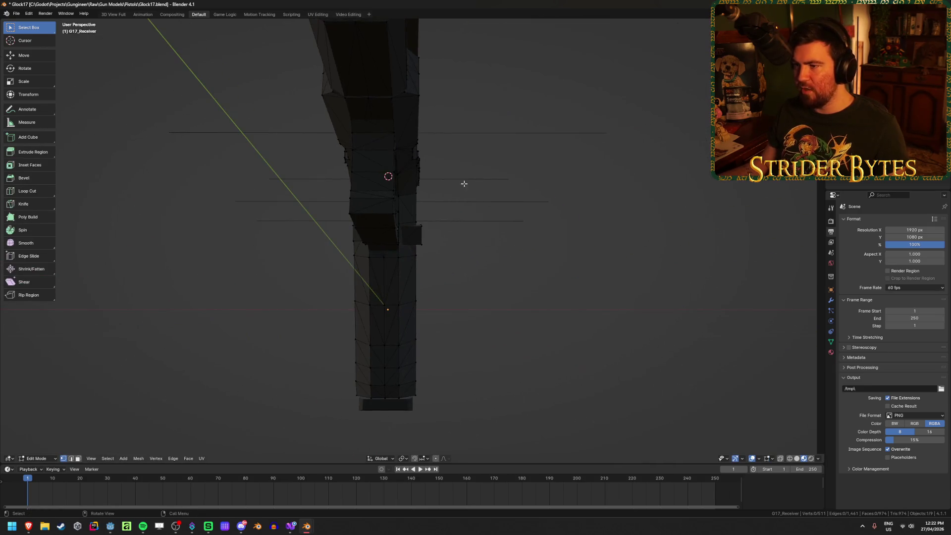
{"action": "left_click", "coordinate": [347, 99]}
{"action": "key", "text": "KP_Decimal"}
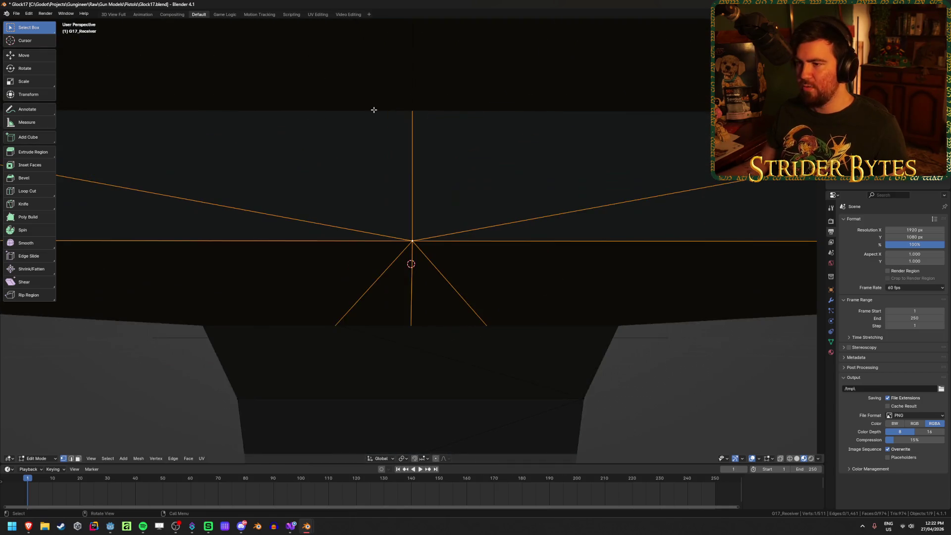
{"action": "scroll", "coordinate": [364, 290], "scroll_direction": "down", "scroll_amount": 5}
{"action": "mouse_move", "coordinate": [336, 295]}
{"action": "middle_mouse_down"}
{"action": "mouse_move", "coordinate": [401, 300]}
{"action": "mouse_move", "coordinate": [456, 279]}
{"action": "mouse_move", "coordinate": [333, 322]}
{"action": "mouse_move", "coordinate": [245, 297]}
{"action": "mouse_move", "coordinate": [263, 312]}
{"action": "mouse_move", "coordinate": [266, 300]}
{"action": "mouse_move", "coordinate": [303, 278]}
{"action": "mouse_move", "coordinate": [418, 286]}
{"action": "mouse_move", "coordinate": [443, 310]}
{"action": "mouse_move", "coordinate": [426, 317]}
{"action": "mouse_move", "coordinate": [407, 312]}
{"action": "mouse_move", "coordinate": [545, 292]}
{"action": "mouse_move", "coordinate": [510, 314]}
{"action": "mouse_move", "coordinate": [509, 294]}
{"action": "middle_mouse_up"}
{"action": "scroll", "coordinate": [418, 297], "scroll_direction": "up", "scroll_amount": 6}
{"action": "key", "text": "alt+z"}
{"action": "left_click", "coordinate": [697, 244], "text": "shift"}
{"action": "key", "text": "alt+z"}
Snap the 3D cursor to the selected edge and frame the view on it
{"action": "key", "text": "grave"}
{"action": "left_click", "coordinate": [507, 335]}
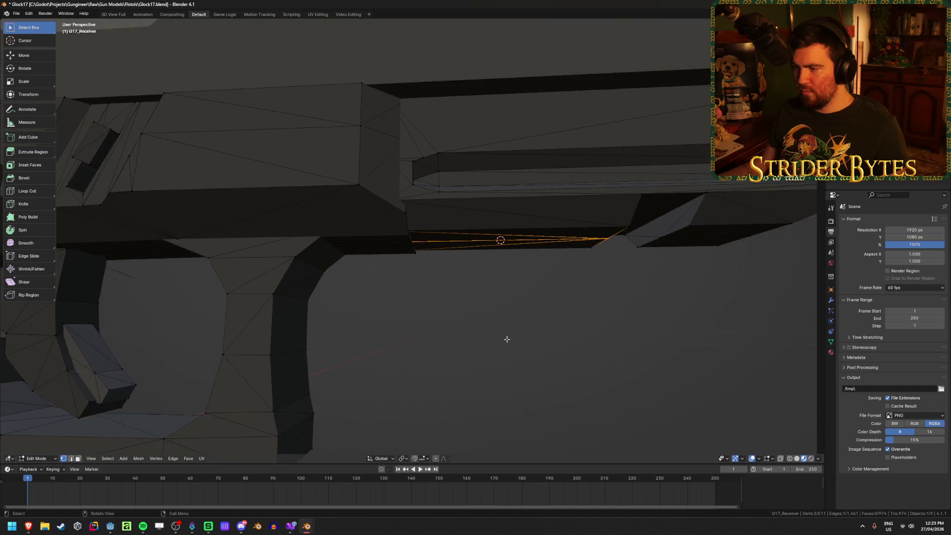
{"action": "mouse_move", "coordinate": [507, 339]}
{"action": "middle_mouse_down"}
{"action": "mouse_move", "coordinate": [454, 297]}
{"action": "mouse_move", "coordinate": [409, 299]}
{"action": "middle_mouse_up"}
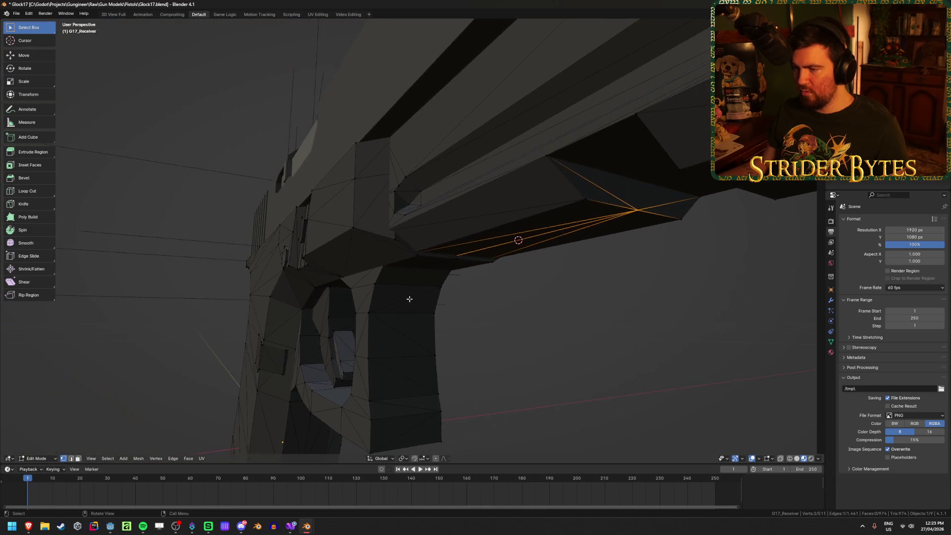
{"action": "key", "text": "grave"}
{"action": "left_click", "coordinate": [482, 311]}
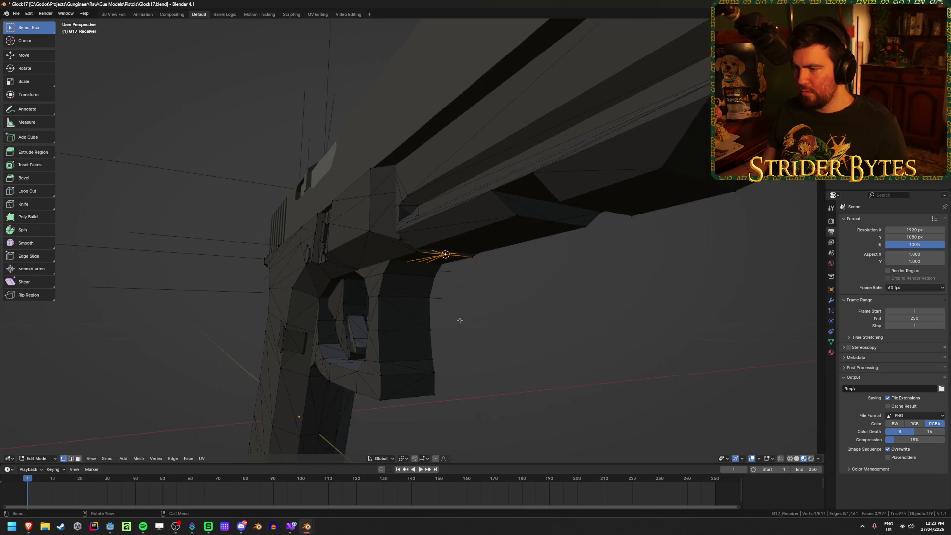
{"action": "middle_click_drag", "start_coordinate": [497, 329], "coordinate": [471, 312]}
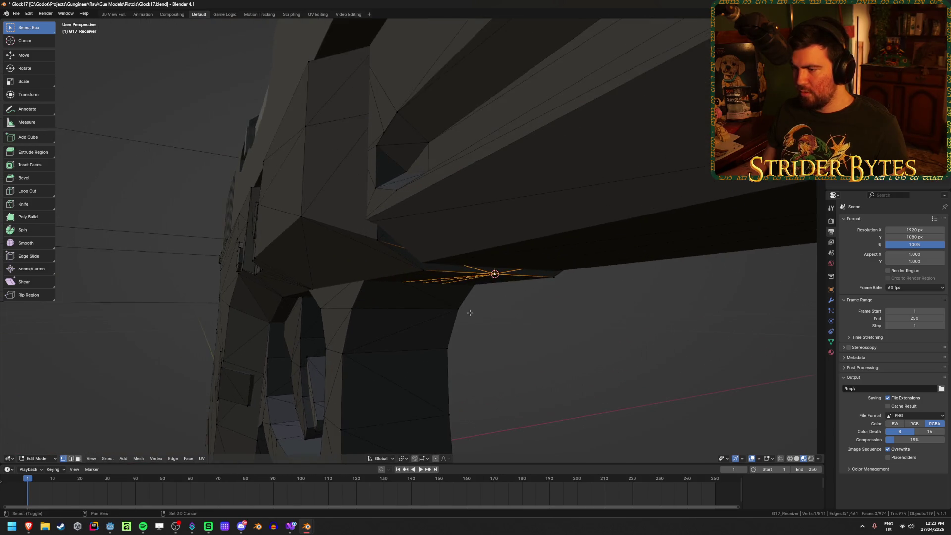
Inspect the cursor position under the receiver, toggling between see-through and solid display
{"action": "key", "text": "alt+z"}
{"action": "middle_click_drag", "start_coordinate": [498, 263], "coordinate": [528, 284]}
{"action": "key", "text": "alt+z"}
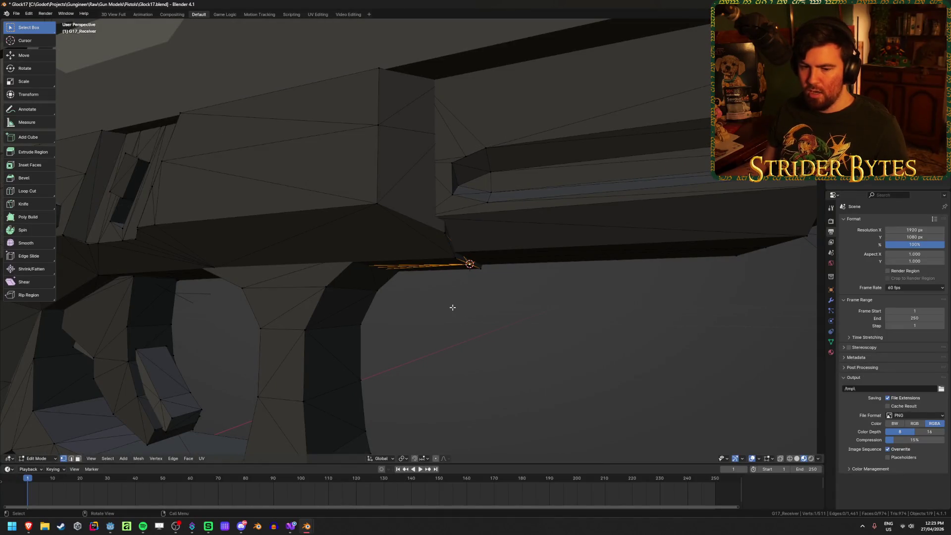
{"action": "mouse_move", "coordinate": [454, 300]}
{"action": "middle_mouse_down"}
{"action": "mouse_move", "coordinate": [439, 288]}
{"action": "mouse_move", "coordinate": [419, 293]}
{"action": "middle_mouse_up"}
{"action": "key", "text": "alt+z"}
{"action": "scroll", "coordinate": [419, 293], "scroll_direction": "up", "scroll_amount": 3}
{"action": "key", "text": "alt+z"}
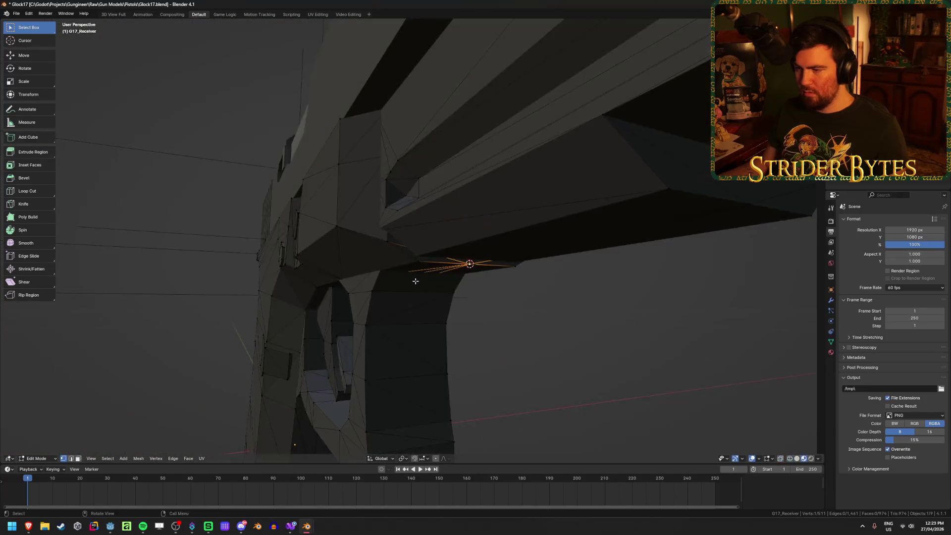
{"action": "scroll", "coordinate": [414, 288], "scroll_direction": "up", "scroll_amount": 4}
Select another receiver vertex, check the angle, and return the receiver to Object Mode
{"action": "left_click", "coordinate": [567, 241]}
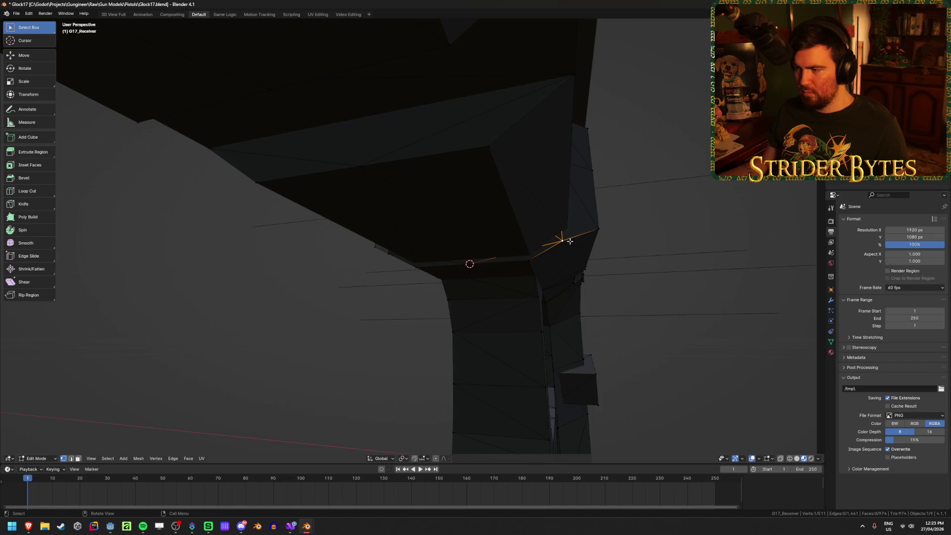
{"action": "middle_click_drag", "start_coordinate": [567, 241], "coordinate": [415, 260]}
{"action": "key", "text": "z"}
{"action": "mouse_move", "coordinate": [515, 323]}
{"action": "middle_mouse_down"}
{"action": "mouse_move", "coordinate": [461, 346]}
{"action": "mouse_move", "coordinate": [505, 366]}
{"action": "middle_mouse_up"}
{"action": "key", "text": "alt+z"}
{"action": "scroll", "coordinate": [504, 366], "scroll_direction": "down", "scroll_amount": 5}
{"action": "key", "text": "Tab"}
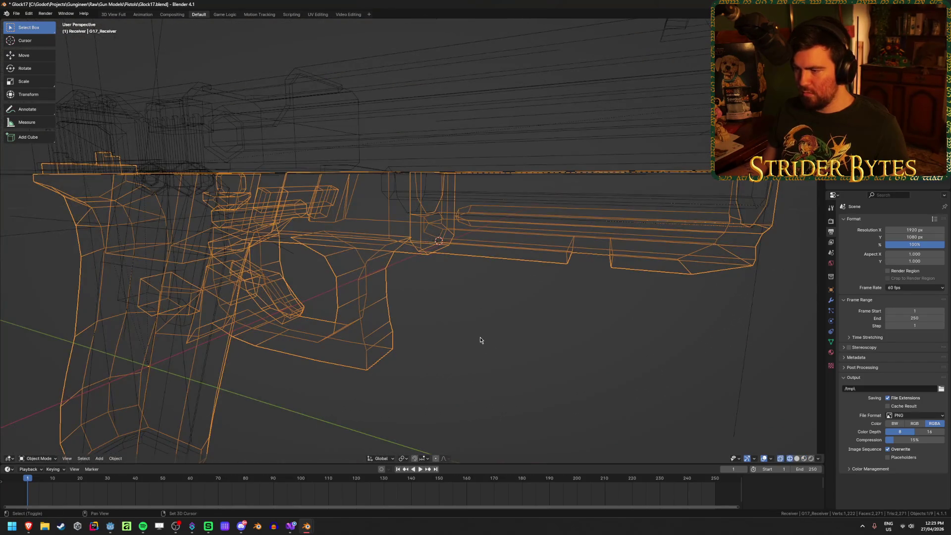
Add a plain axes empty at the 3D cursor and scale it down
{"action": "key", "text": "ctrl+a"}
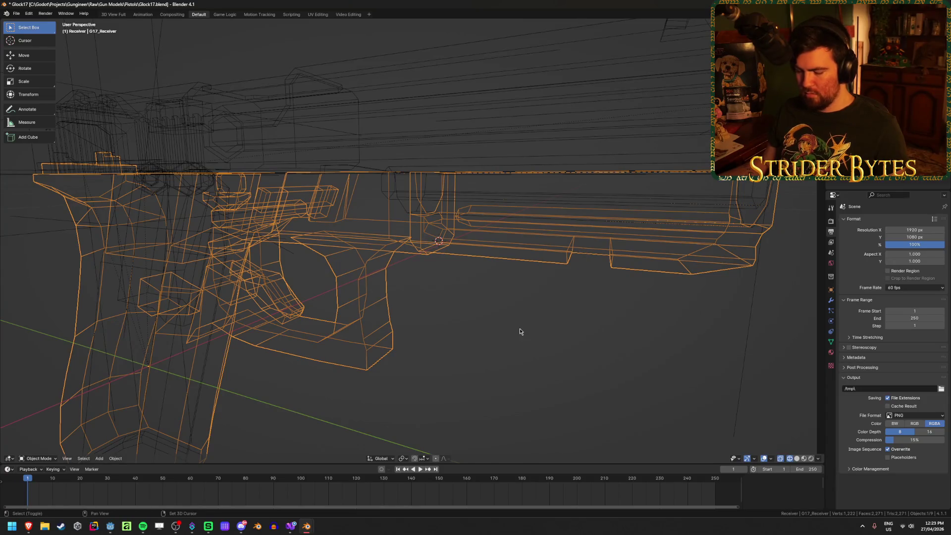
{"action": "key", "text": "shift+a"}
{"action": "mouse_move", "coordinate": [511, 410]}
{"action": "left_click", "coordinate": [544, 410]}
{"action": "scroll", "coordinate": [454, 312], "scroll_direction": "down", "scroll_amount": 4}
{"action": "key", "text": "alt+z"}
{"action": "middle_click_drag", "start_coordinate": [664, 268], "coordinate": [639, 284]}
{"action": "key", "text": "s"}
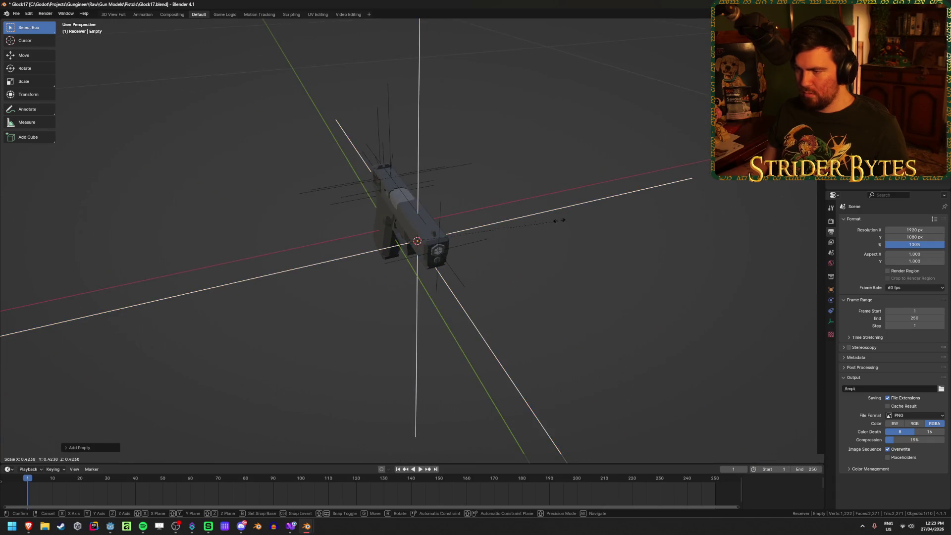
{"action": "left_click", "coordinate": [423, 246]}
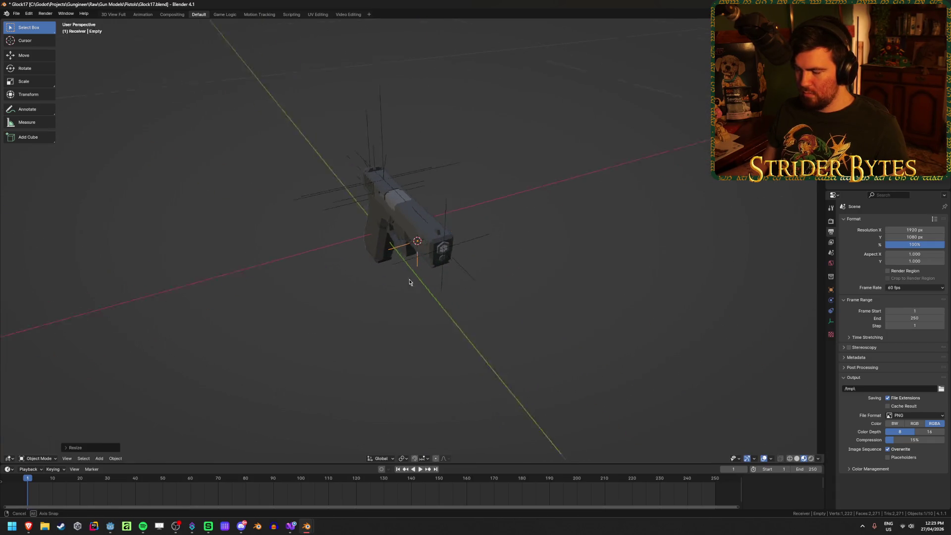
Save the file and rename the new empty to ForegripAttach
{"action": "middle_click_drag", "start_coordinate": [411, 267], "coordinate": [490, 336]}
{"action": "scroll", "coordinate": [485, 344], "scroll_direction": "up", "scroll_amount": 6}
{"action": "key", "text": "ctrl+s"}
{"action": "key", "text": "F2"}
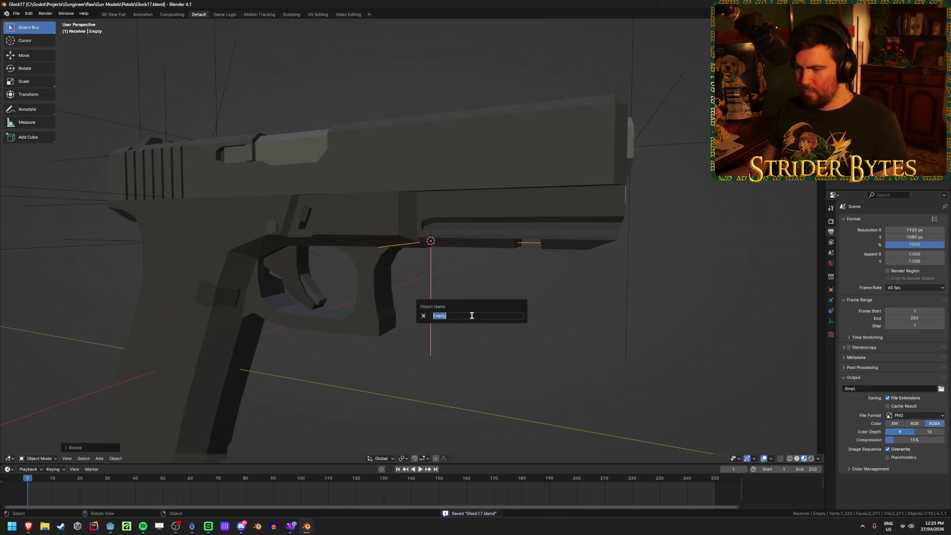
{"action": "type", "text": "ForegripAttach"}
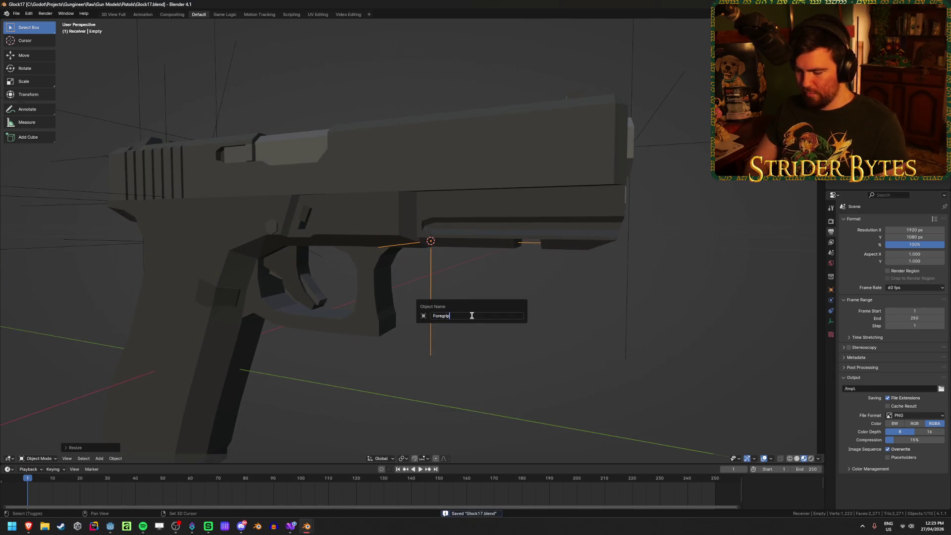
{"action": "key", "text": "Return"}
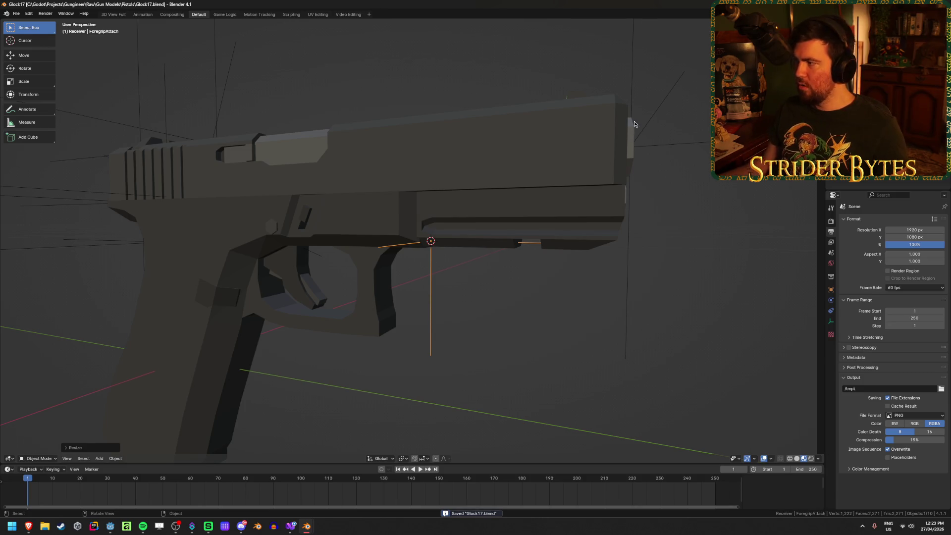
Parent ForegripAttach to G17_Receiver, deselect everything, and save Glock17.blend
{"action": "left_click", "coordinate": [467, 218], "text": "shift"}
{"action": "key", "text": "ctrl+p"}
{"action": "left_click", "coordinate": [467, 218]}
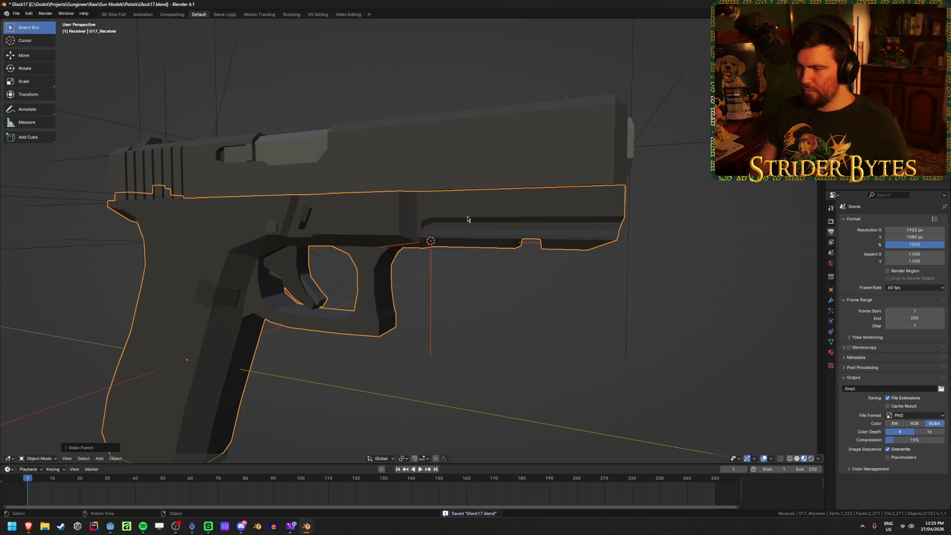
{"action": "left_click", "coordinate": [441, 262]}
{"action": "scroll", "coordinate": [412, 358], "scroll_direction": "up", "scroll_amount": 3}
{"action": "key", "text": "ctrl+s"}
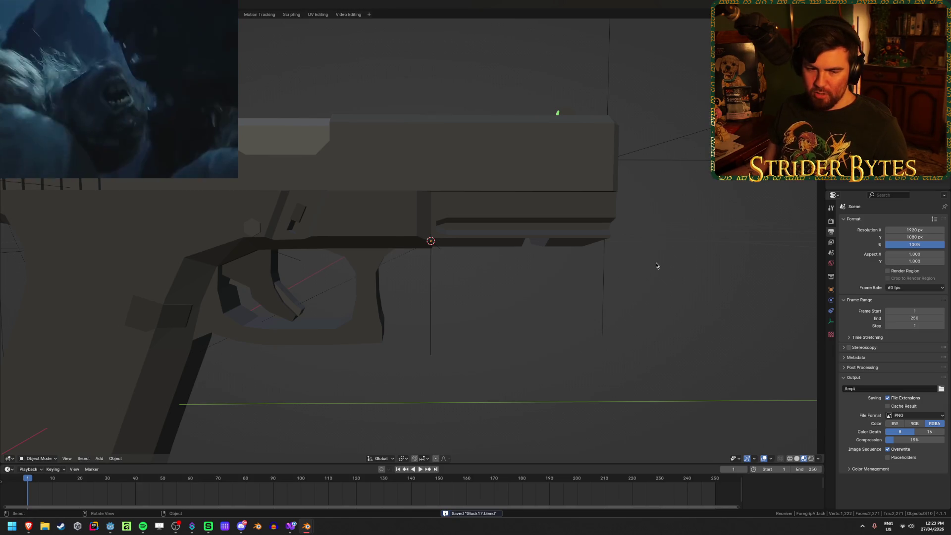
{"action": "scroll", "coordinate": [655, 265], "scroll_direction": "down", "scroll_amount": 2}
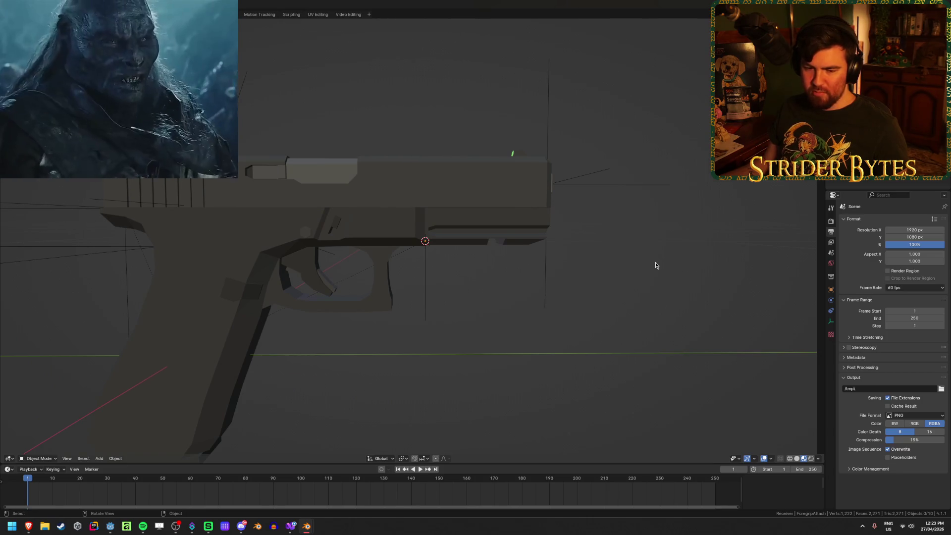
{"action": "mouse_move", "coordinate": [655, 266]}
{"action": "middle_mouse_down"}
{"action": "mouse_move", "coordinate": [618, 287]}
{"action": "mouse_move", "coordinate": [571, 289]}
{"action": "mouse_move", "coordinate": [575, 263]}
{"action": "mouse_move", "coordinate": [641, 278]}
{"action": "middle_mouse_up"}
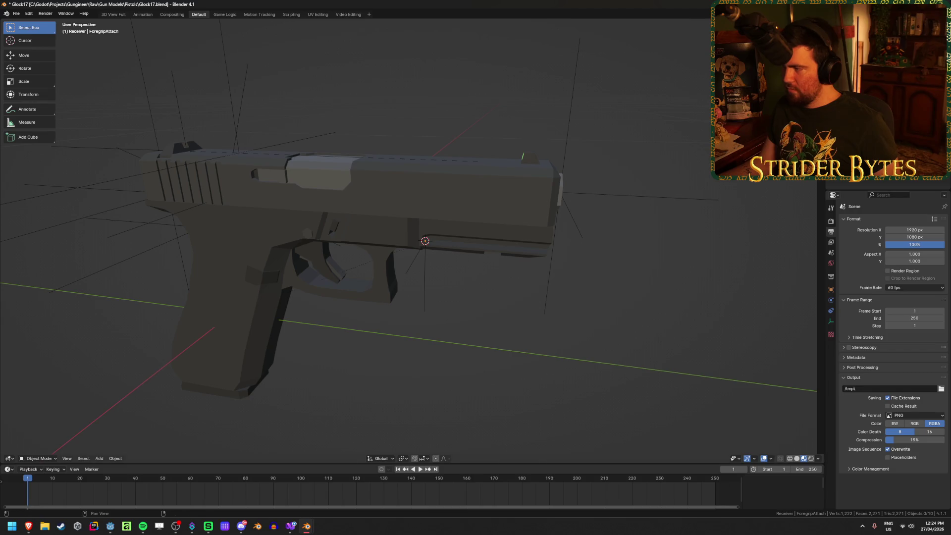
{"action": "key", "text": "ctrl+s"}
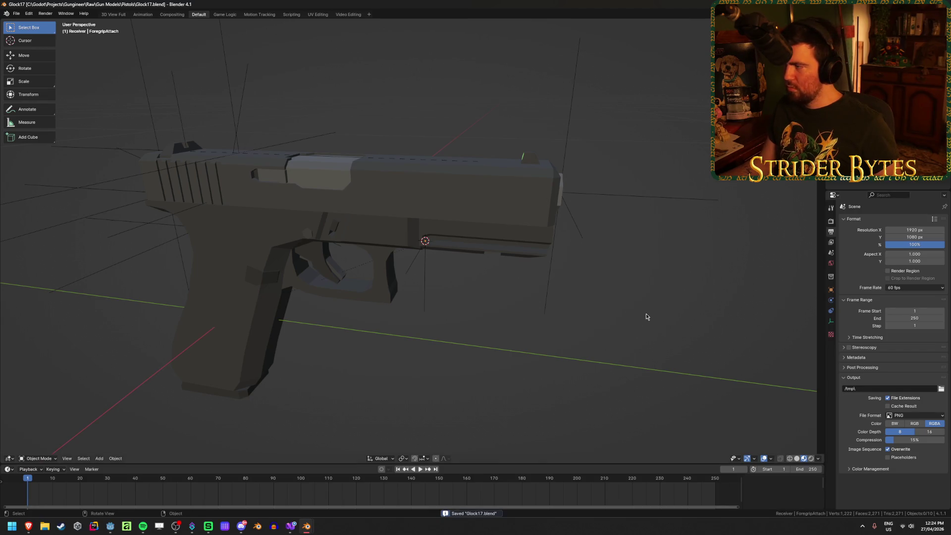
Export the receiver as glTF, overwriting Receiver_Glock17.glb in GunParts
{"action": "key", "text": "ctrl+e"}
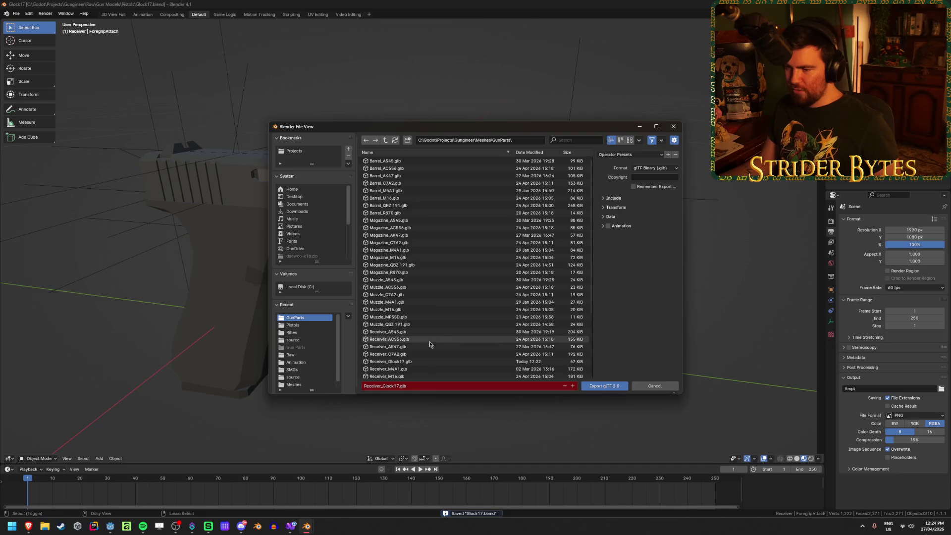
{"action": "scroll", "coordinate": [428, 344], "scroll_direction": "down", "scroll_amount": 5}
{"action": "left_click", "coordinate": [417, 269]}
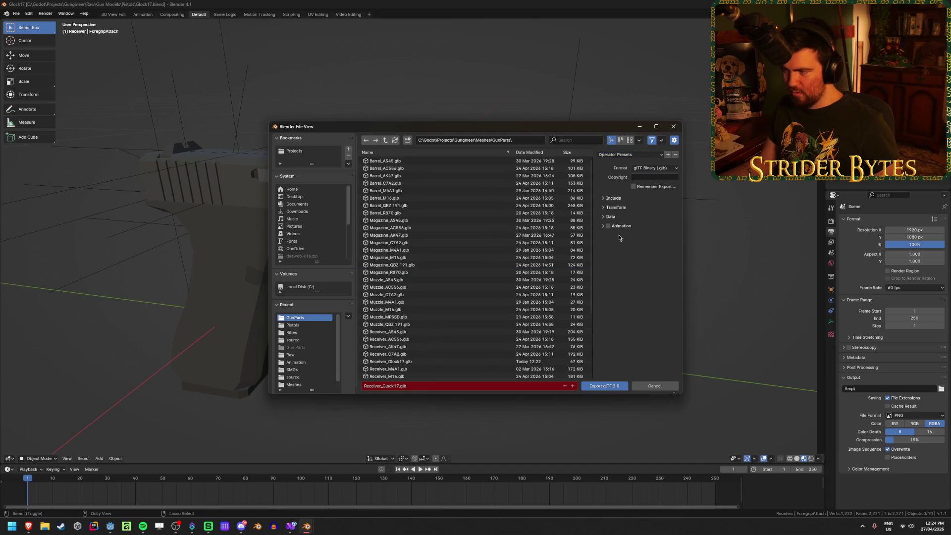
{"action": "scroll", "coordinate": [443, 302], "scroll_direction": "up", "scroll_amount": 2}
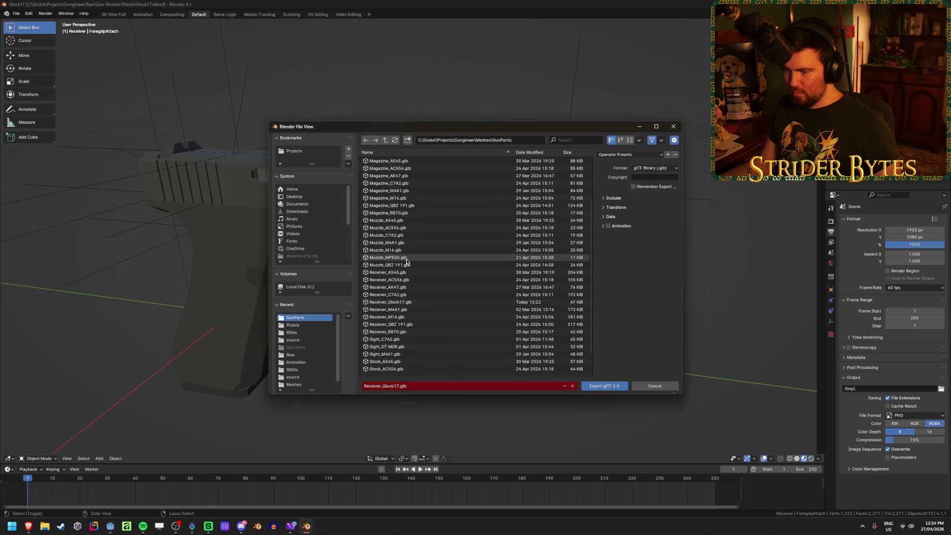
{"action": "scroll", "coordinate": [405, 287], "scroll_direction": "down", "scroll_amount": 2}
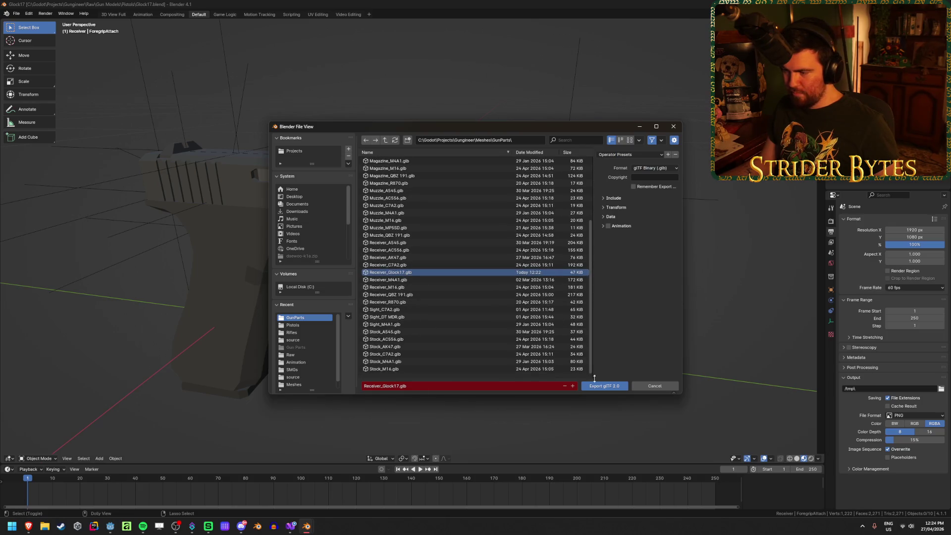
{"action": "left_click", "coordinate": [603, 386]}
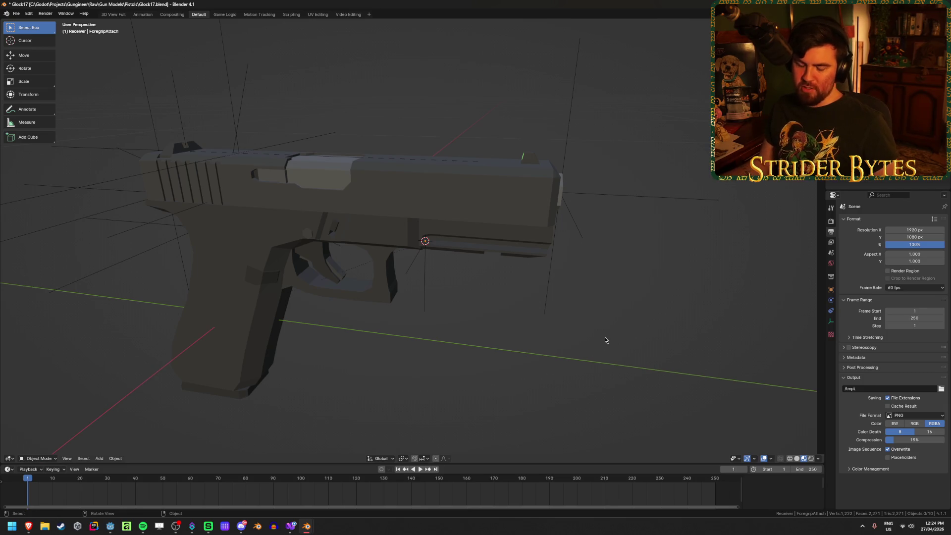
Export the barrel as Barrel_Glock17.glb
{"action": "key", "text": "shift+r"}
{"action": "left_click", "coordinate": [391, 385]}
{"action": "double_click", "coordinate": [373, 385]}
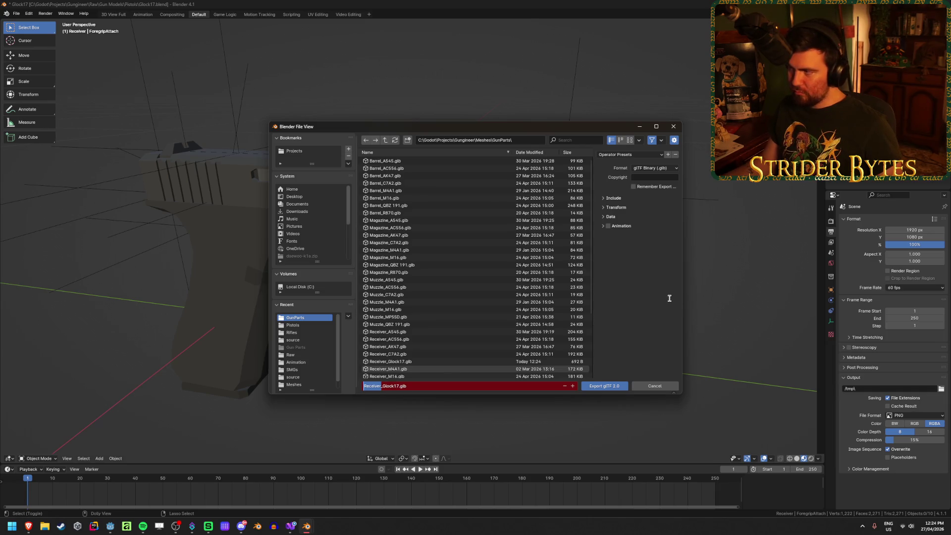
{"action": "type", "text": "Ba"}
{"action": "type", "text": "el"}
{"action": "key", "text": "Return"}
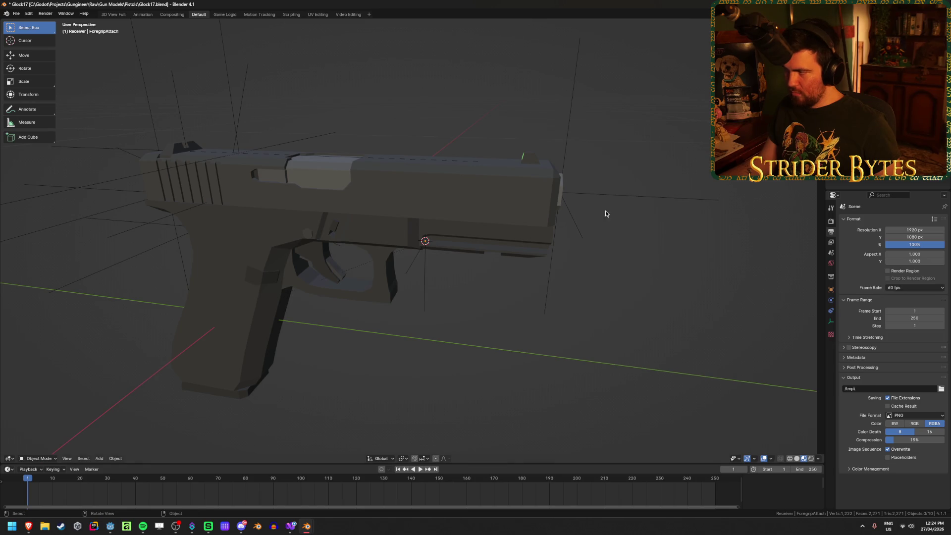
Export the magazine as Magazine_Glock17.glb
{"action": "key", "text": "shift+r"}
{"action": "left_click", "coordinate": [378, 389]}
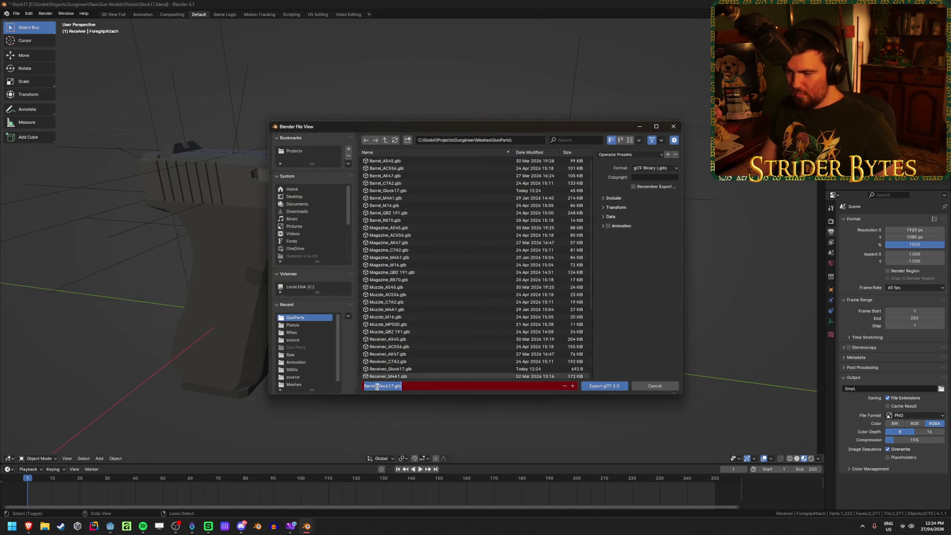
{"action": "key", "text": "Home"}
{"action": "key", "text": "Delete"}
{"action": "key", "text": "Delete"}
{"action": "key", "text": "Delete"}
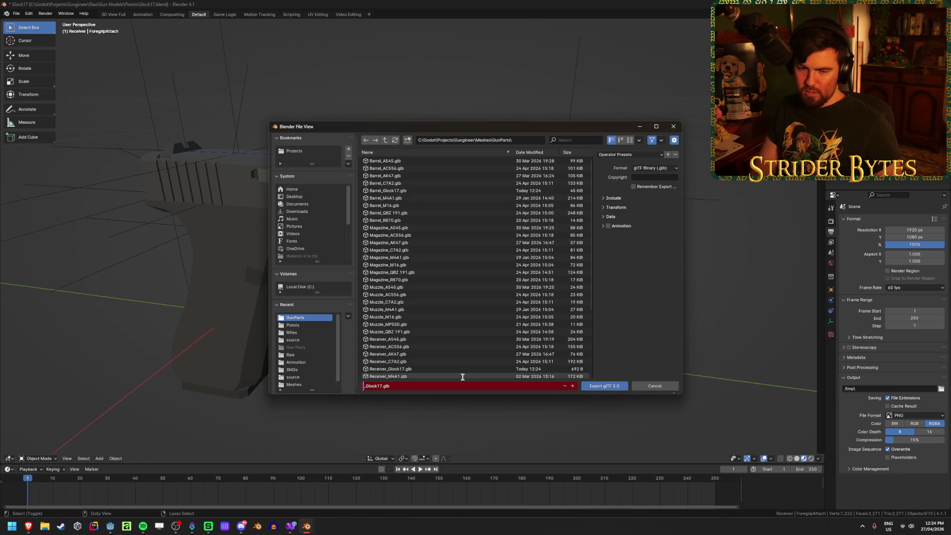
{"action": "type", "text": "Magazine"}
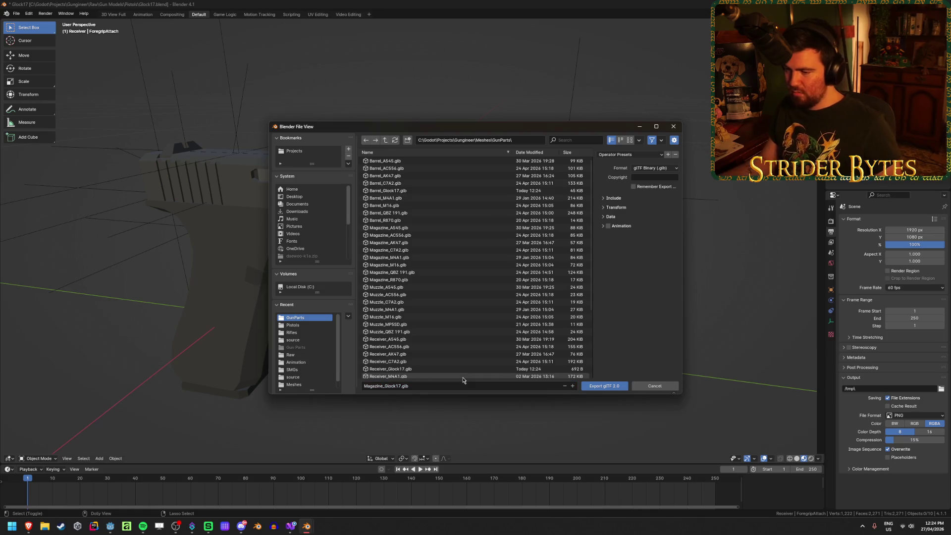
{"action": "left_click", "coordinate": [610, 391]}
Save Glock17.blend and switch to Godot to reimport the exported parts
{"action": "key", "text": "ctrl+s"}
{"action": "scroll", "coordinate": [520, 316], "scroll_direction": "down", "scroll_amount": 3}
{"action": "mouse_move", "coordinate": [520, 317]}
{"action": "middle_mouse_down"}
{"action": "mouse_move", "coordinate": [350, 340]}
{"action": "mouse_move", "coordinate": [470, 321]}
{"action": "mouse_move", "coordinate": [473, 303]}
{"action": "mouse_move", "coordinate": [436, 320]}
{"action": "mouse_move", "coordinate": [435, 302]}
{"action": "mouse_move", "coordinate": [447, 323]}
{"action": "mouse_move", "coordinate": [509, 335]}
{"action": "mouse_move", "coordinate": [562, 325]}
{"action": "mouse_move", "coordinate": [560, 311]}
{"action": "middle_mouse_up"}
{"action": "scroll", "coordinate": [435, 301], "scroll_direction": "up", "scroll_amount": 2}
{"action": "left_click", "coordinate": [422, 221]}
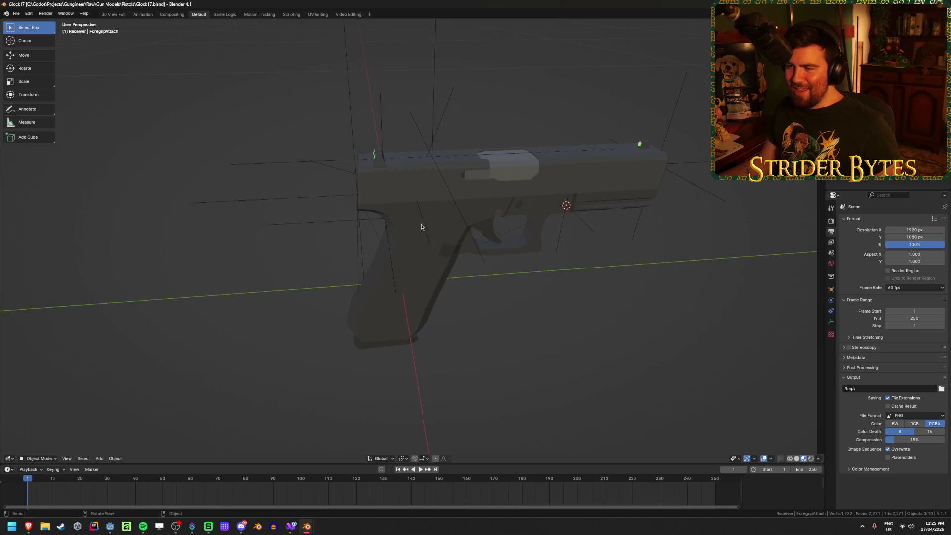
{"action": "middle_click_drag", "start_coordinate": [601, 395], "coordinate": [581, 372]}
{"action": "key", "text": "ctrl+s"}
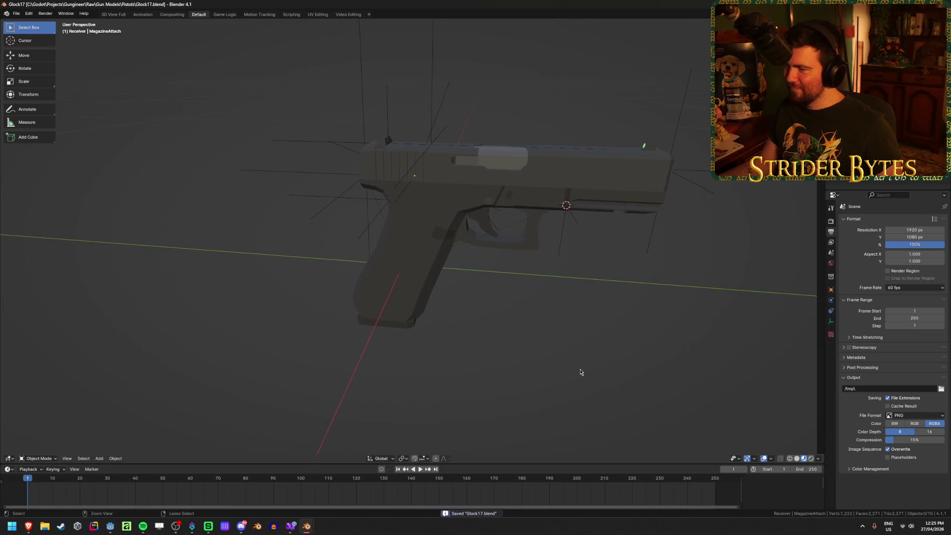
{"action": "key", "text": "alt+Tab"}
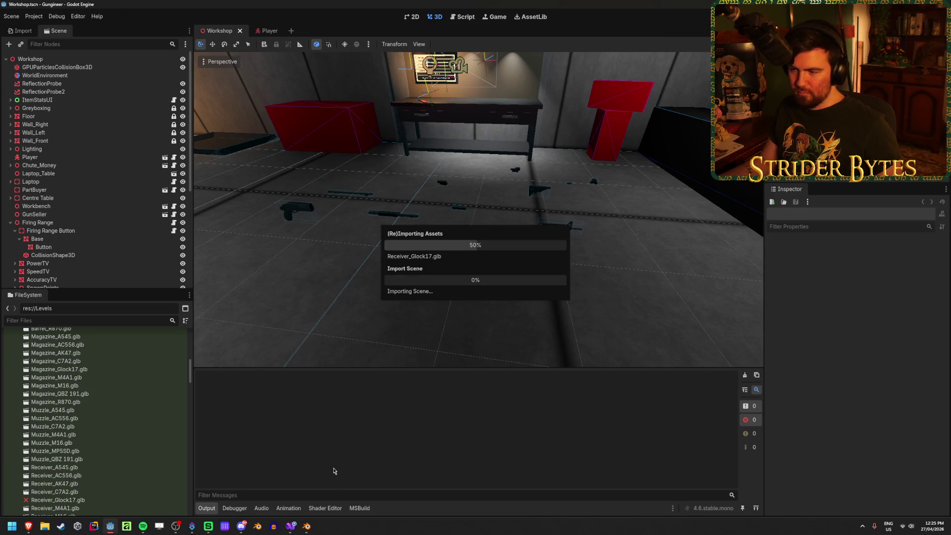
Bring the Beretta 92fs file to the front and save it
{"action": "mouse_move", "coordinate": [307, 526]}
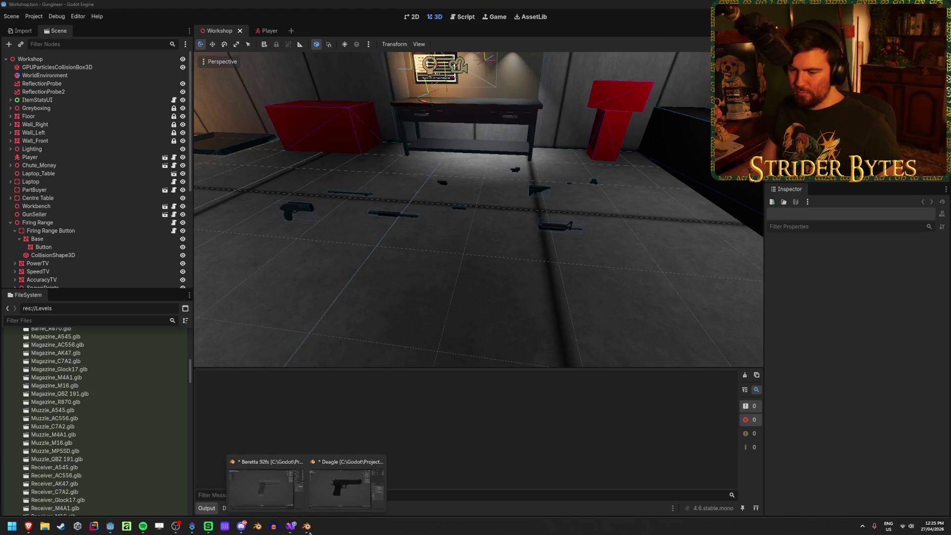
{"action": "mouse_move", "coordinate": [353, 481]}
{"action": "left_click", "coordinate": [262, 488]}
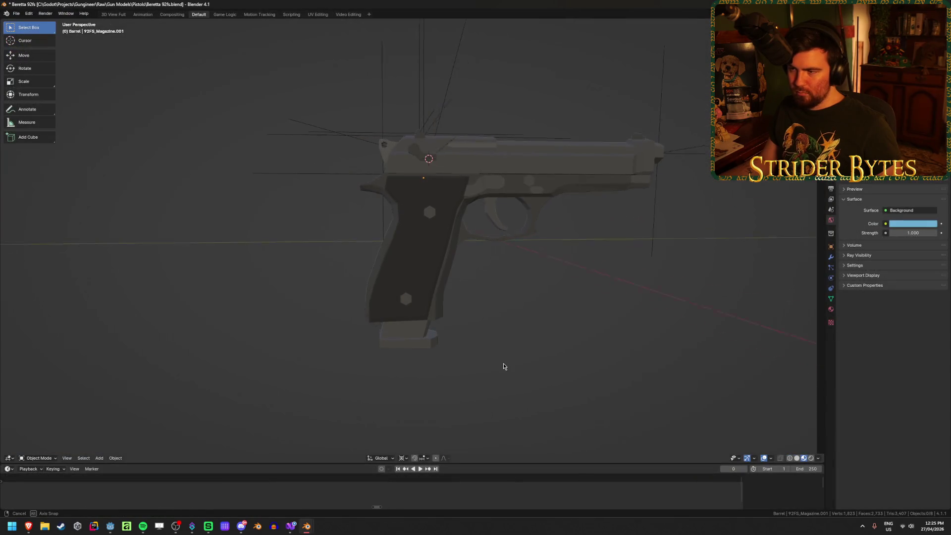
{"action": "middle_click_drag", "start_coordinate": [509, 368], "coordinate": [508, 377]}
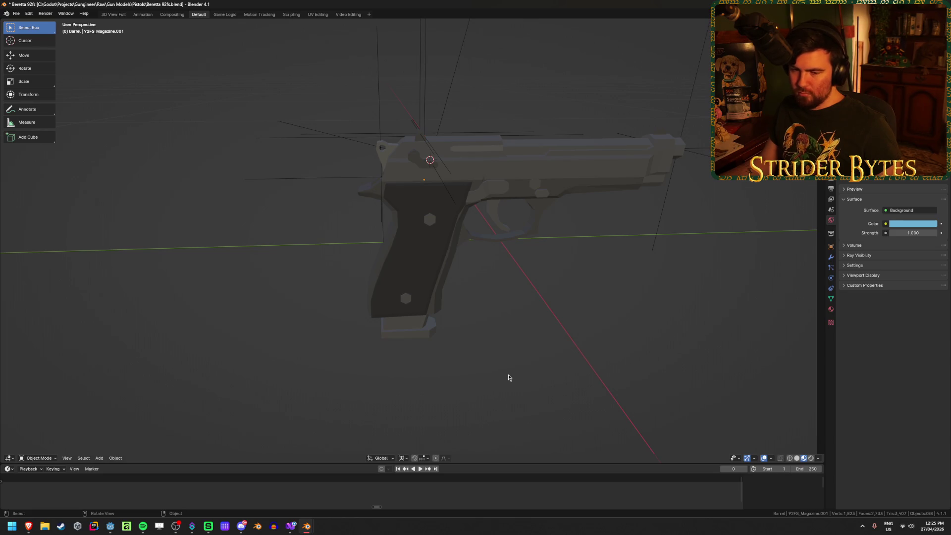
{"action": "middle_click_drag", "start_coordinate": [508, 377], "coordinate": [506, 385]}
{"action": "key", "text": "ctrl+s"}
In right-side wireframe view, move the MagazineAttach empty along the Y axis
{"action": "left_click", "coordinate": [438, 209]}
{"action": "key", "text": "shift+z"}
{"action": "key", "text": "KP_3"}
{"action": "scroll", "coordinate": [546, 373], "scroll_direction": "up", "scroll_amount": 2}
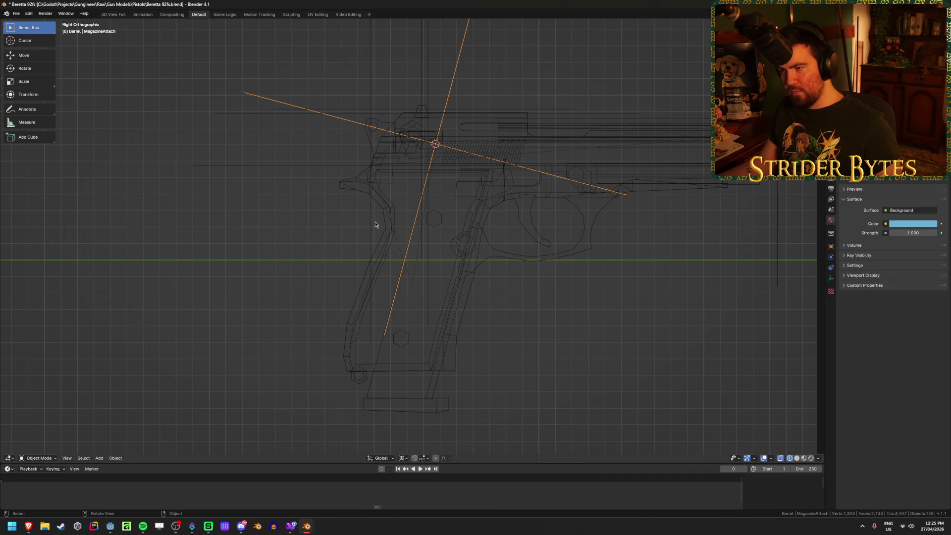
{"action": "key", "text": "g"}
{"action": "key", "text": "y"}
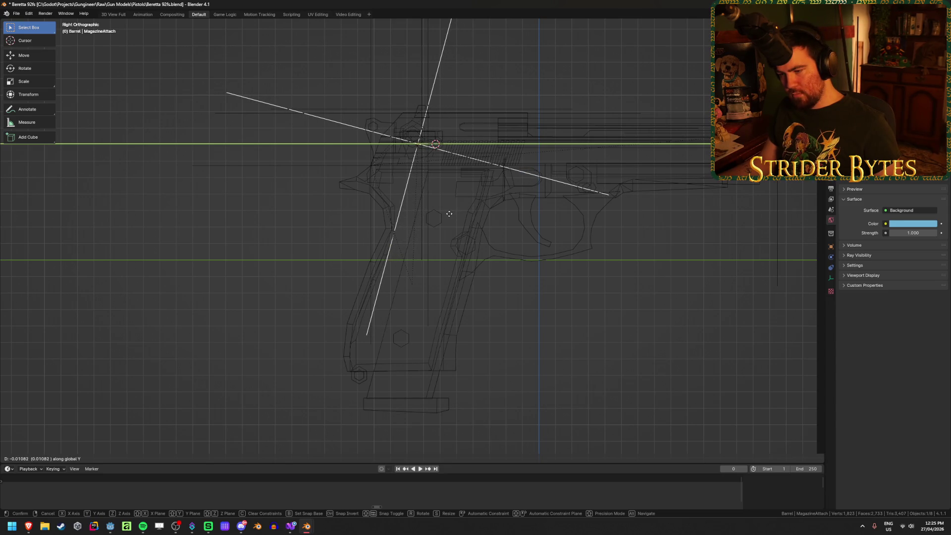
{"action": "left_click", "coordinate": [449, 213]}
Return to the right-side wireframe view, deselect everything, and save Beretta 92fs.blend
{"action": "mouse_move", "coordinate": [386, 343]}
{"action": "middle_mouse_down"}
{"action": "mouse_move", "coordinate": [371, 384]}
{"action": "mouse_move", "coordinate": [337, 330]}
{"action": "middle_mouse_up"}
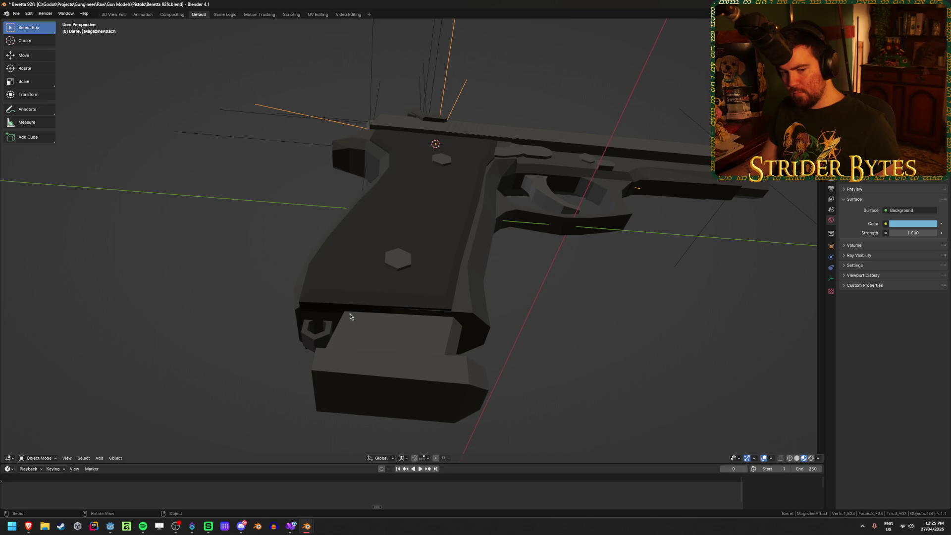
{"action": "key", "text": "KP_3"}
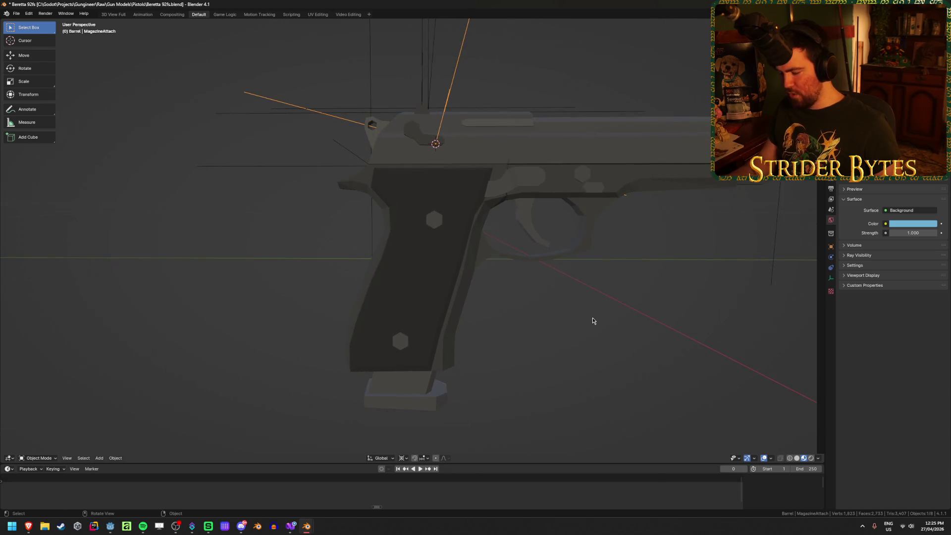
{"action": "key", "text": "shift+z"}
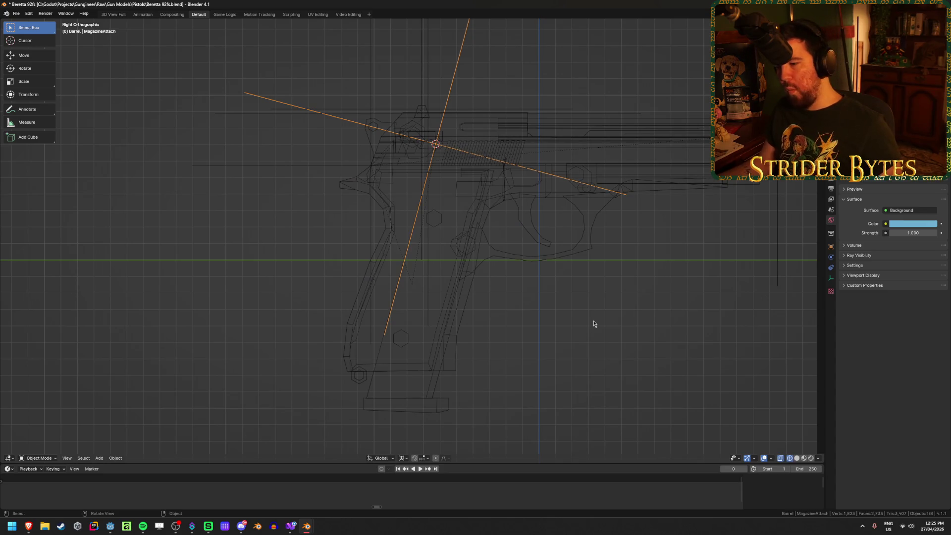
{"action": "left_click", "coordinate": [592, 314]}
{"action": "key", "text": "ctrl+s"}
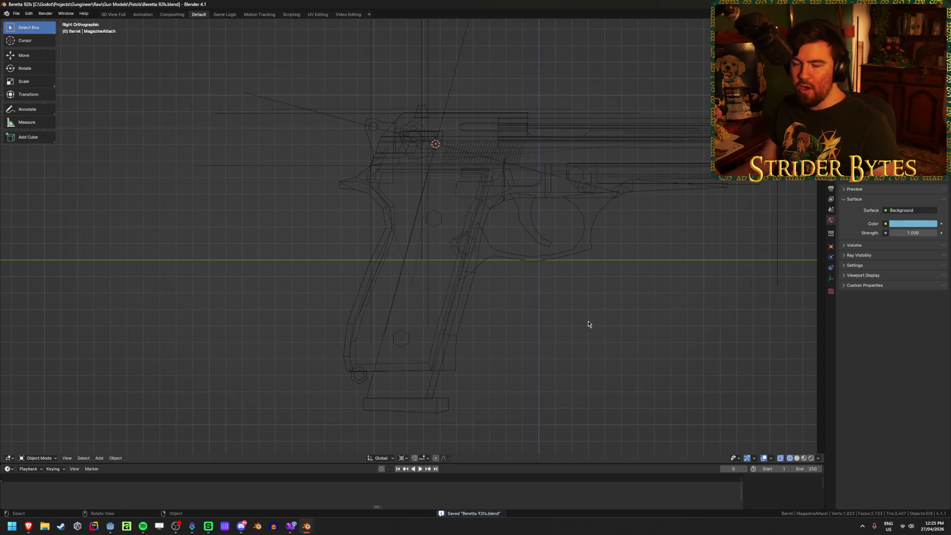
Reselect MagazineAttach, cancel its move, and view it in right orthographic
{"action": "key", "text": "shift+z"}
{"action": "mouse_move", "coordinate": [564, 329]}
{"action": "middle_mouse_down"}
{"action": "mouse_move", "coordinate": [579, 303]}
{"action": "mouse_move", "coordinate": [430, 103]}
{"action": "middle_mouse_up"}
{"action": "left_click", "coordinate": [465, 97]}
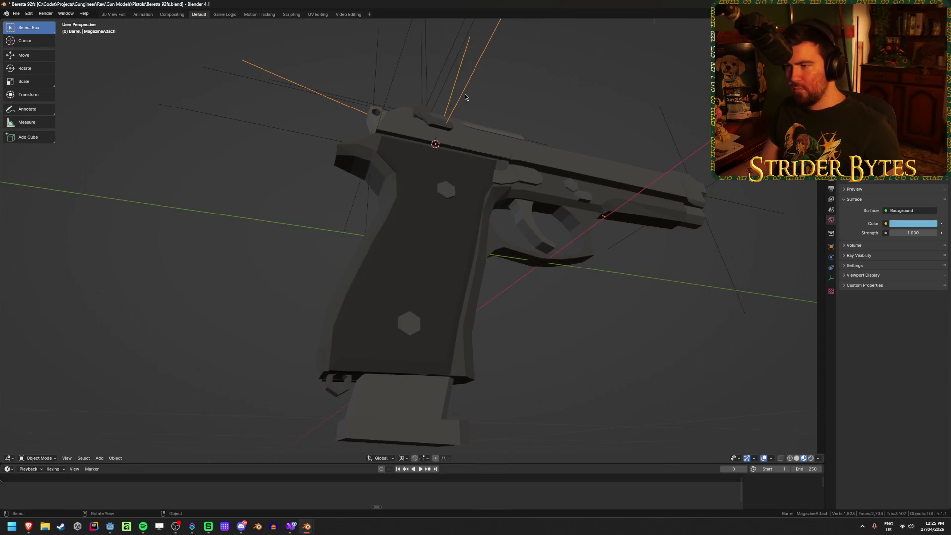
{"action": "key", "text": "shift+z"}
{"action": "key", "text": "g"}
{"action": "middle_click_drag", "start_coordinate": [460, 208], "coordinate": [461, 208]}
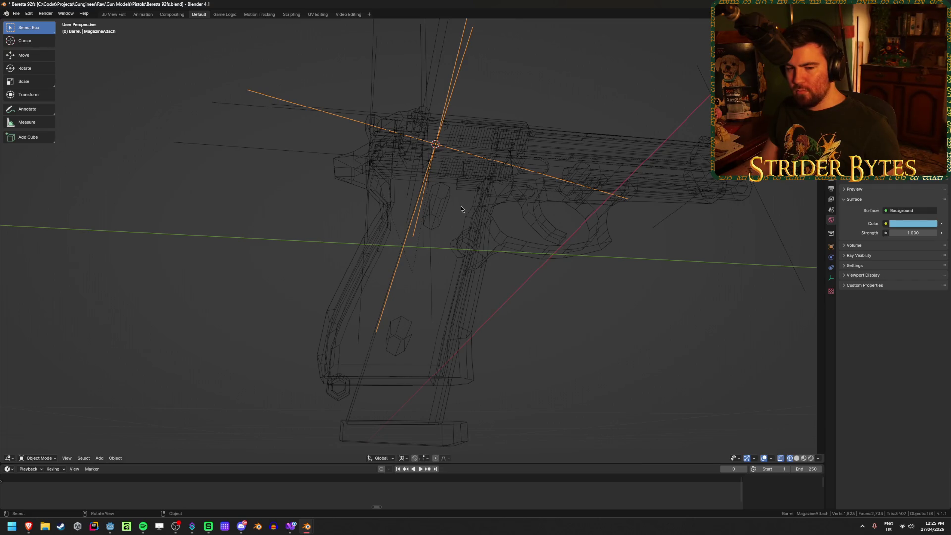
{"action": "key", "text": "KP_3"}
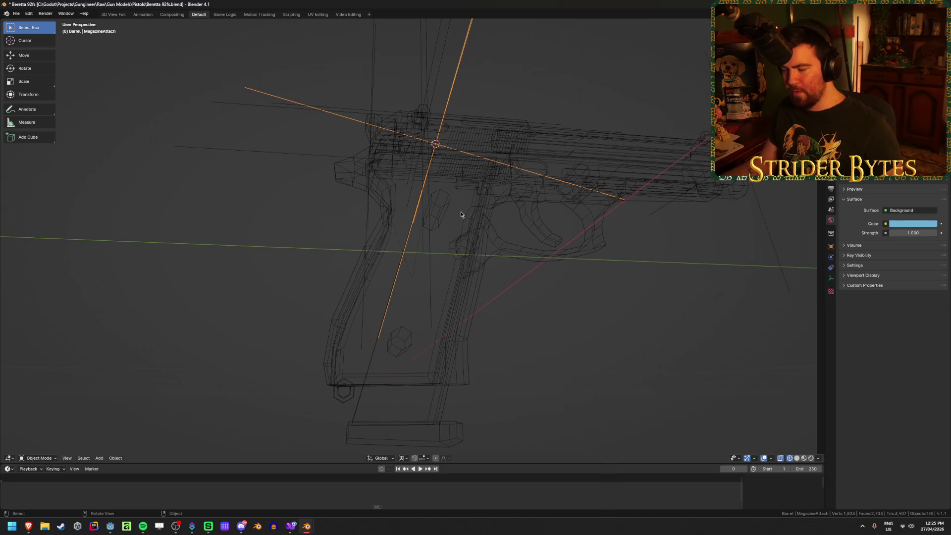
{"action": "key", "text": "KP_5"}
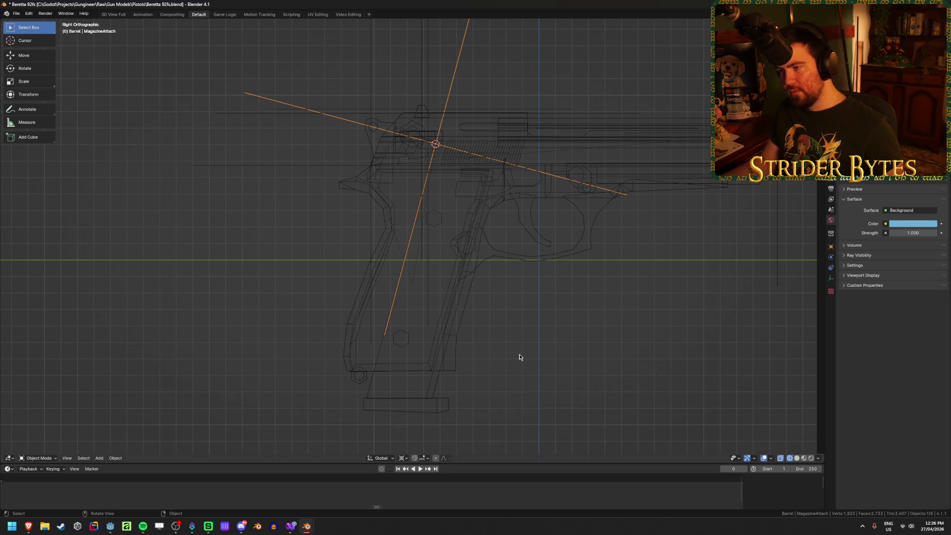
Nudge MagazineAttach about −0.012 down along its local Z axis
{"action": "key", "text": "shift+z"}
{"action": "key", "text": "shift+z"}
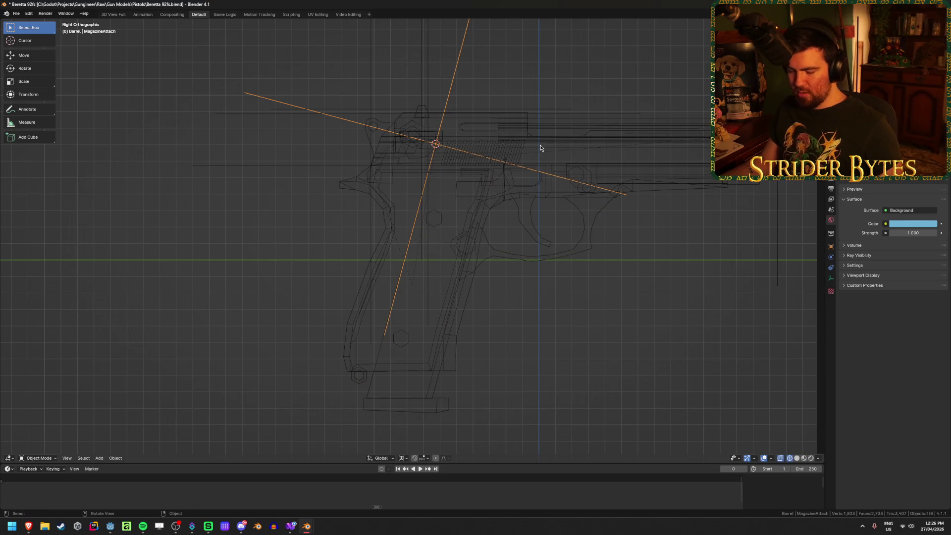
{"action": "key", "text": "g"}
{"action": "key", "text": "z"}
{"action": "key", "text": "z"}
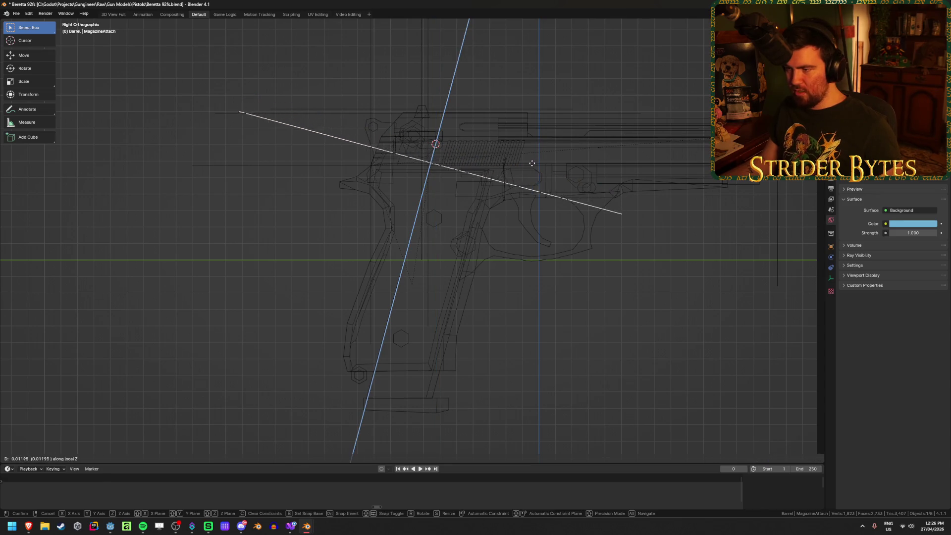
{"action": "left_click", "coordinate": [530, 166]}
{"action": "key", "text": "shift+z"}
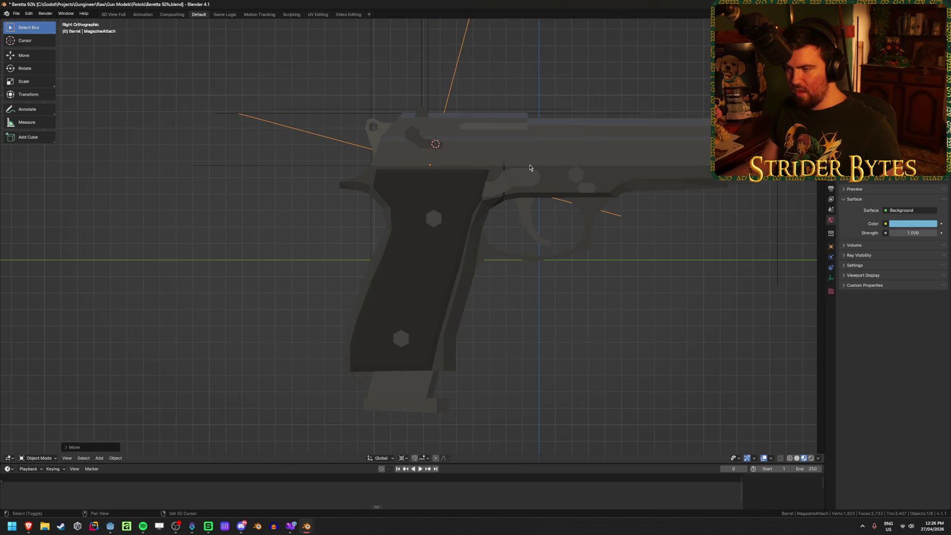
{"action": "key", "text": "shift+z"}
Snap the 3D cursor to the MagazineAttach empty's origin
{"action": "left_click", "coordinate": [399, 406]}
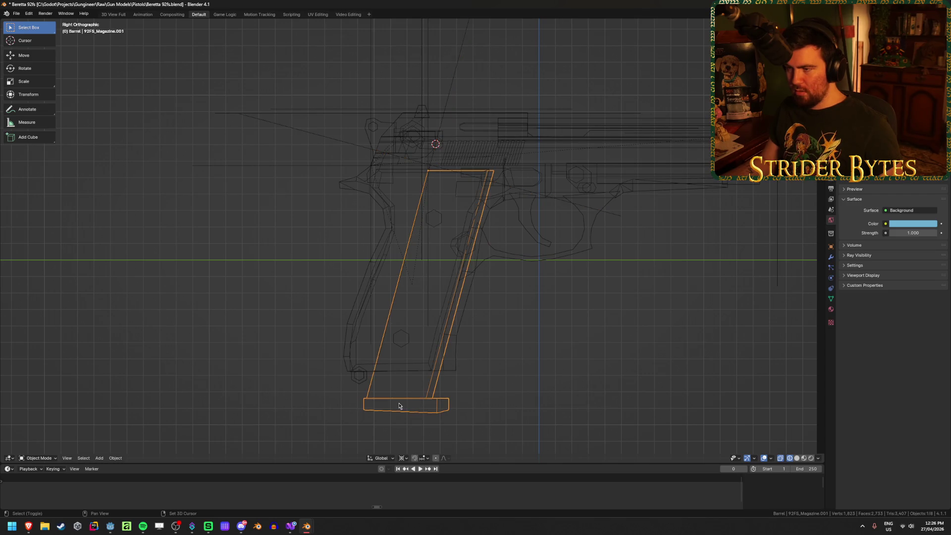
{"action": "key", "text": "shift+z"}
{"action": "key", "text": "shift+z"}
{"action": "left_click", "coordinate": [334, 139]}
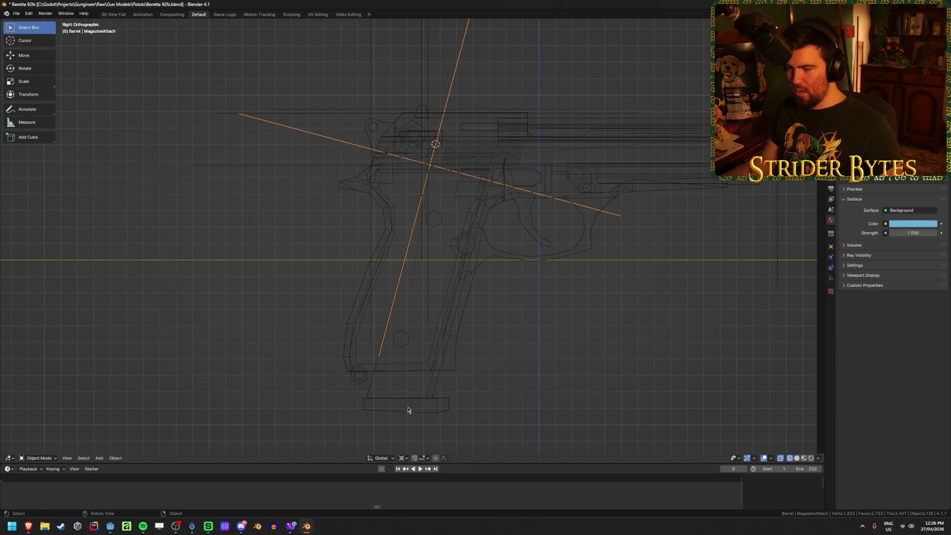
{"action": "key", "text": "shift+s"}
{"action": "left_click", "coordinate": [561, 382]}
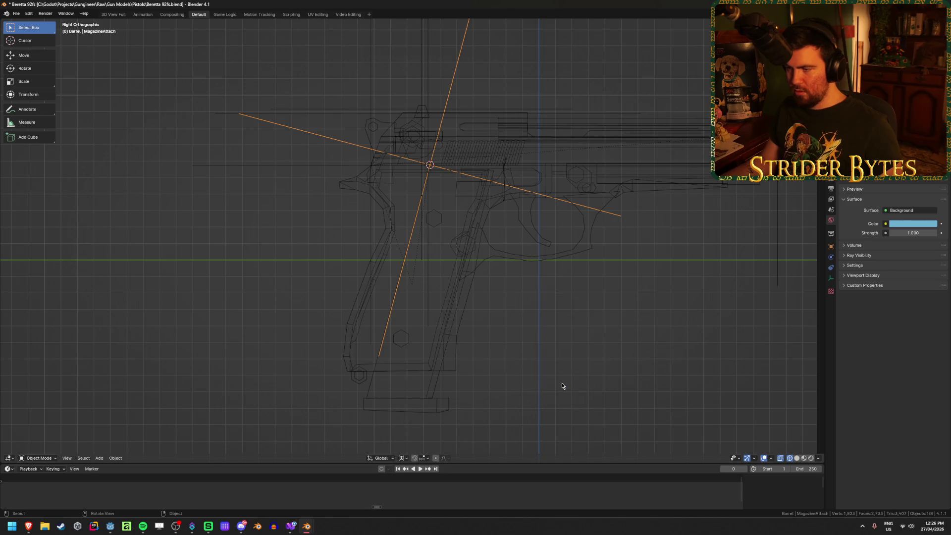
Move the magazine onto the 3D cursor at the MagazineAttach point
{"action": "left_click", "coordinate": [406, 410]}
{"action": "key", "text": "shift+s"}
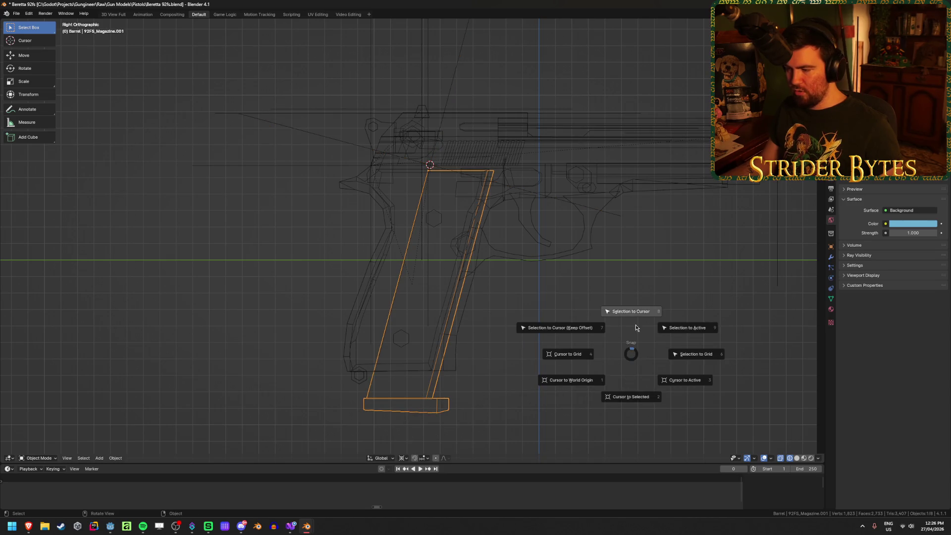
{"action": "left_click", "coordinate": [638, 313]}
{"action": "key", "text": "shift+z"}
{"action": "mouse_move", "coordinate": [637, 314]}
{"action": "middle_mouse_down"}
{"action": "mouse_move", "coordinate": [551, 365]}
{"action": "mouse_move", "coordinate": [539, 405]}
{"action": "mouse_move", "coordinate": [520, 374]}
{"action": "mouse_move", "coordinate": [467, 334]}
{"action": "mouse_move", "coordinate": [484, 380]}
{"action": "mouse_move", "coordinate": [488, 337]}
{"action": "mouse_move", "coordinate": [470, 342]}
{"action": "middle_mouse_up"}
Check the seated magazine, save Beretta 92fs.blend, and return to right-side wireframe view
{"action": "left_click", "coordinate": [552, 365]}
{"action": "left_click", "coordinate": [420, 352]}
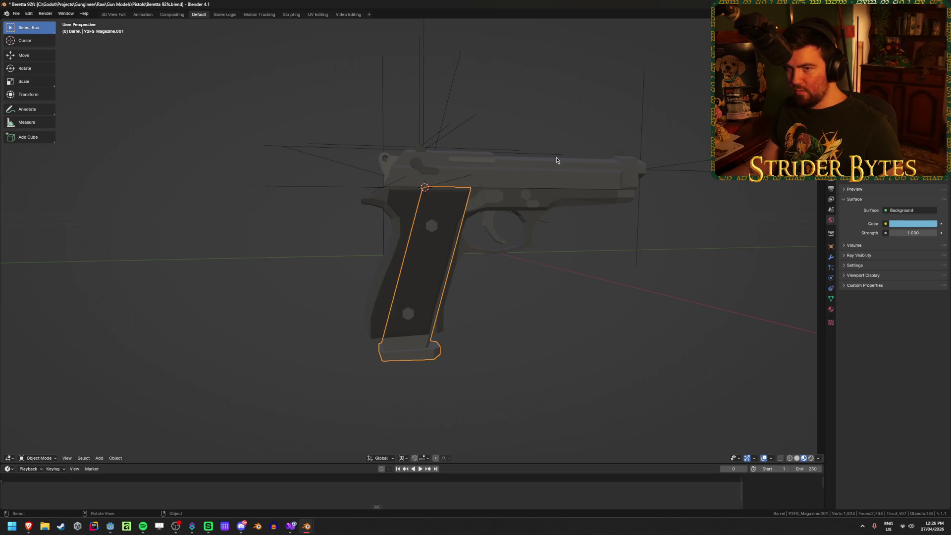
{"action": "left_click", "coordinate": [472, 396]}
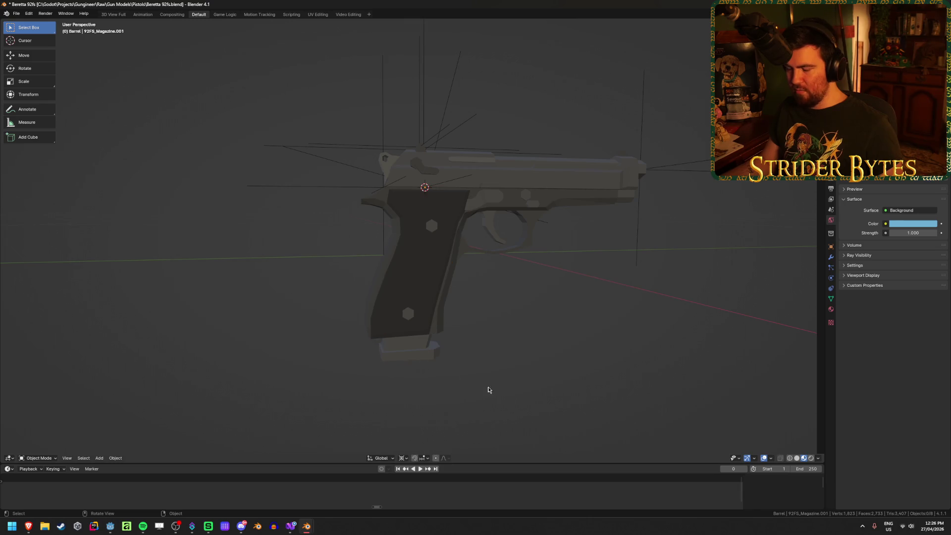
{"action": "middle_click_drag", "start_coordinate": [474, 412], "coordinate": [440, 405]}
{"action": "key", "text": "ctrl+s"}
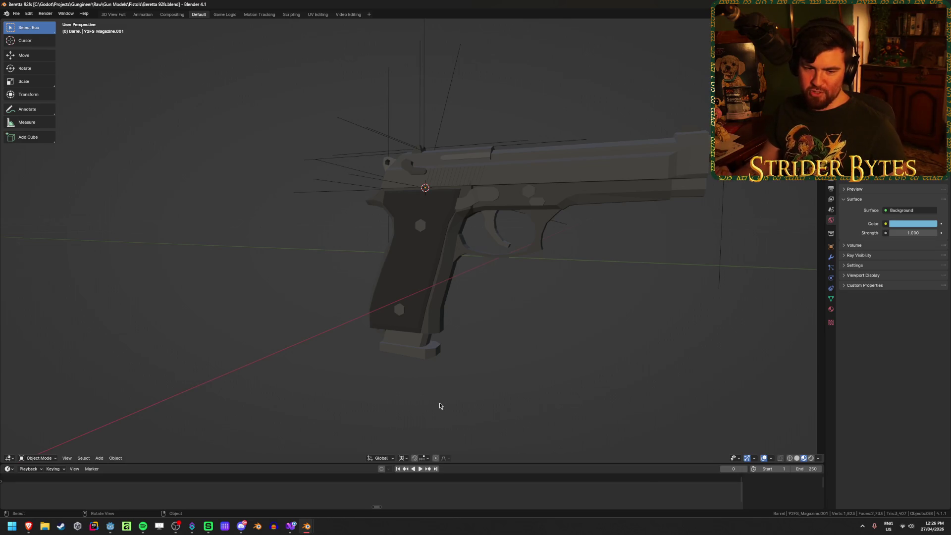
{"action": "key", "text": "KP_3"}
{"action": "key", "text": "shift+z"}
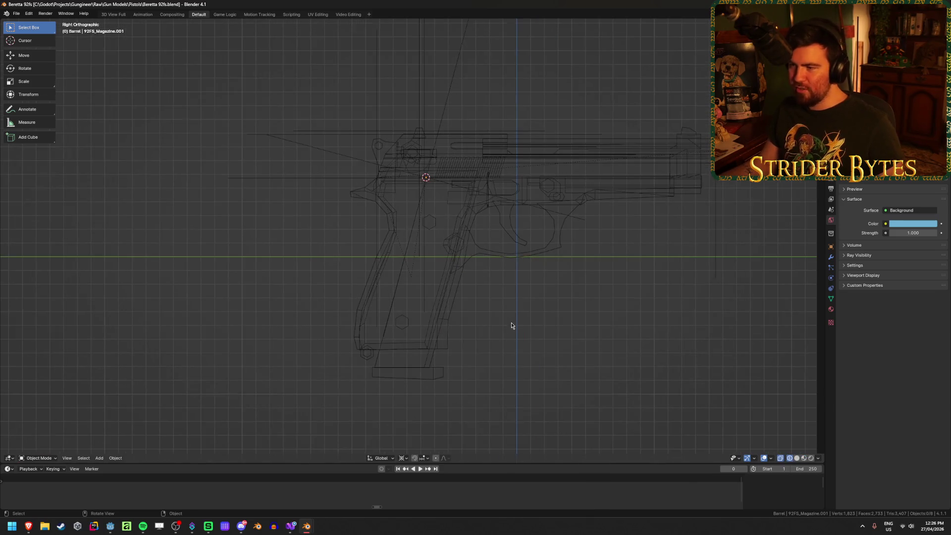
Inspect the magazine and long attach line in solid shading, then save Beretta 92fs.blend
{"action": "left_click", "coordinate": [421, 380]}
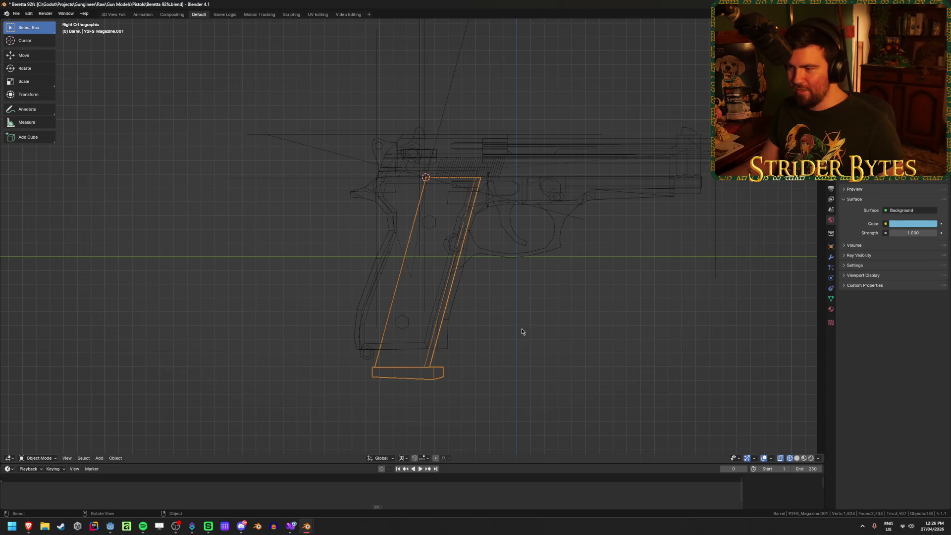
{"action": "left_click", "coordinate": [584, 218]}
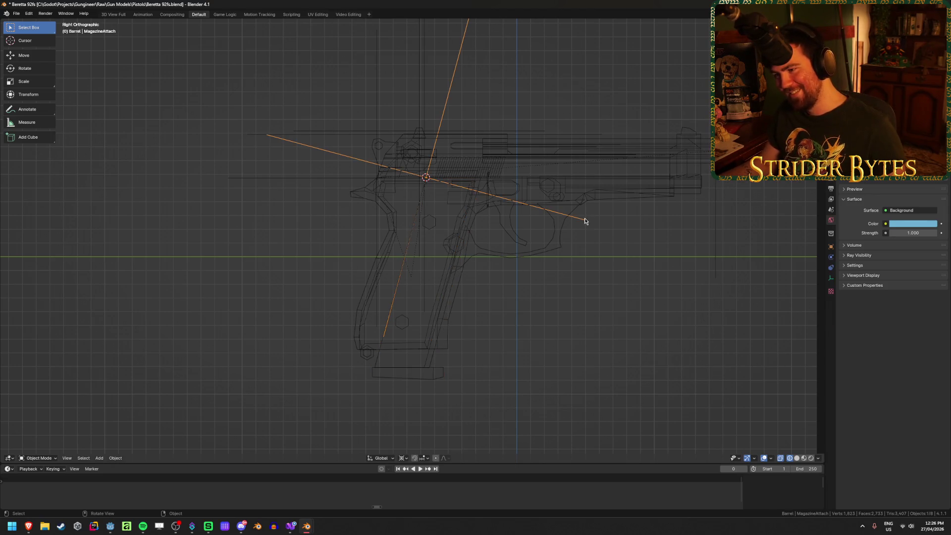
{"action": "left_click", "coordinate": [417, 379]}
{"action": "key", "text": "shift+z"}
{"action": "left_click", "coordinate": [512, 374]}
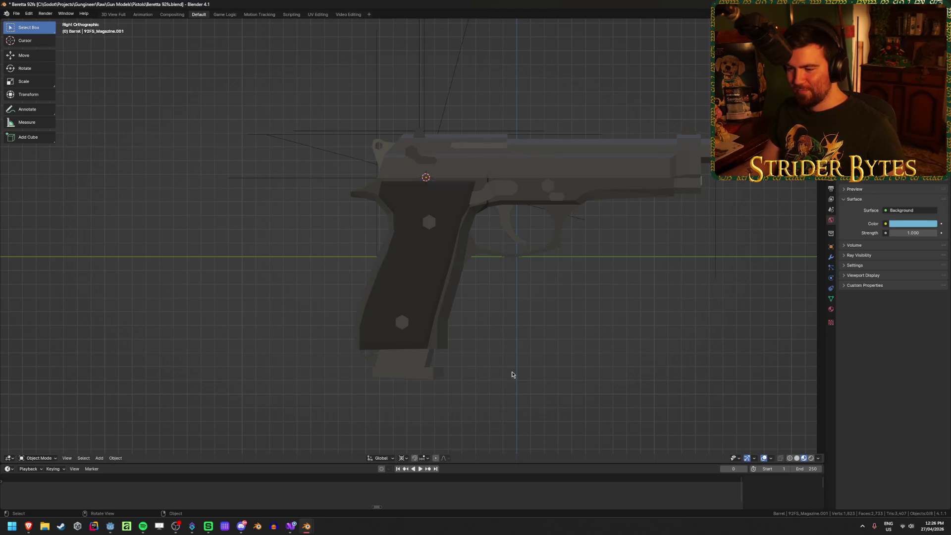
{"action": "key", "text": "ctrl+s"}
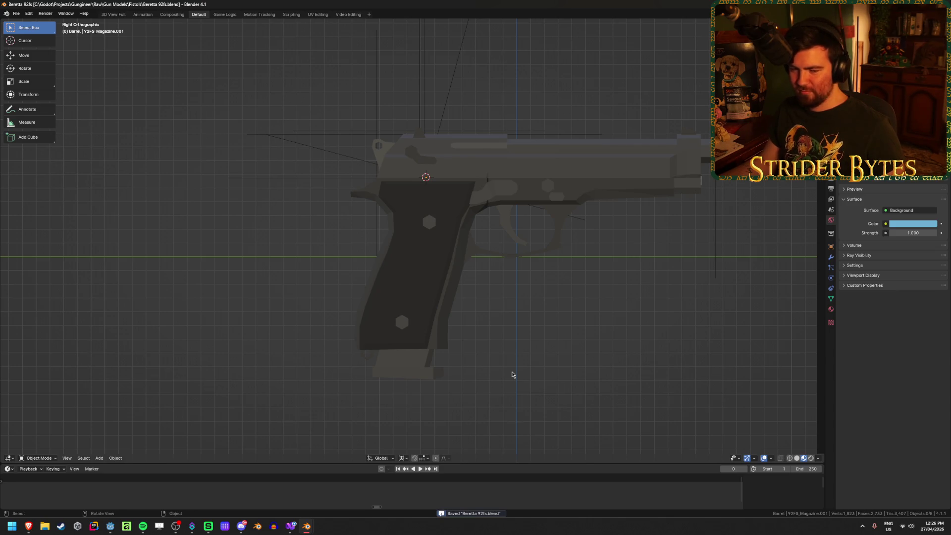
Check the MagazineAttach empty and 92FS_Magazine.001 in X-ray, undo stray changes, and save
{"action": "left_click", "coordinate": [340, 157]}
{"action": "key", "text": "shift+z"}
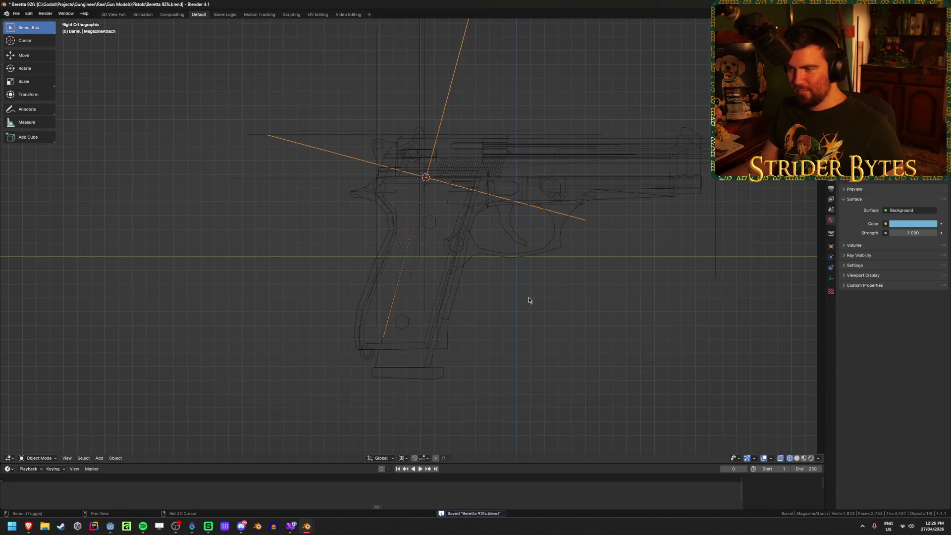
{"action": "left_click", "coordinate": [418, 372]}
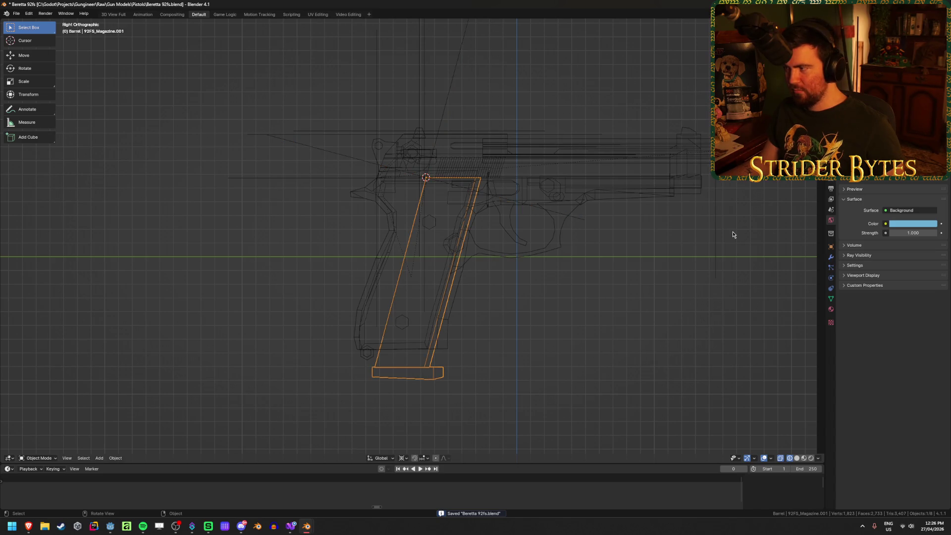
{"action": "left_click", "coordinate": [871, 99]}
{"action": "key", "text": "n"}
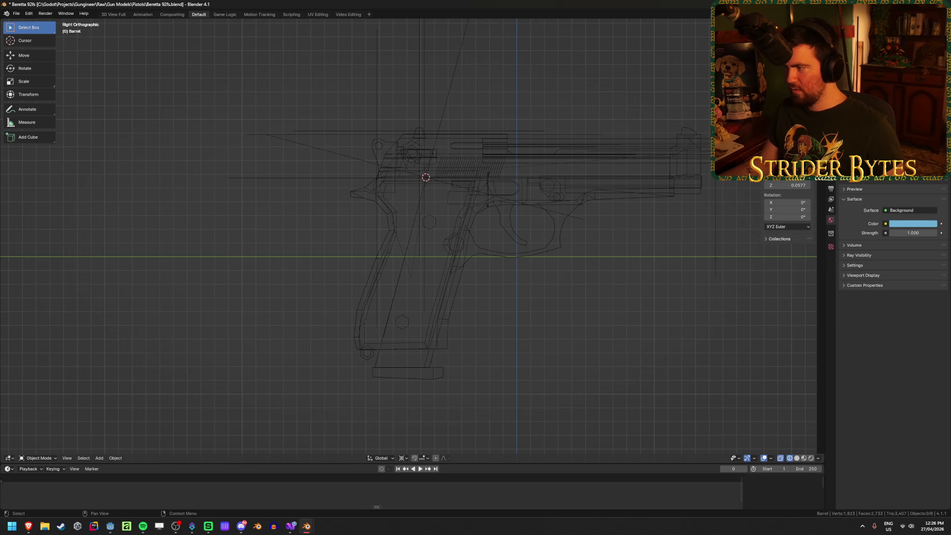
{"action": "key", "text": "ctrl+z"}
{"action": "key", "text": "n"}
{"action": "key", "text": "ctrl+z"}
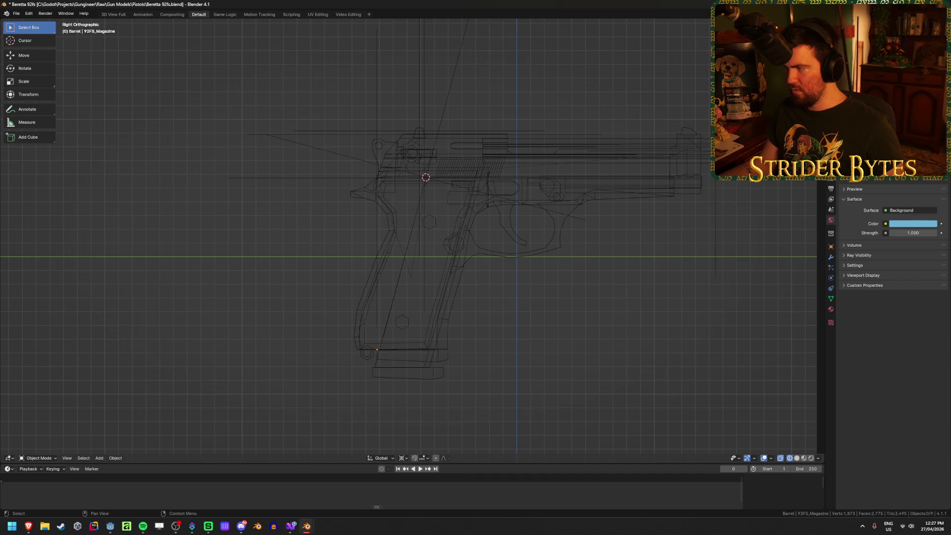
{"action": "key", "text": "ctrl+z"}
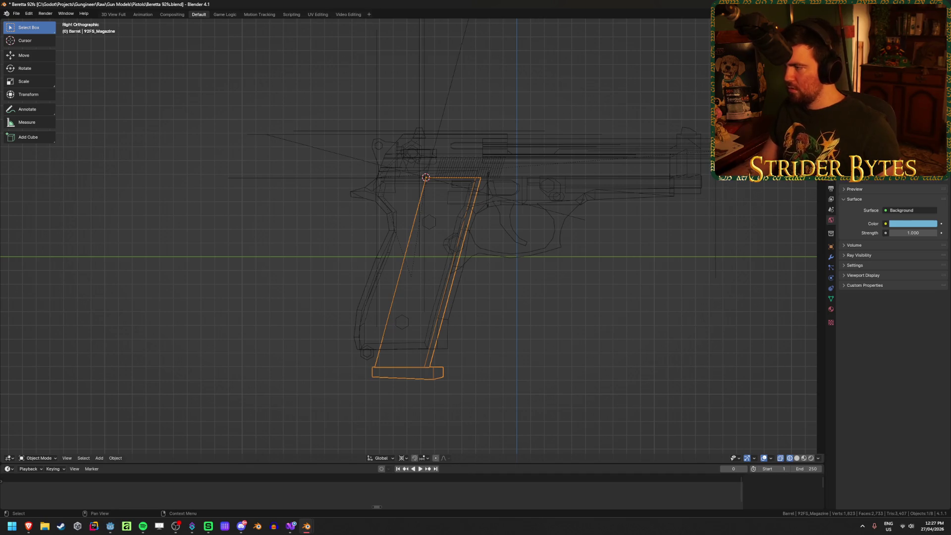
{"action": "left_click", "coordinate": [660, 302]}
{"action": "key", "text": "ctrl+s"}
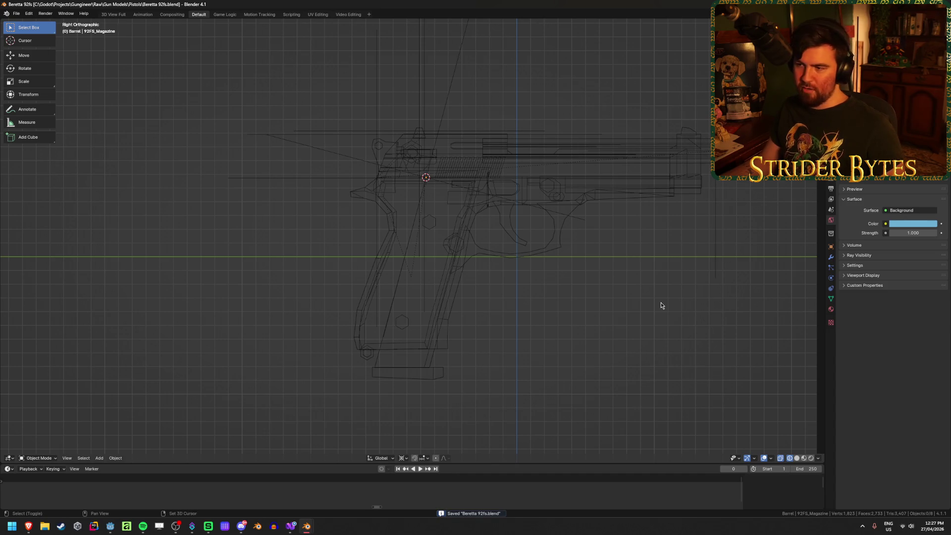
Select the magazine, Receiver, MagazineAttach empty and 92FS_Barrel slide in turn, ending on the receiver frame
{"action": "key", "text": "shift+z"}
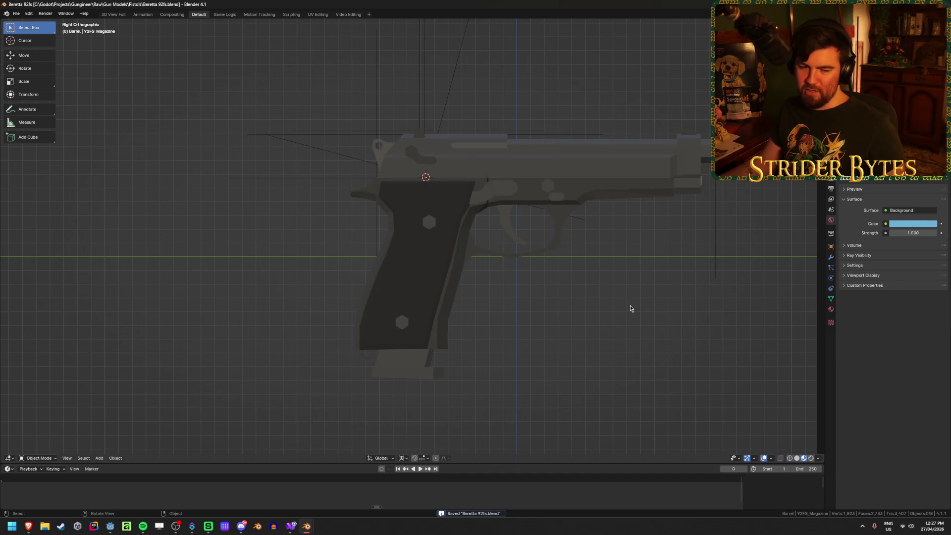
{"action": "left_click", "coordinate": [410, 365]}
{"action": "key", "text": "shift+z"}
{"action": "key", "text": "shift+z"}
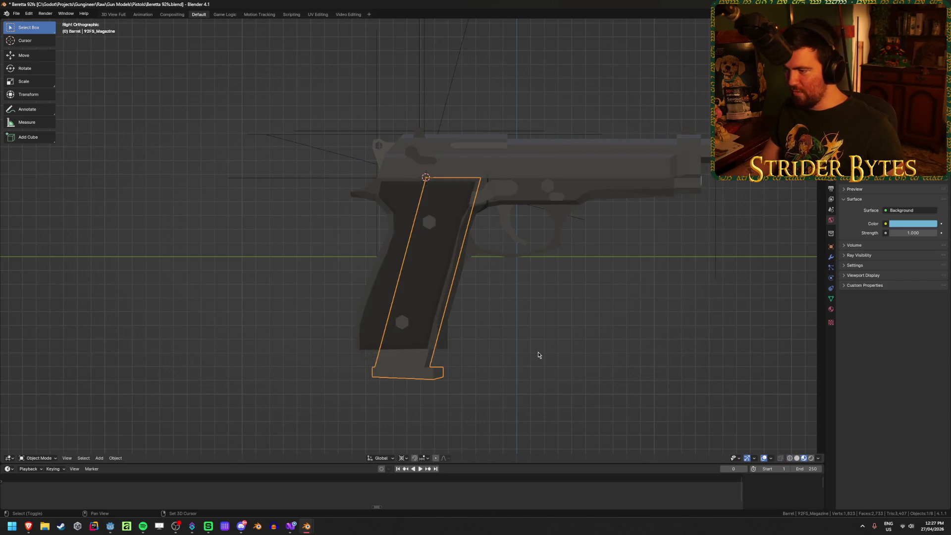
{"action": "left_click", "coordinate": [571, 184]}
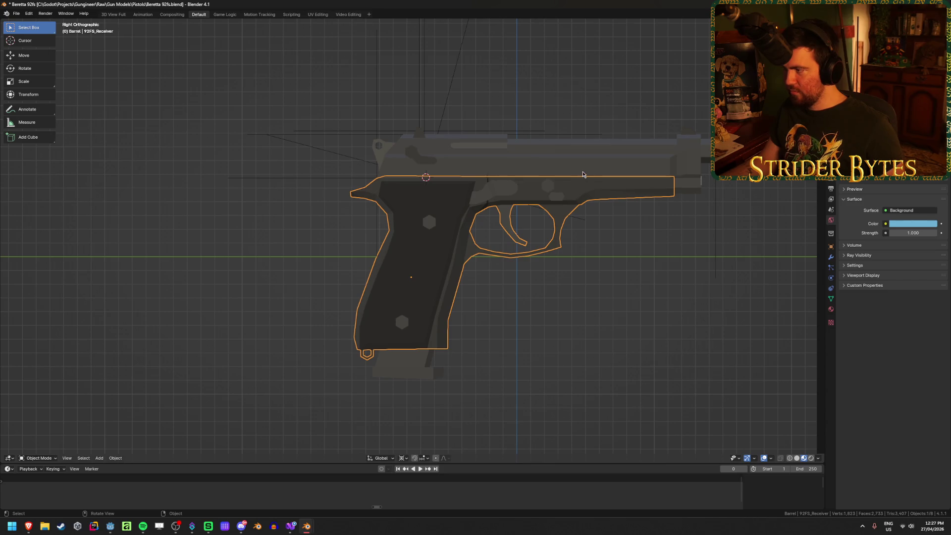
{"action": "left_click", "coordinate": [608, 158]}
{"action": "left_click", "coordinate": [338, 154]}
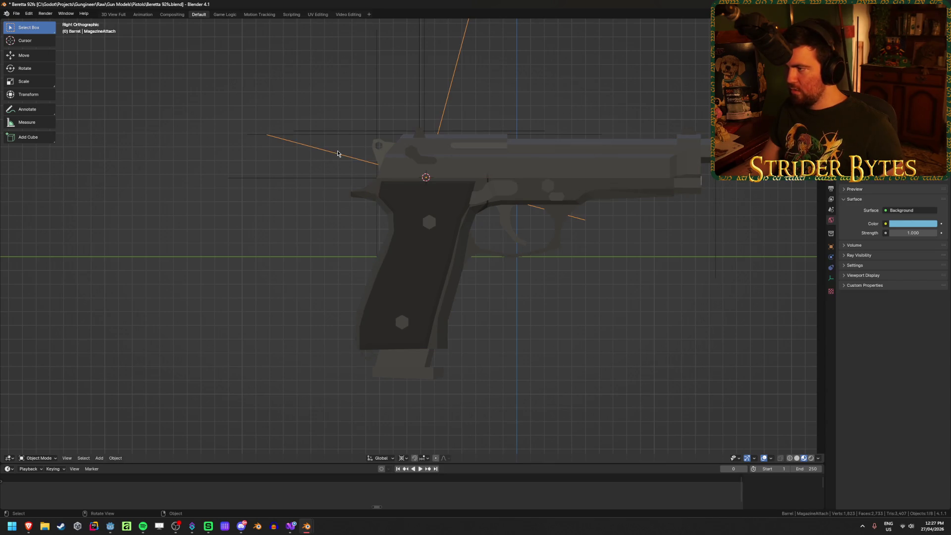
{"action": "left_click", "coordinate": [477, 155]}
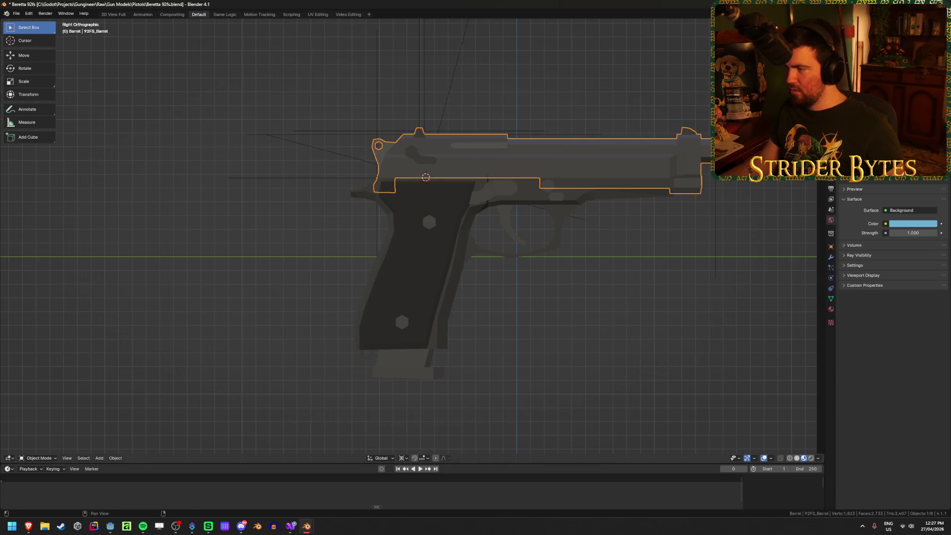
{"action": "left_click", "coordinate": [482, 155]}
Edit the receiver mesh, pick the vertex ahead of the trigger guard, and return to Object Mode
{"action": "mouse_move", "coordinate": [651, 244]}
{"action": "middle_mouse_down"}
{"action": "mouse_move", "coordinate": [643, 282]}
{"action": "mouse_move", "coordinate": [590, 229]}
{"action": "mouse_move", "coordinate": [492, 226]}
{"action": "mouse_move", "coordinate": [588, 228]}
{"action": "mouse_move", "coordinate": [466, 254]}
{"action": "mouse_move", "coordinate": [479, 251]}
{"action": "middle_mouse_up"}
{"action": "key", "text": "Tab"}
{"action": "scroll", "coordinate": [492, 227], "scroll_direction": "up", "scroll_amount": 3}
{"action": "scroll", "coordinate": [412, 189], "scroll_direction": "up", "scroll_amount": 3}
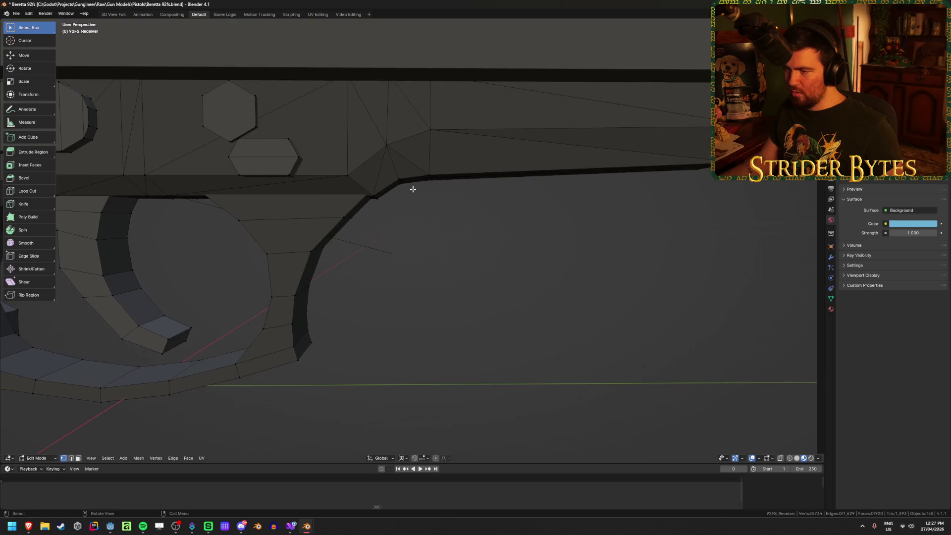
{"action": "left_click", "coordinate": [398, 188]}
{"action": "mouse_move", "coordinate": [401, 191]}
{"action": "middle_mouse_down"}
{"action": "mouse_move", "coordinate": [355, 173]}
{"action": "mouse_move", "coordinate": [394, 181]}
{"action": "mouse_move", "coordinate": [381, 180]}
{"action": "mouse_move", "coordinate": [424, 202]}
{"action": "middle_mouse_up"}
{"action": "key", "text": "ctrl+Tab"}
{"action": "left_click", "coordinate": [456, 244]}
Open the receiver's object context menu and orbit to a three-quarter view of the pistol
{"action": "mouse_move", "coordinate": [456, 244]}
{"action": "middle_mouse_down"}
{"action": "mouse_move", "coordinate": [426, 250]}
{"action": "mouse_move", "coordinate": [450, 266]}
{"action": "middle_mouse_up"}
{"action": "right_click", "coordinate": [450, 266]}
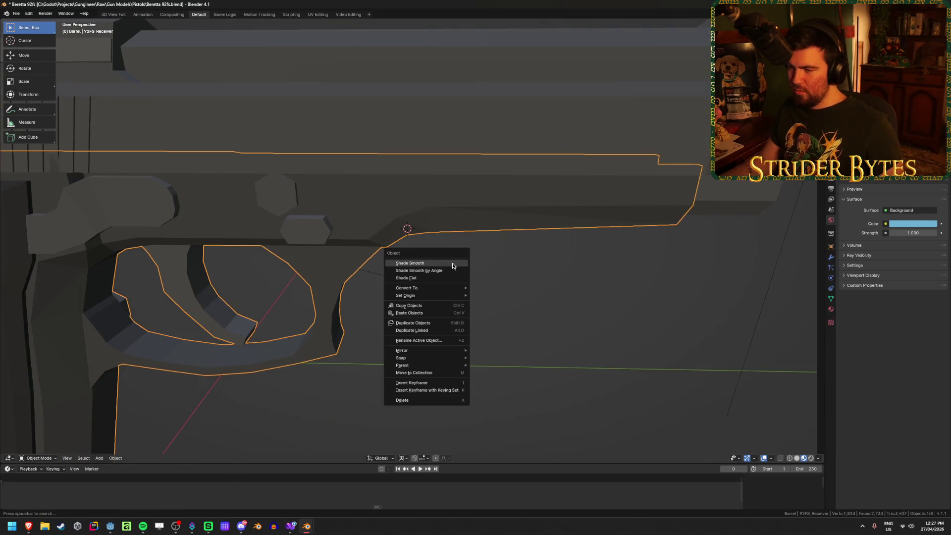
{"action": "mouse_move", "coordinate": [513, 238]}
{"action": "middle_mouse_down"}
{"action": "mouse_move", "coordinate": [492, 322]}
{"action": "mouse_move", "coordinate": [428, 314]}
{"action": "mouse_move", "coordinate": [418, 308]}
{"action": "mouse_move", "coordinate": [429, 288]}
{"action": "middle_mouse_up"}
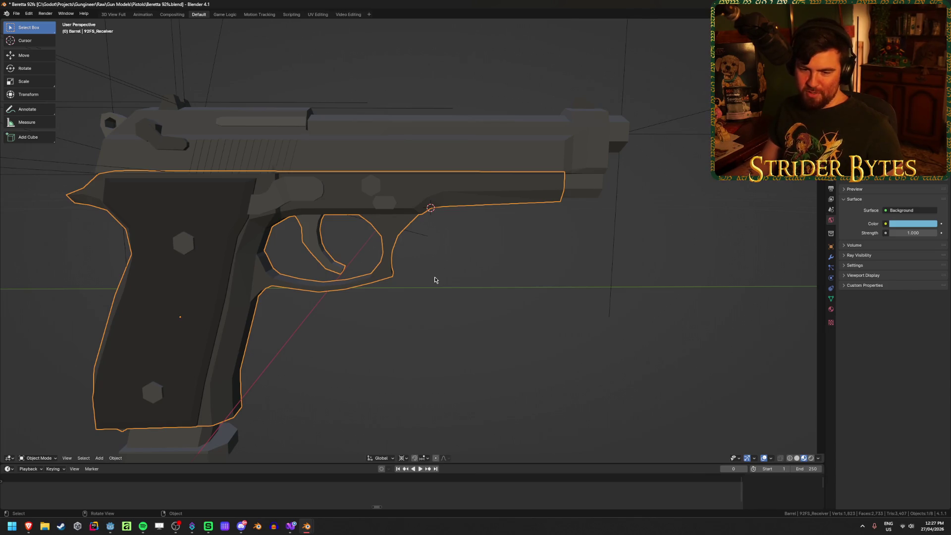
{"action": "mouse_move", "coordinate": [439, 263]}
{"action": "middle_mouse_down"}
{"action": "mouse_move", "coordinate": [406, 258]}
{"action": "mouse_move", "coordinate": [455, 301]}
{"action": "middle_mouse_up"}
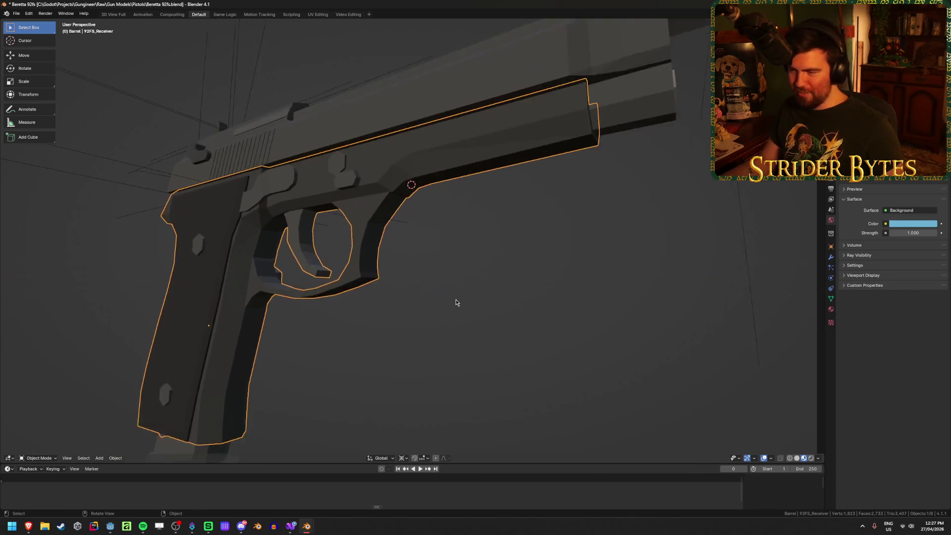
{"action": "scroll", "coordinate": [455, 299], "scroll_direction": "up", "scroll_amount": 2}
{"action": "key", "text": "shift+a"}
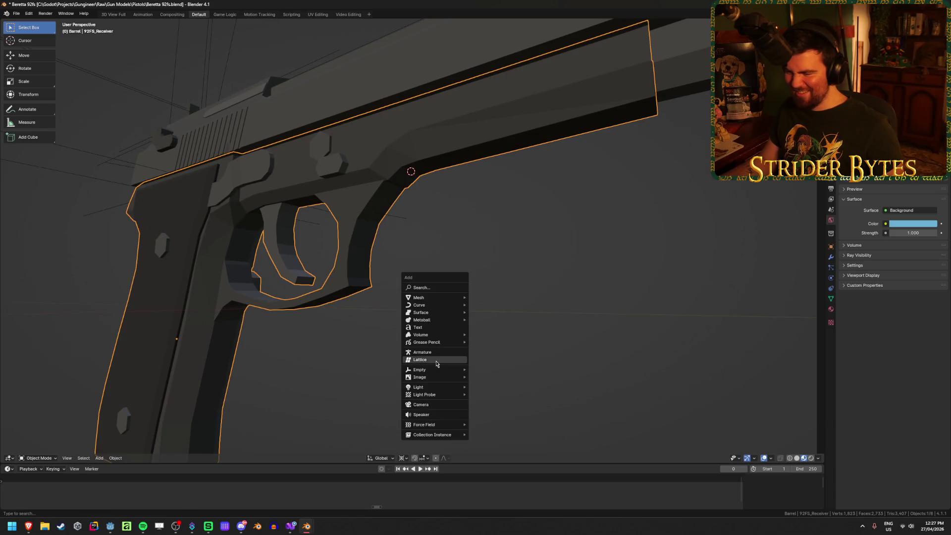
Add a Plain Axes empty at the 3D cursor, shrink it, and apply its scale
{"action": "mouse_move", "coordinate": [446, 370]}
{"action": "left_click", "coordinate": [496, 372]}
{"action": "scroll", "coordinate": [594, 307], "scroll_direction": "down", "scroll_amount": 5}
{"action": "middle_click_drag", "start_coordinate": [643, 277], "coordinate": [639, 317]}
{"action": "key", "text": "s"}
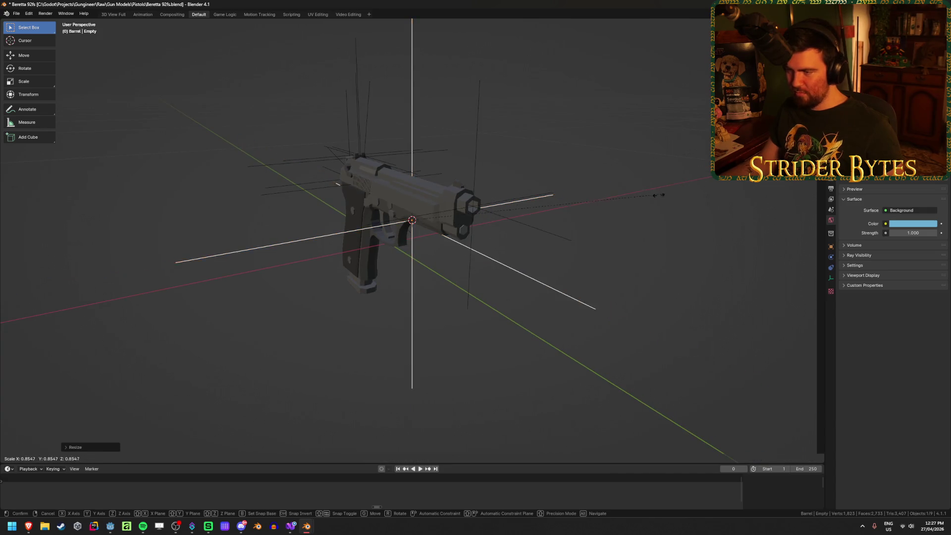
{"action": "left_click", "coordinate": [500, 215]}
{"action": "key", "text": "ctrl+a"}
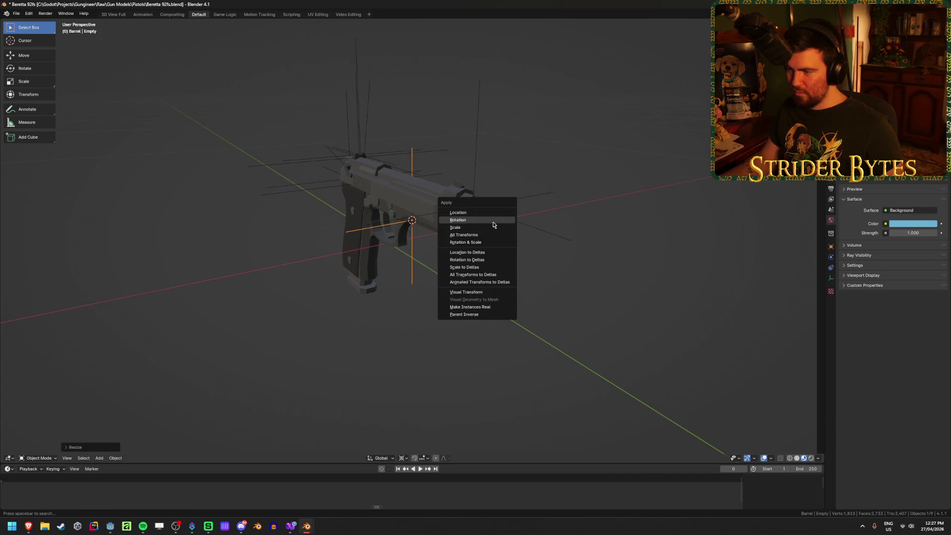
{"action": "left_click", "coordinate": [490, 227]}
{"action": "middle_click_drag", "start_coordinate": [488, 229], "coordinate": [519, 234]}
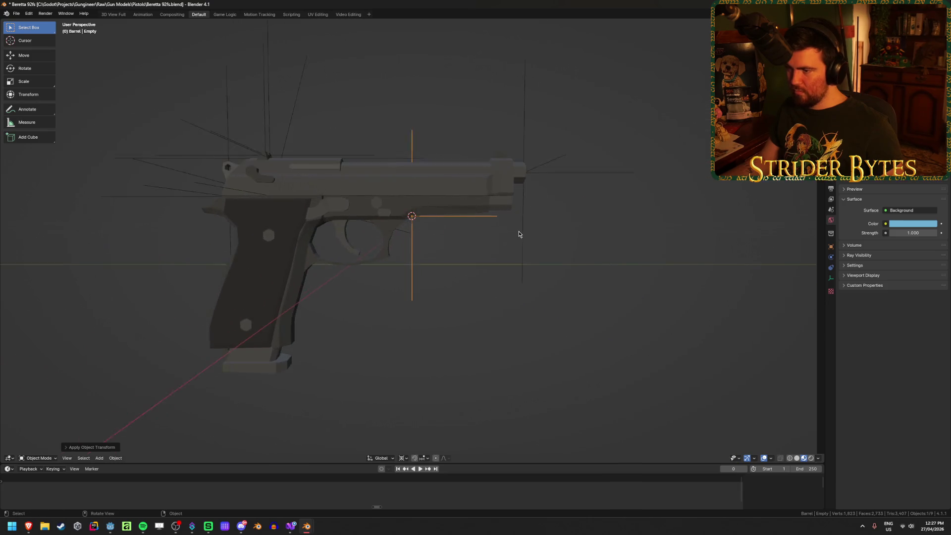
{"action": "scroll", "coordinate": [519, 234], "scroll_direction": "up", "scroll_amount": 3}
Rename the empty to ForegripAttach, save, and open a new Blender window from the taskbar
{"action": "key", "text": "F2"}
{"action": "type", "text": "Foreh"}
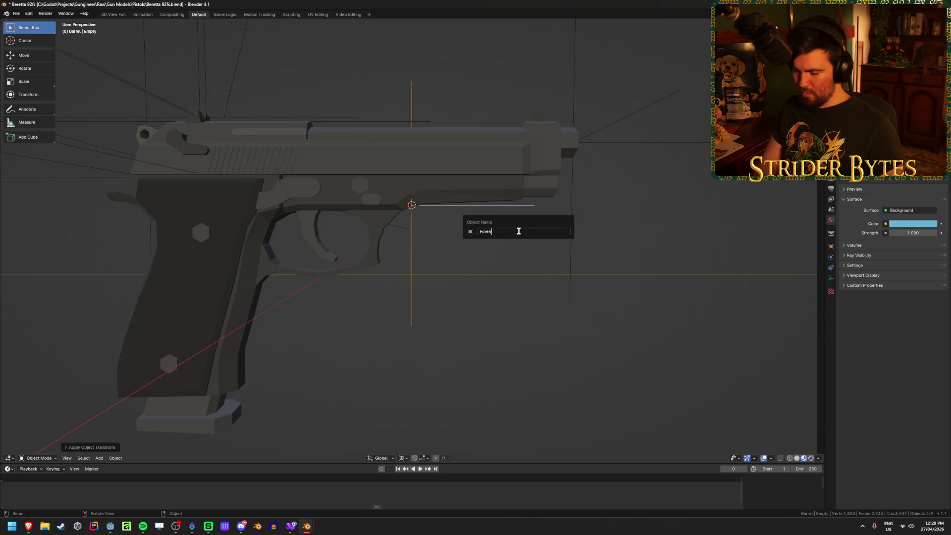
{"action": "type", "text": "gipAttach"}
{"action": "key", "text": "Return"}
{"action": "key", "text": "ctrl+s"}
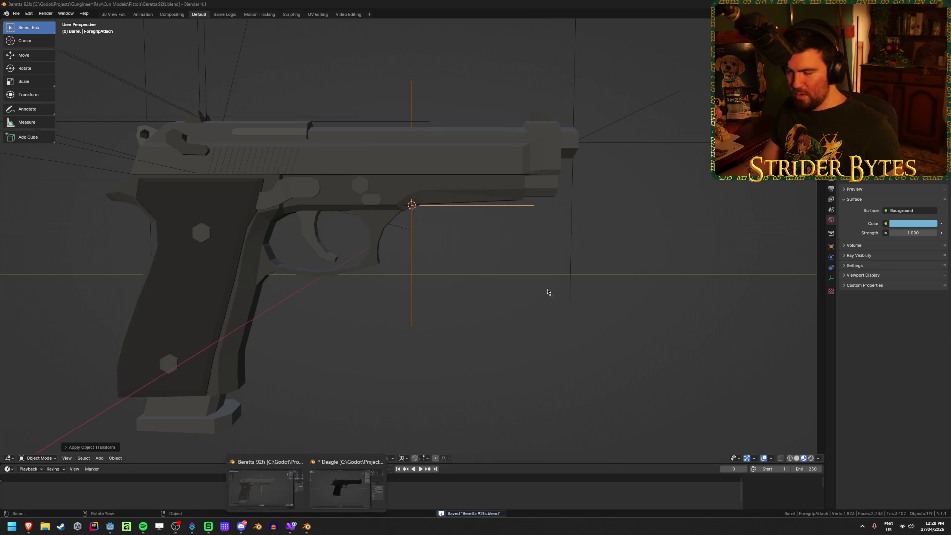
{"action": "left_click", "coordinate": [530, 388]}
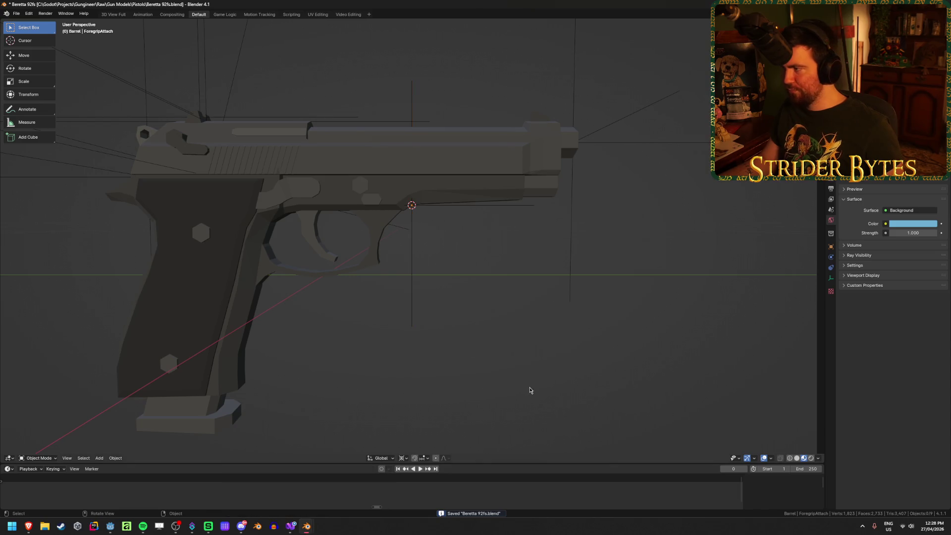
{"action": "right_click", "coordinate": [306, 526]}
{"action": "left_click", "coordinate": [290, 349]}
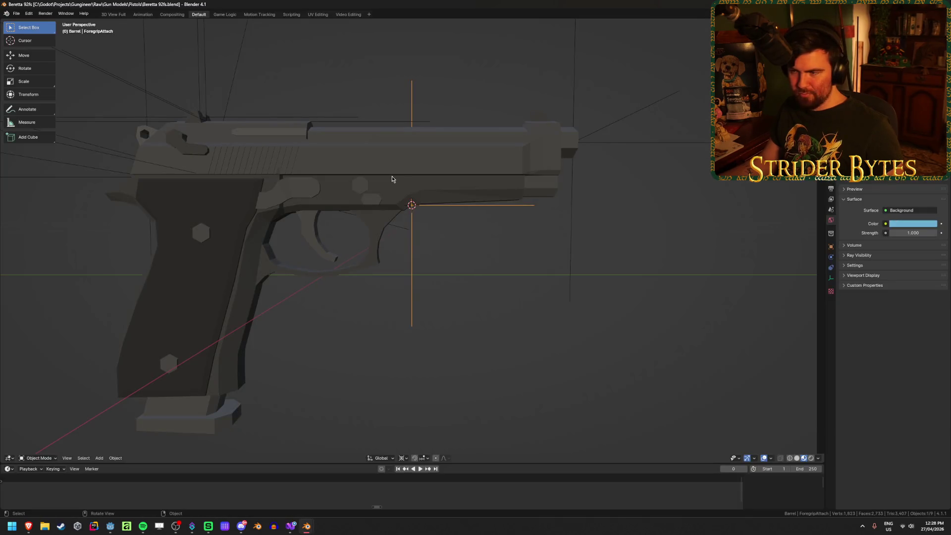
Parent the ForegripAttach empty to the 92FS_Receiver
{"action": "mouse_move", "coordinate": [613, 243]}
{"action": "middle_mouse_down"}
{"action": "mouse_move", "coordinate": [582, 246]}
{"action": "mouse_move", "coordinate": [599, 227]}
{"action": "mouse_move", "coordinate": [629, 235]}
{"action": "mouse_move", "coordinate": [545, 212]}
{"action": "middle_mouse_up"}
{"action": "left_click", "coordinate": [545, 211]}
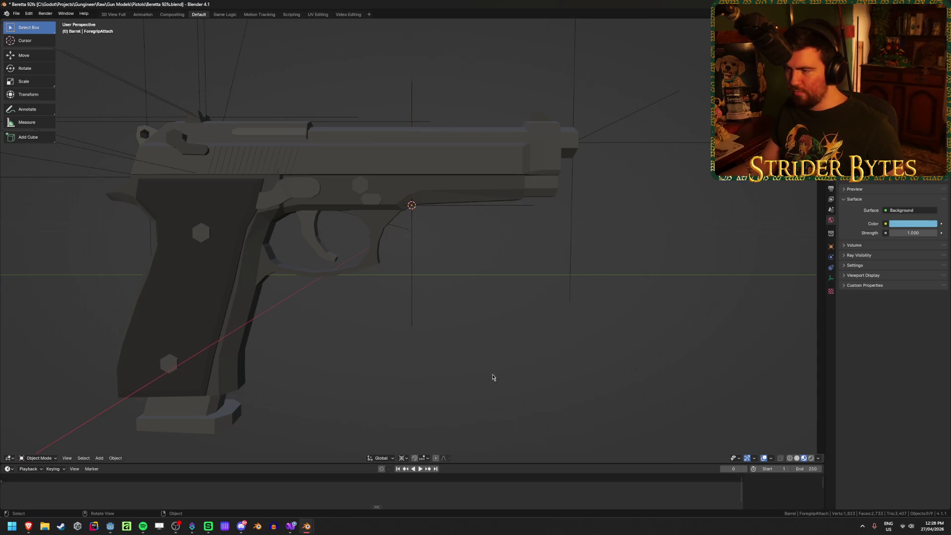
{"action": "mouse_move", "coordinate": [484, 339]}
{"action": "middle_mouse_down"}
{"action": "mouse_move", "coordinate": [488, 312]}
{"action": "mouse_move", "coordinate": [450, 317]}
{"action": "mouse_move", "coordinate": [506, 306]}
{"action": "middle_mouse_up"}
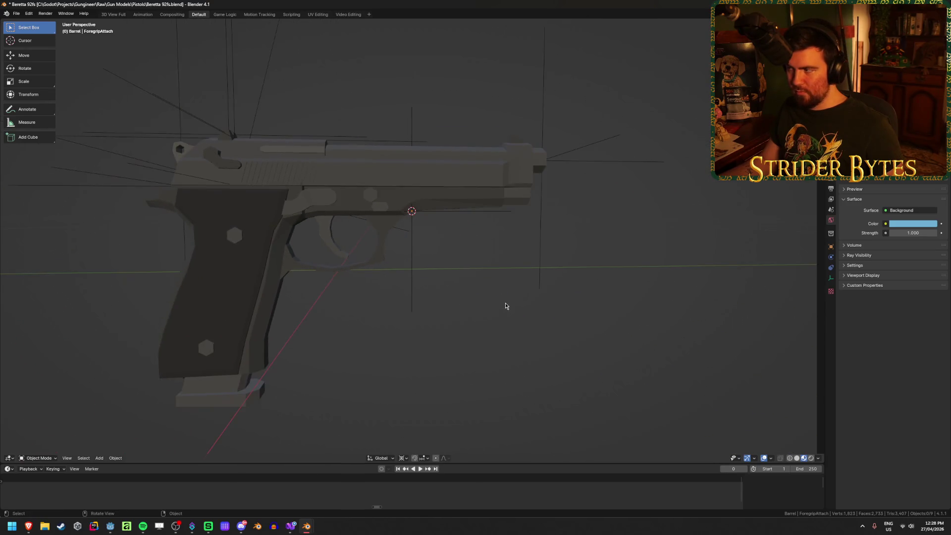
{"action": "left_click", "coordinate": [411, 265]}
{"action": "left_click", "coordinate": [443, 201], "text": "shift"}
{"action": "key", "text": "ctrl+p"}
{"action": "left_click", "coordinate": [445, 200]}
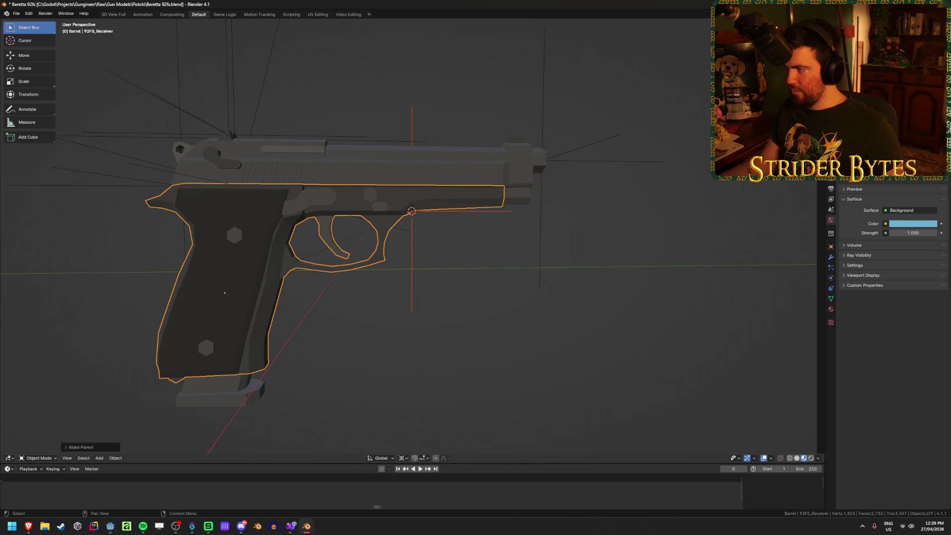
Undo the last change, deselect everything, and save the blend file
{"action": "key", "text": "ctrl+z"}
{"action": "left_click", "coordinate": [656, 297]}
{"action": "key", "text": "ctrl+s"}
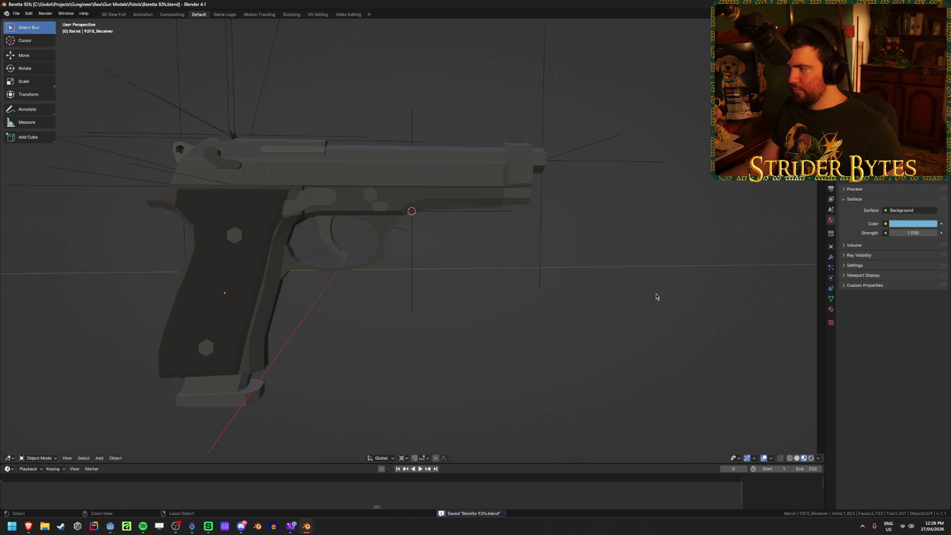
{"action": "mouse_move", "coordinate": [422, 263]}
{"action": "middle_mouse_down"}
{"action": "mouse_move", "coordinate": [397, 276]}
{"action": "mouse_move", "coordinate": [580, 269]}
{"action": "mouse_move", "coordinate": [497, 253]}
{"action": "middle_mouse_up"}
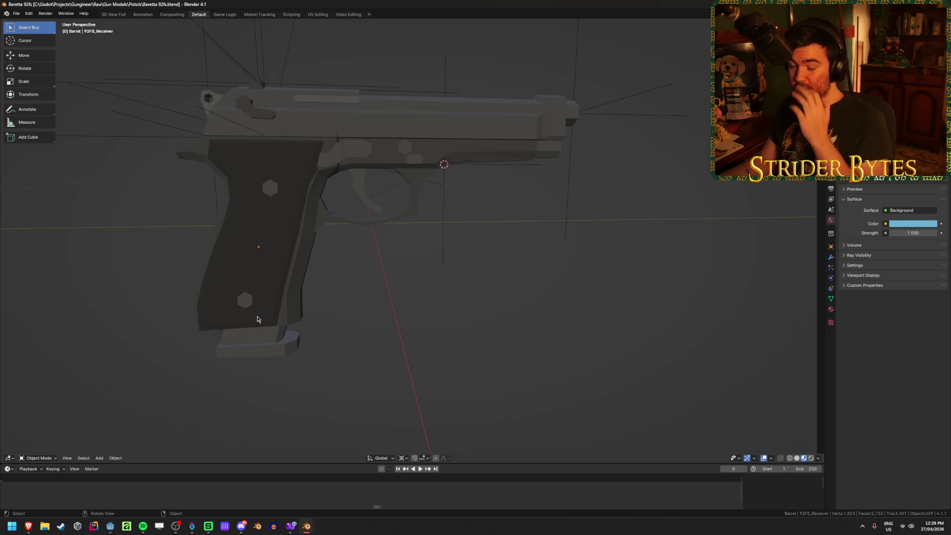
Check the 92FS_Magazine, ForegripAttach, grip frame and 92FS_Barrel slide, then save again
{"action": "left_click", "coordinate": [242, 339]}
{"action": "middle_click_drag", "start_coordinate": [460, 233], "coordinate": [478, 228]}
{"action": "left_click", "coordinate": [504, 184]}
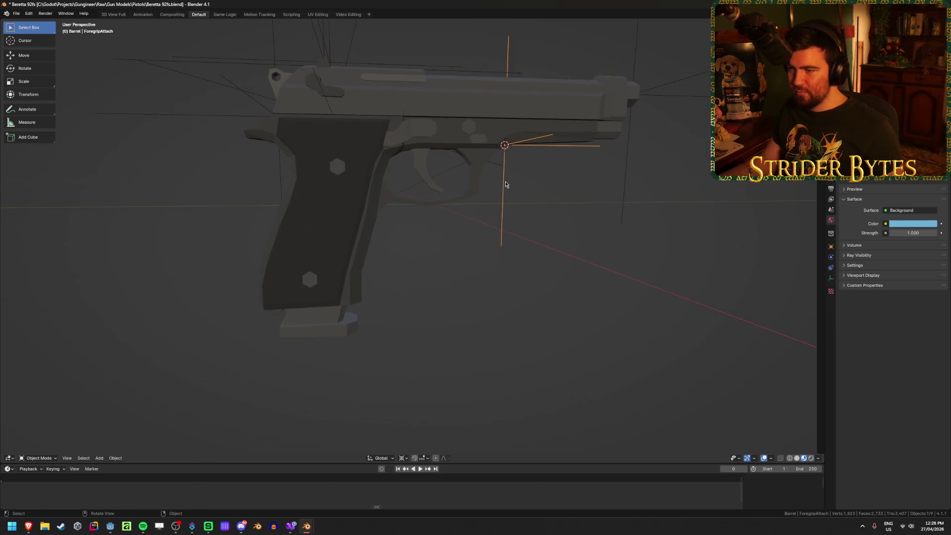
{"action": "left_click", "coordinate": [314, 227]}
{"action": "left_click", "coordinate": [376, 94]}
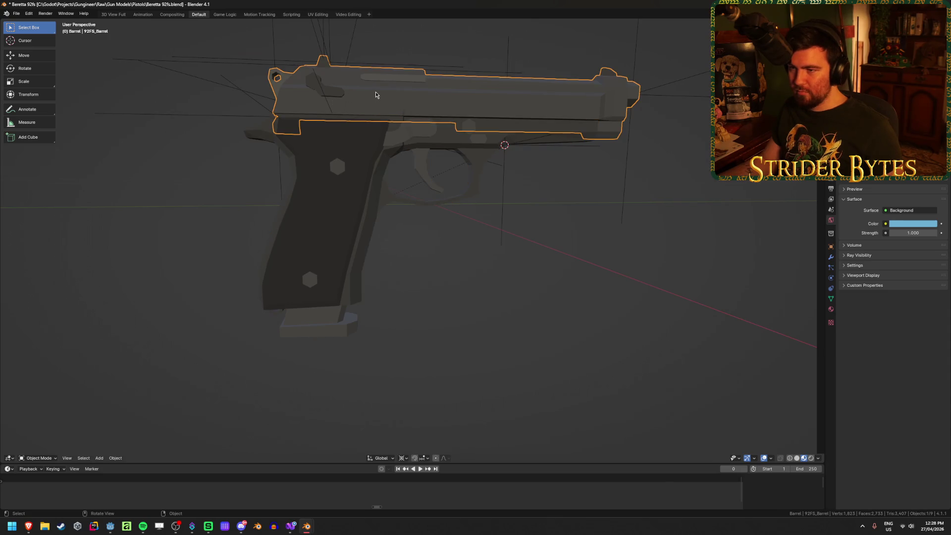
{"action": "middle_click_drag", "start_coordinate": [380, 104], "coordinate": [411, 144]}
{"action": "left_click", "coordinate": [599, 299]}
{"action": "key", "text": "ctrl+s"}
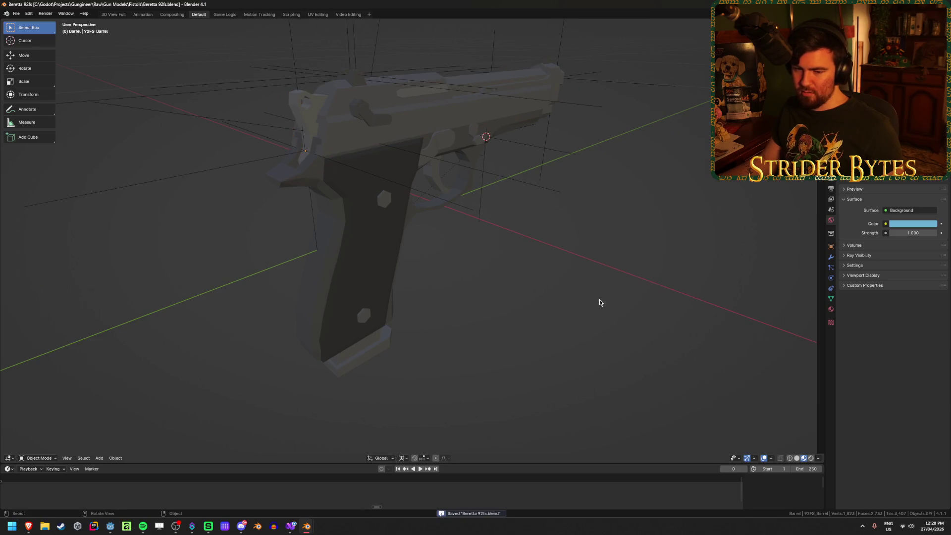
Return to a side view, check the slide, and bring up the glTF 2.0 export dialog
{"action": "mouse_move", "coordinate": [599, 301]}
{"action": "middle_mouse_down"}
{"action": "mouse_move", "coordinate": [565, 299]}
{"action": "mouse_move", "coordinate": [558, 284]}
{"action": "middle_mouse_up"}
{"action": "left_click", "coordinate": [489, 121]}
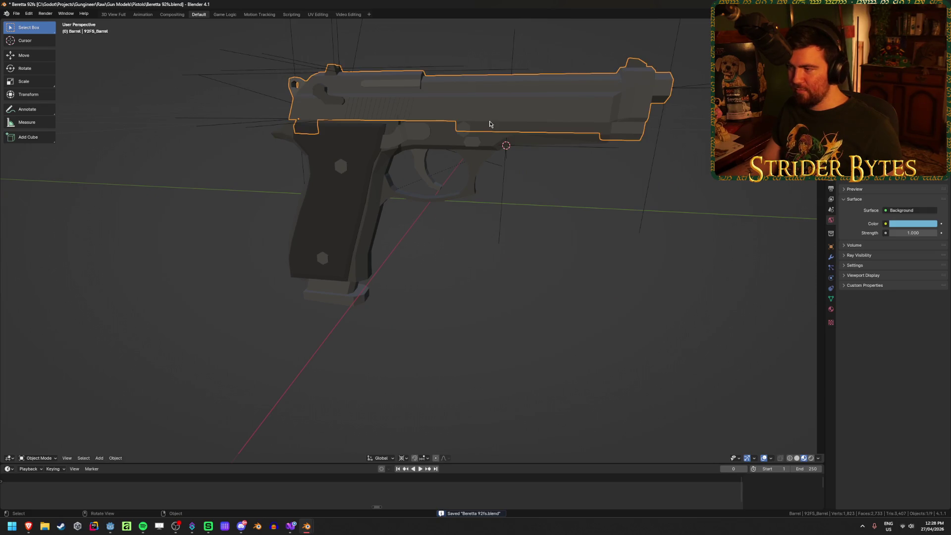
{"action": "left_click", "coordinate": [631, 262]}
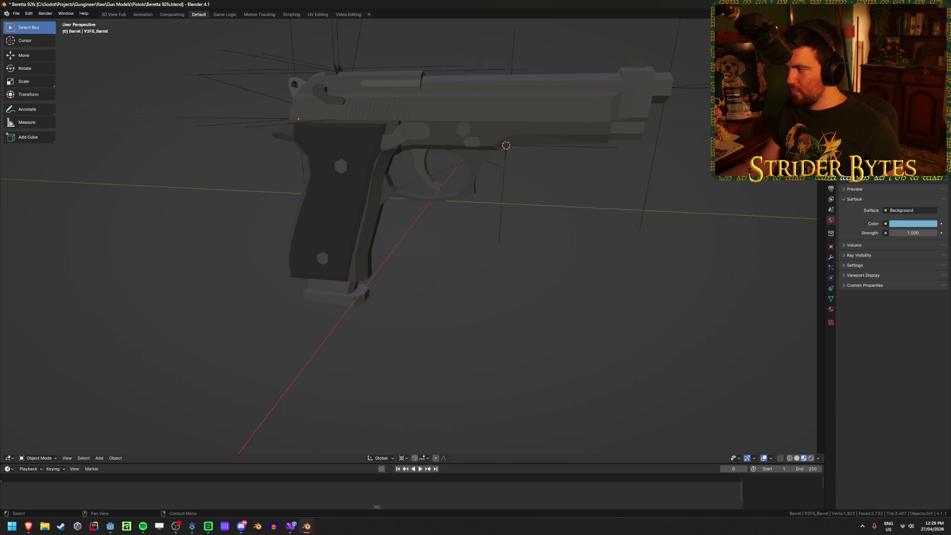
{"action": "key", "text": "ctrl+e"}
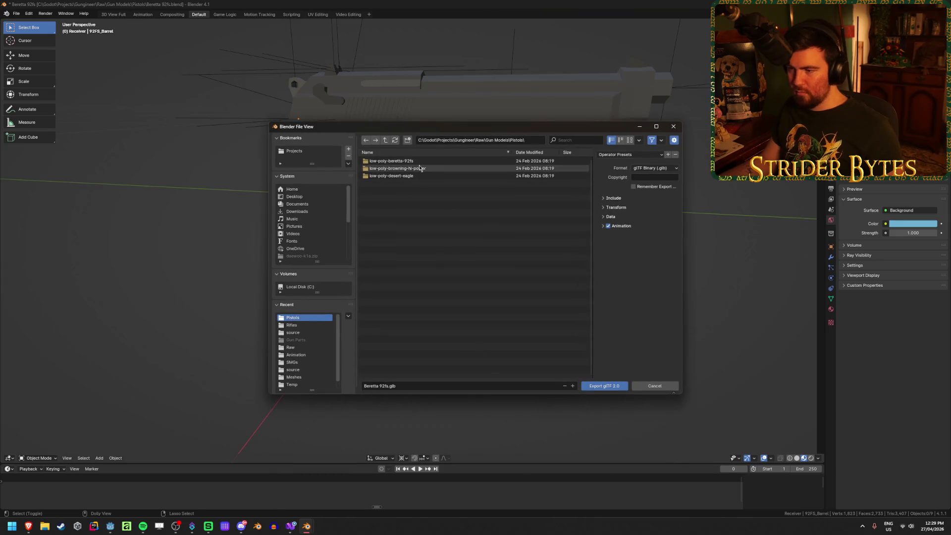
Apply the GunPart export preset and navigate into the Gungineer project's Meshes folder
{"action": "left_click", "coordinate": [384, 140]}
{"action": "left_click", "coordinate": [385, 141]}
{"action": "left_click", "coordinate": [384, 141]}
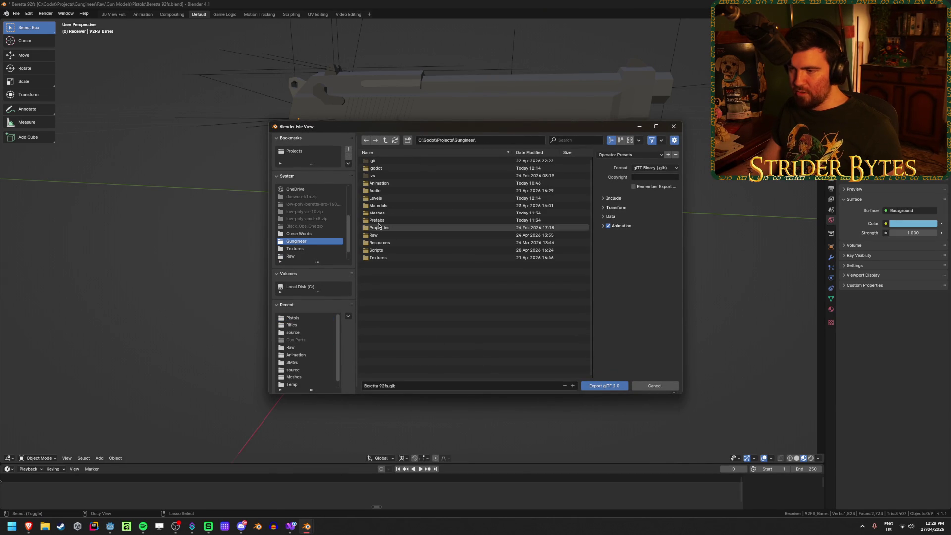
{"action": "left_click", "coordinate": [628, 154]}
{"action": "left_click", "coordinate": [627, 176]}
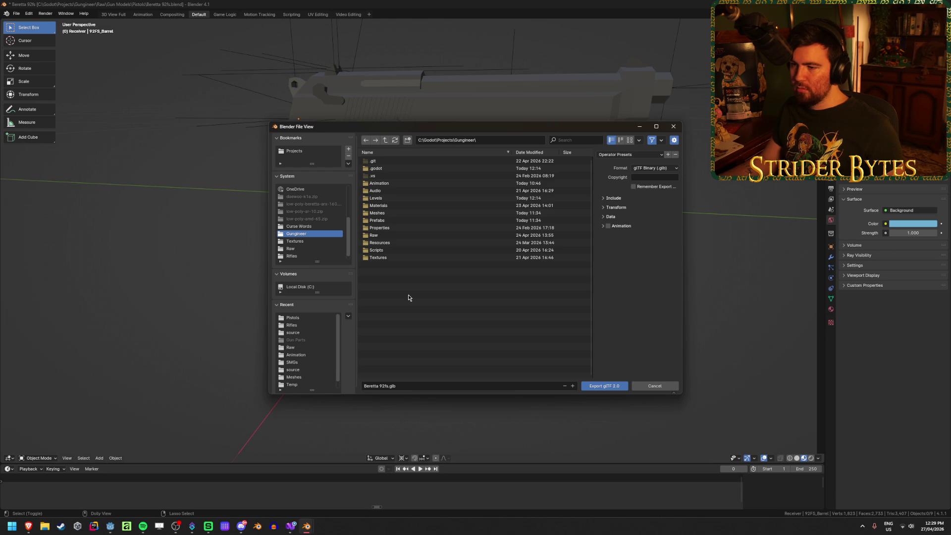
{"action": "left_click", "coordinate": [385, 216]}
{"action": "double_click", "coordinate": [385, 216]}
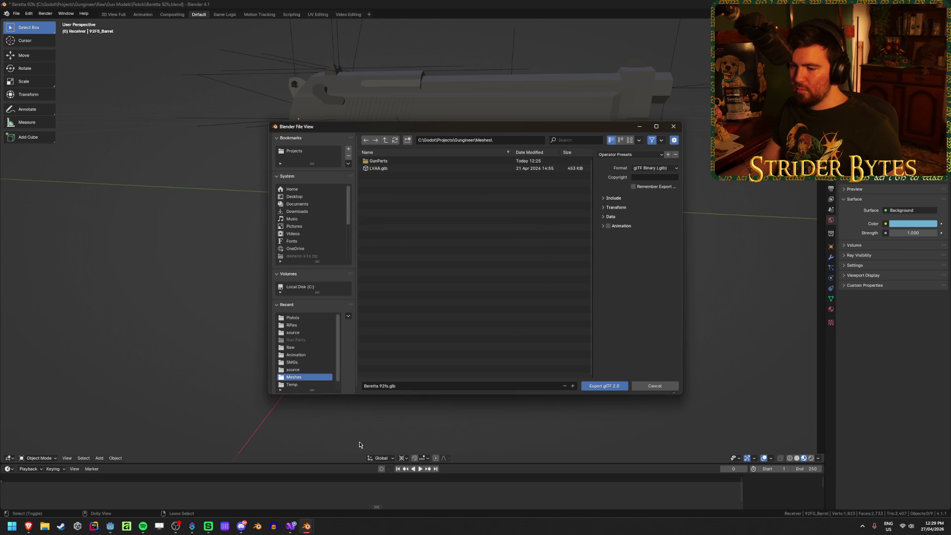
Export the receiver as Receiver_92FS.glb into the GunParts folder
{"action": "left_click", "coordinate": [387, 387]}
{"action": "left_click", "coordinate": [388, 387]}
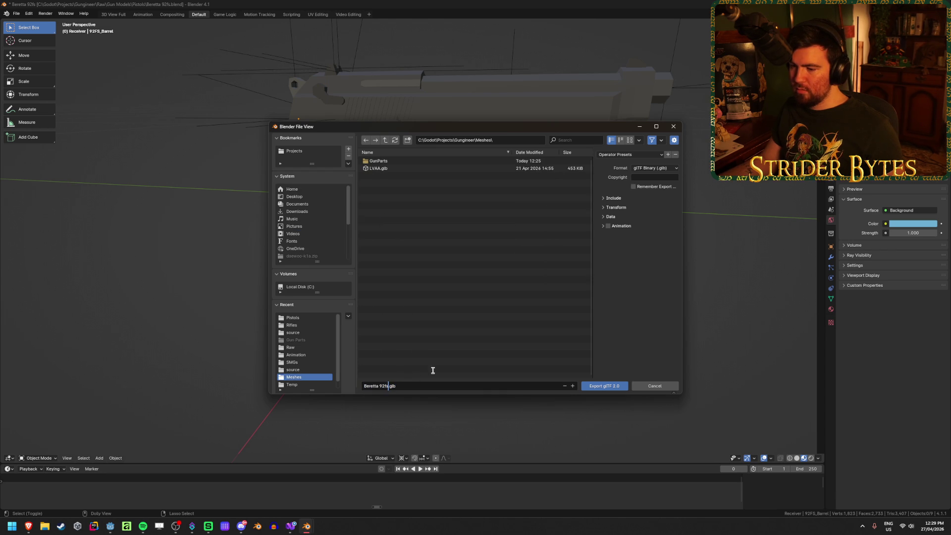
{"action": "key", "text": "shift+Home"}
{"action": "key", "text": "Escape"}
{"action": "double_click", "coordinate": [402, 162]}
{"action": "left_click_drag", "start_coordinate": [388, 386], "coordinate": [358, 386]}
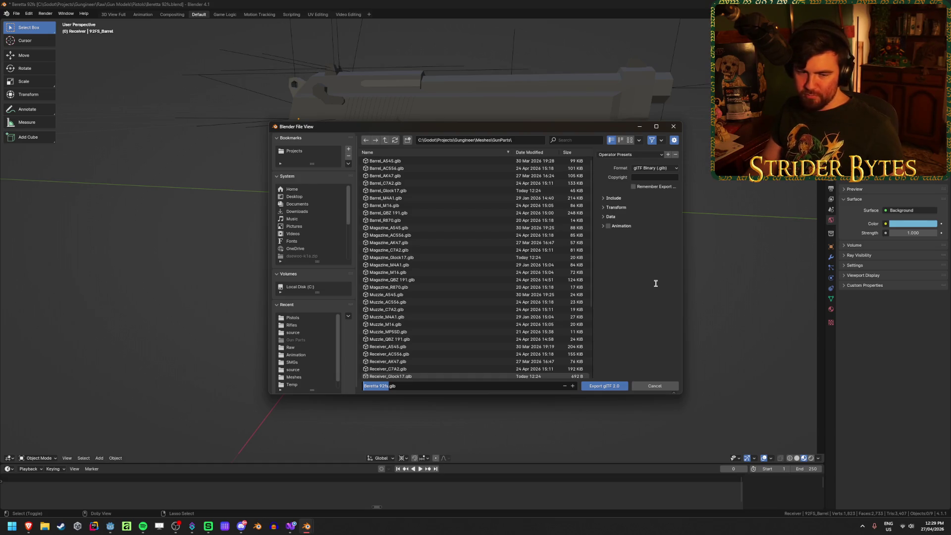
{"action": "key", "text": "BackSpace"}
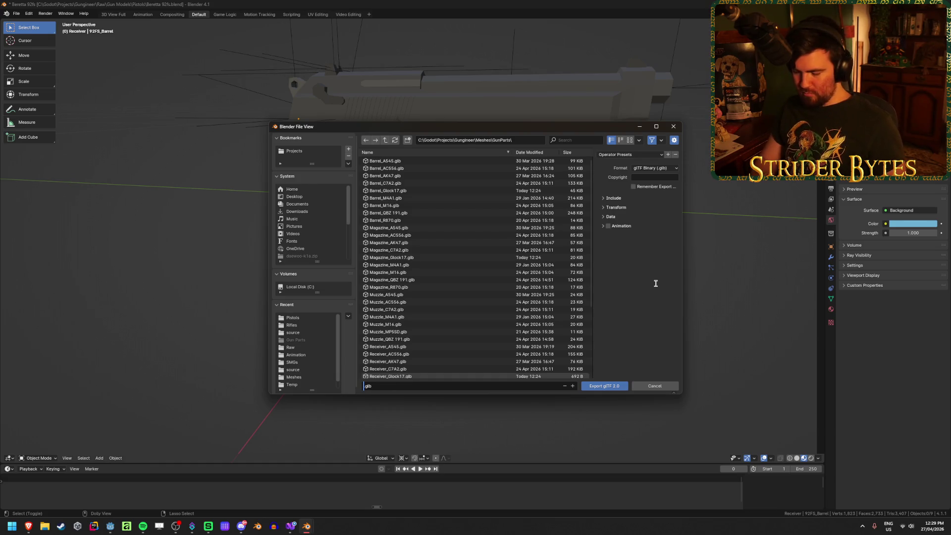
{"action": "type", "text": "Receiver"}
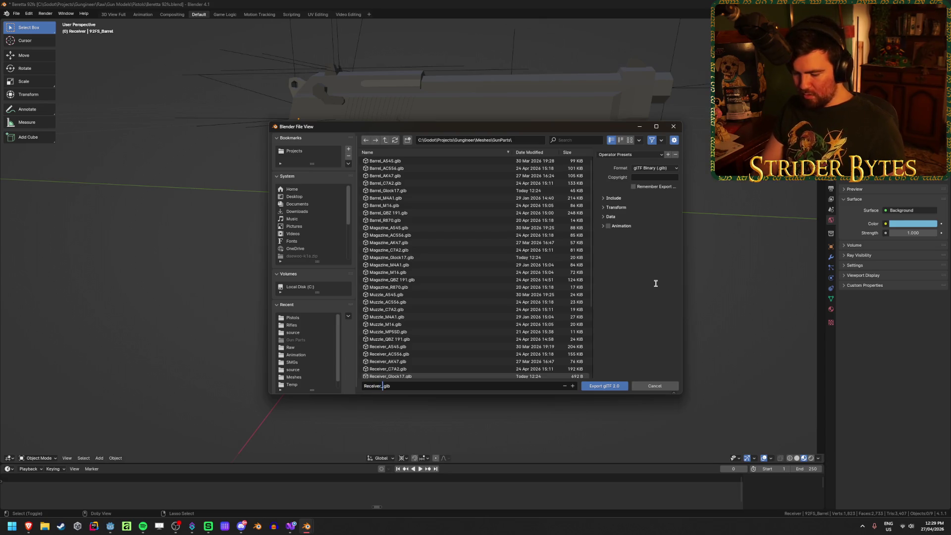
{"action": "type", "text": "_92FS"}
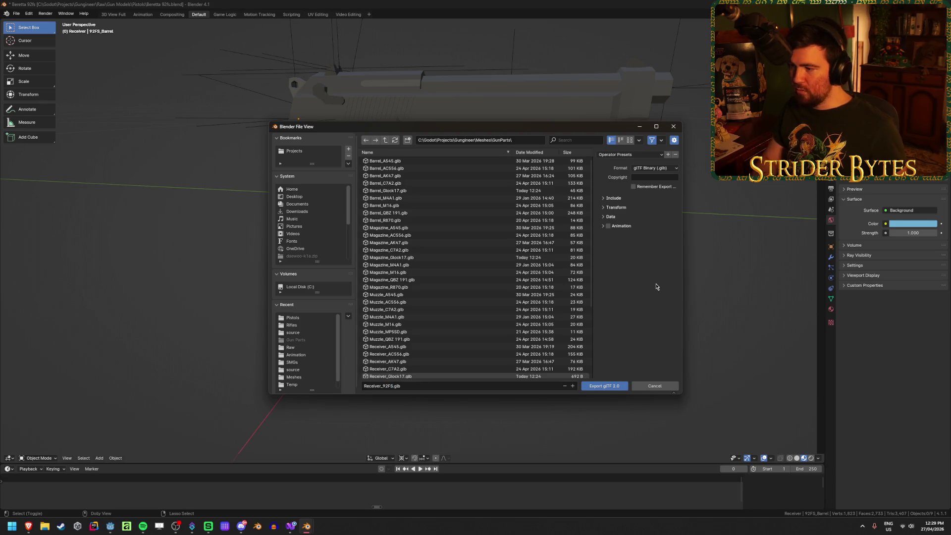
{"action": "left_click", "coordinate": [605, 385]}
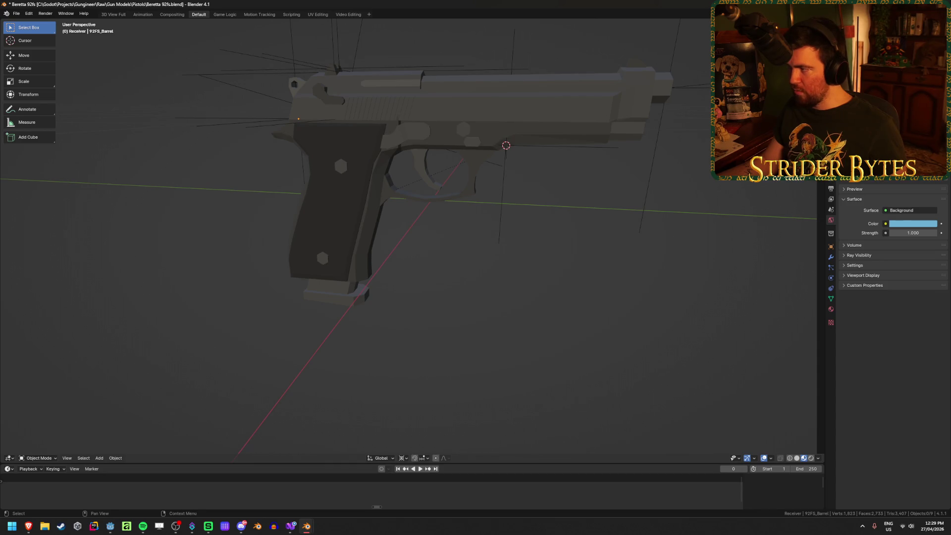
Re-export with the file name Barrel_92FS.glb
{"action": "key", "text": "shift+r"}
{"action": "left_click", "coordinate": [386, 386]}
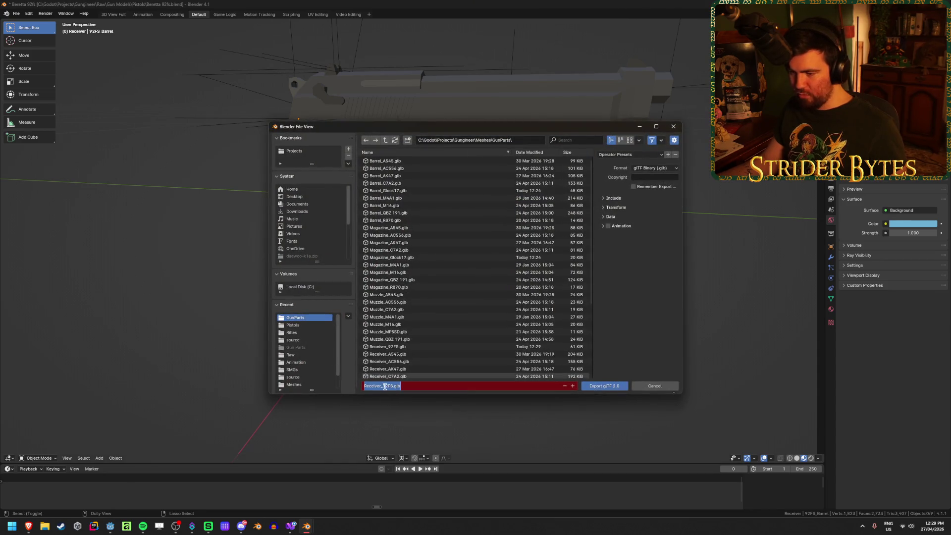
{"action": "left_click_drag", "start_coordinate": [381, 387], "coordinate": [348, 387]}
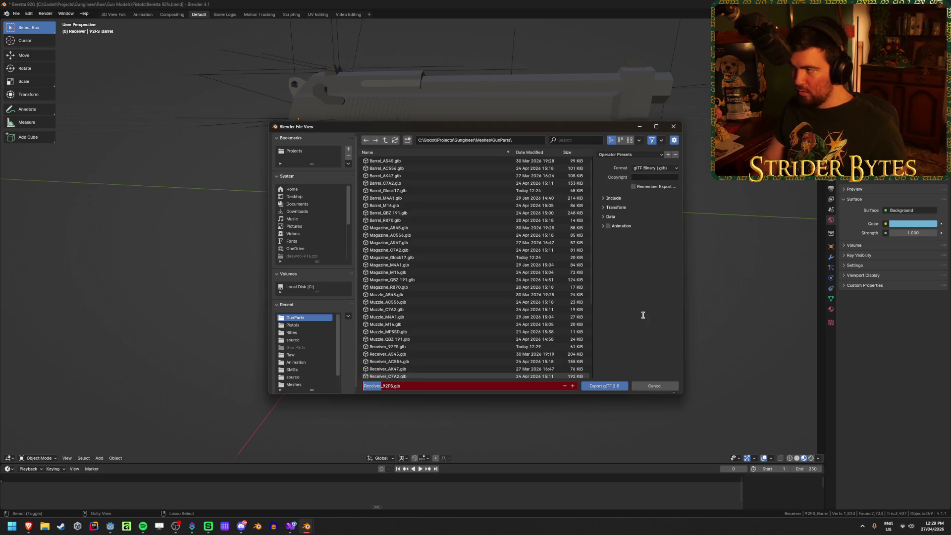
{"action": "type", "text": "Barrel"}
{"action": "key", "text": "Return"}
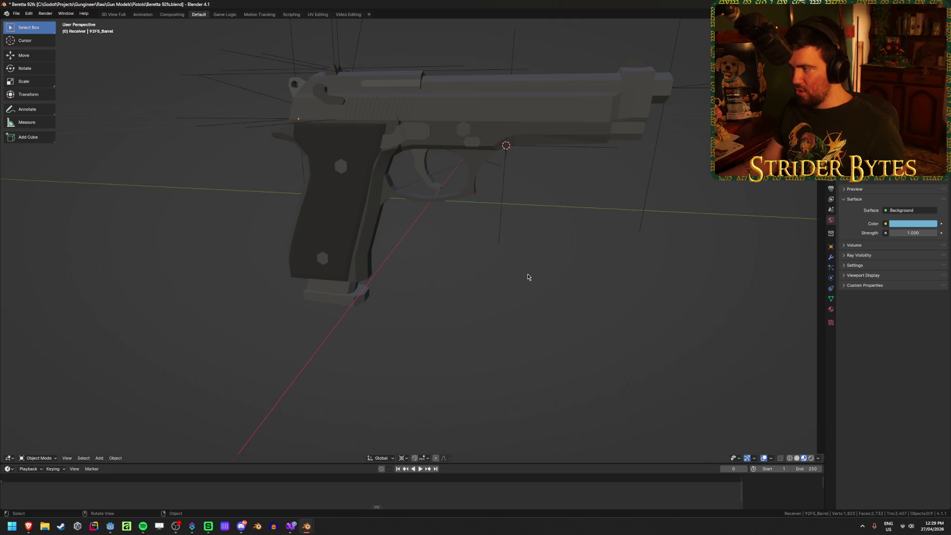
Re-export with the file name Magazine_92FS.glb
{"action": "key", "text": "shift+r"}
{"action": "left_click", "coordinate": [374, 386]}
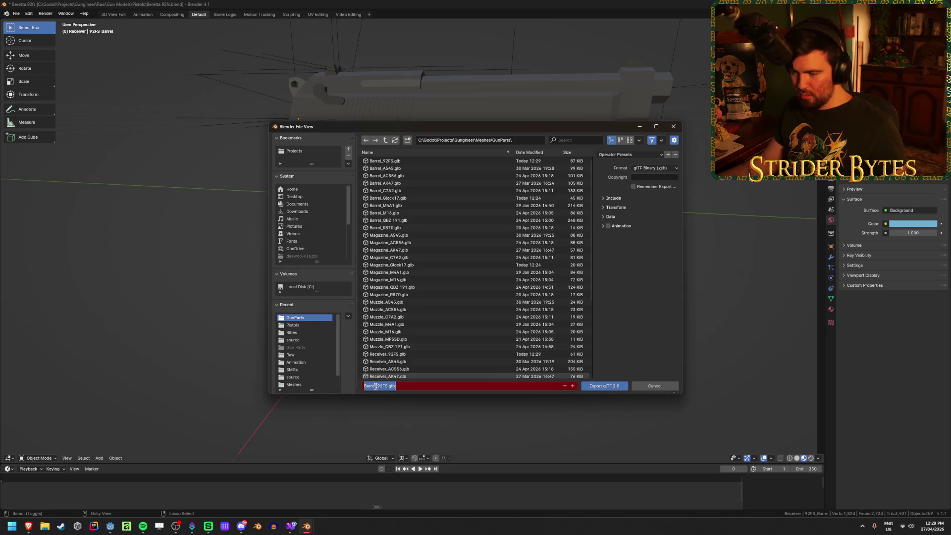
{"action": "left_click", "coordinate": [375, 386]}
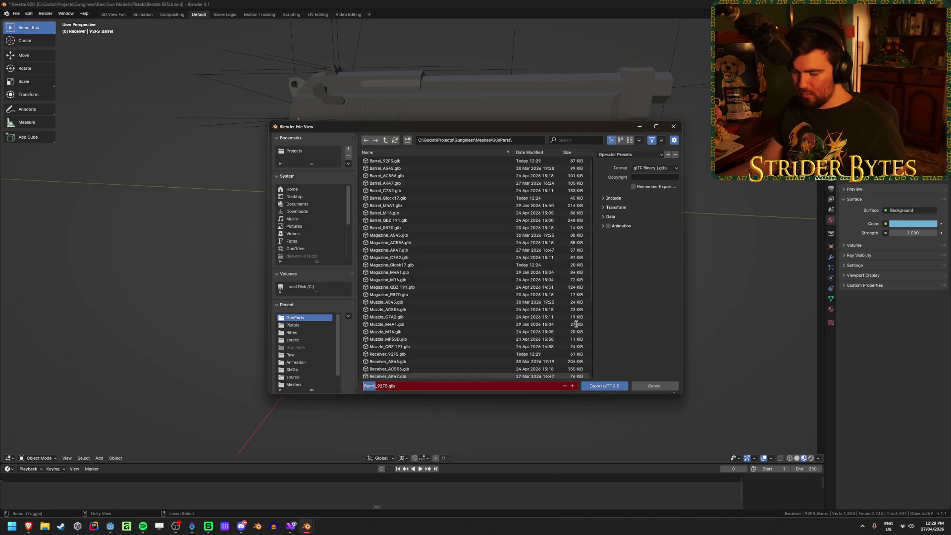
{"action": "type", "text": "Magazine"}
{"action": "key", "text": "Return"}
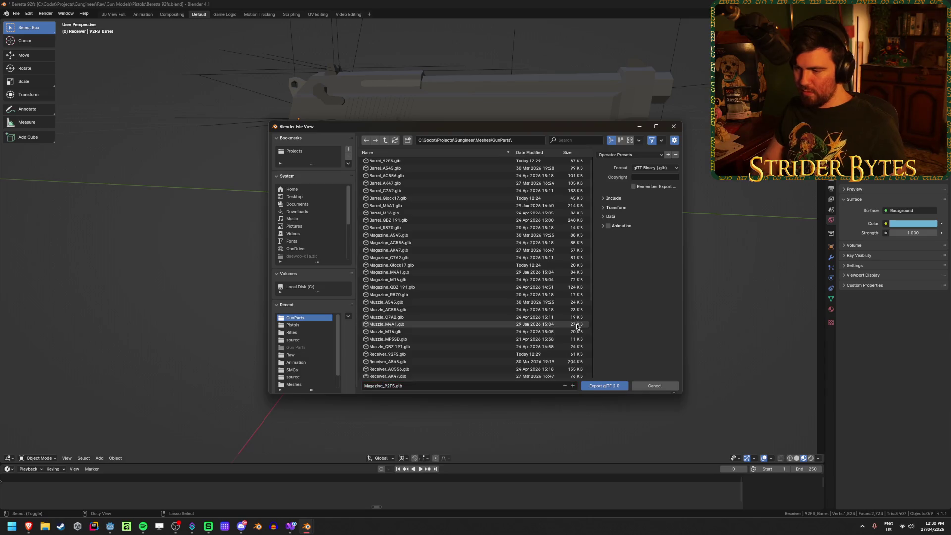
{"action": "key", "text": "Return"}
Save Beretta 92fs.blend, let Godot reimport the parts, then switch to the Deagle window
{"action": "key", "text": "ctrl+s"}
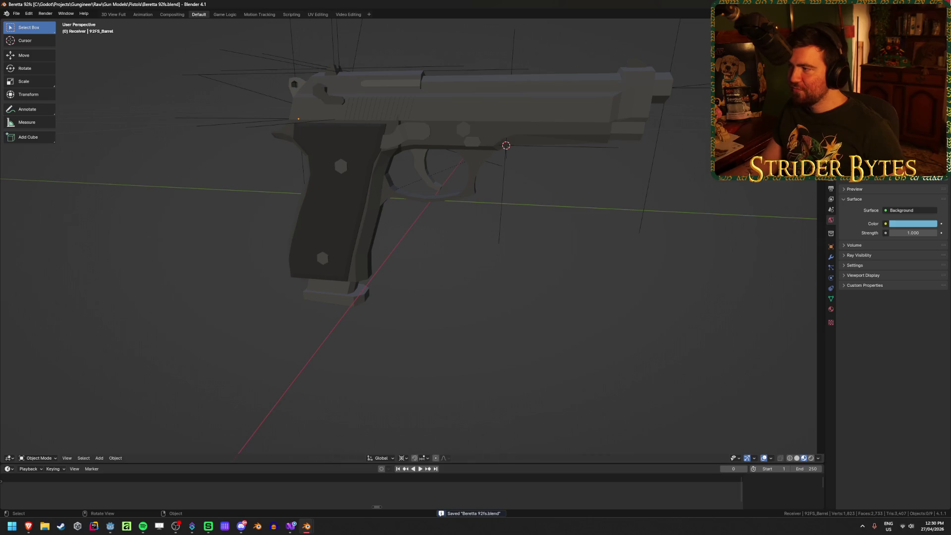
{"action": "key", "text": "alt+Tab"}
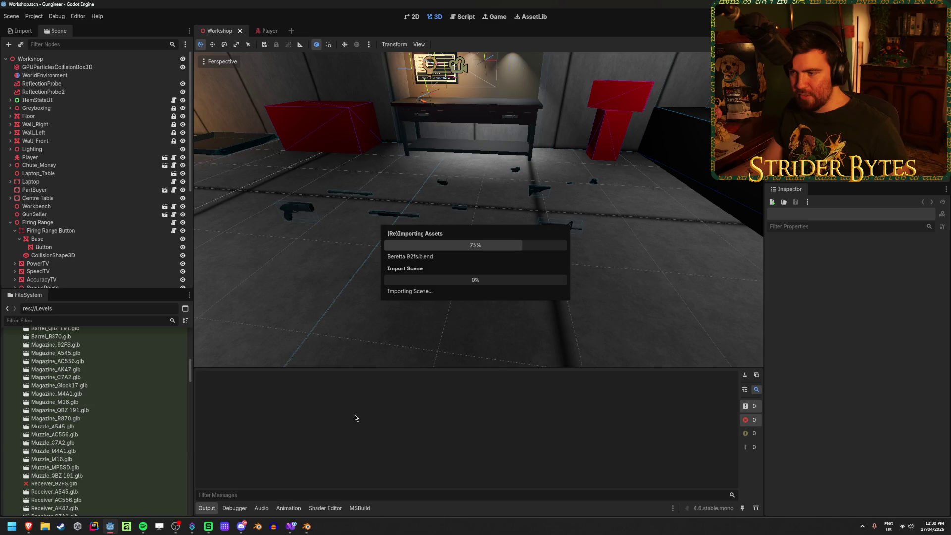
{"action": "key", "text": "alt+Tab"}
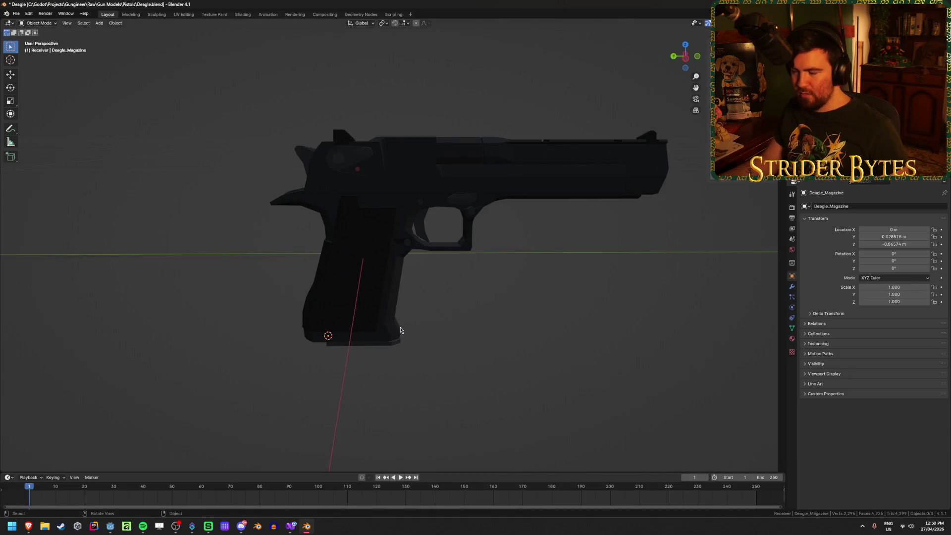
Inspect the Deagle grip, Deagle_Magazine, Deagle_Barrel and receiver by selecting each
{"action": "left_click", "coordinate": [331, 341]}
{"action": "left_click", "coordinate": [432, 342]}
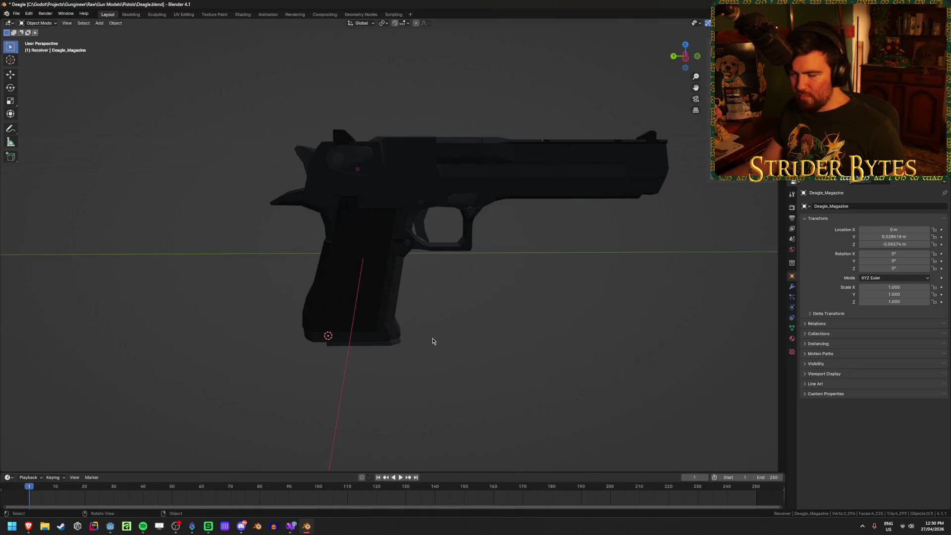
{"action": "left_click", "coordinate": [378, 344]}
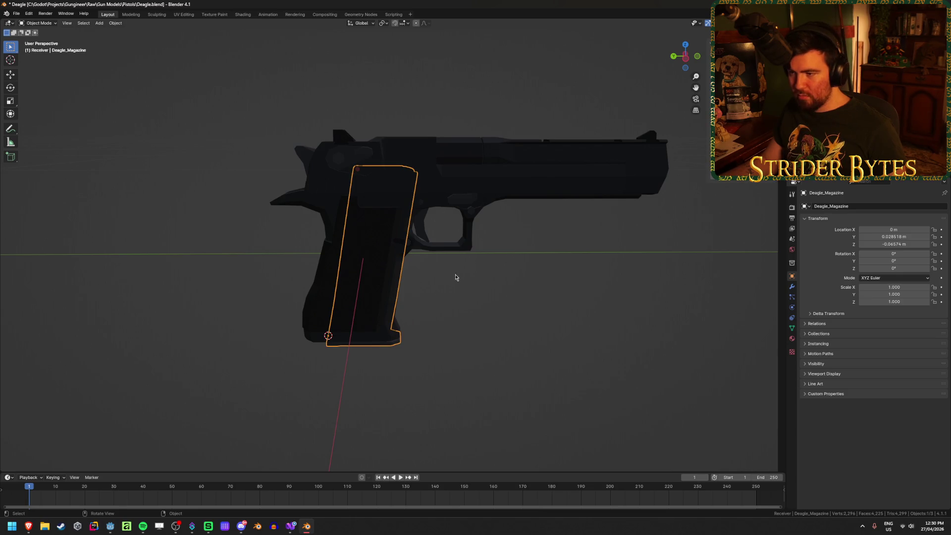
{"action": "left_click", "coordinate": [458, 169]}
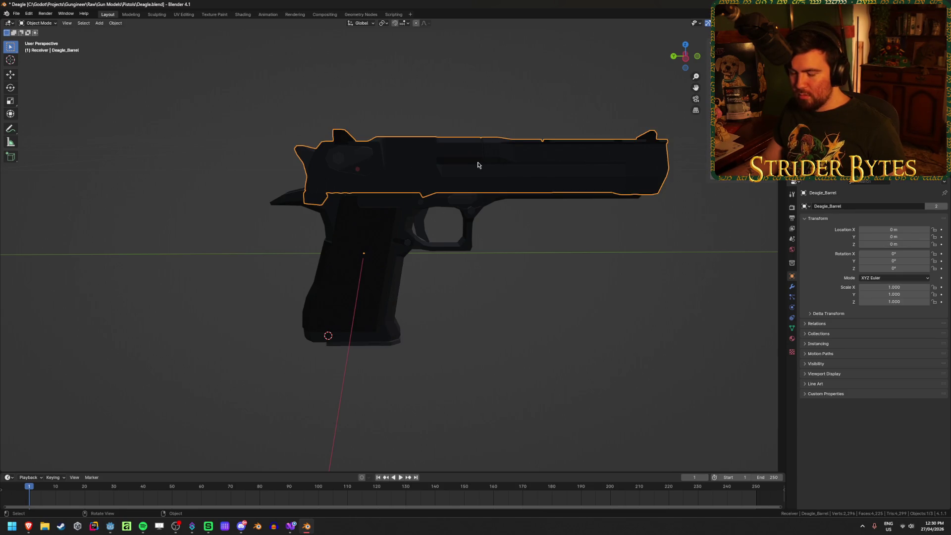
{"action": "left_click", "coordinate": [388, 346]}
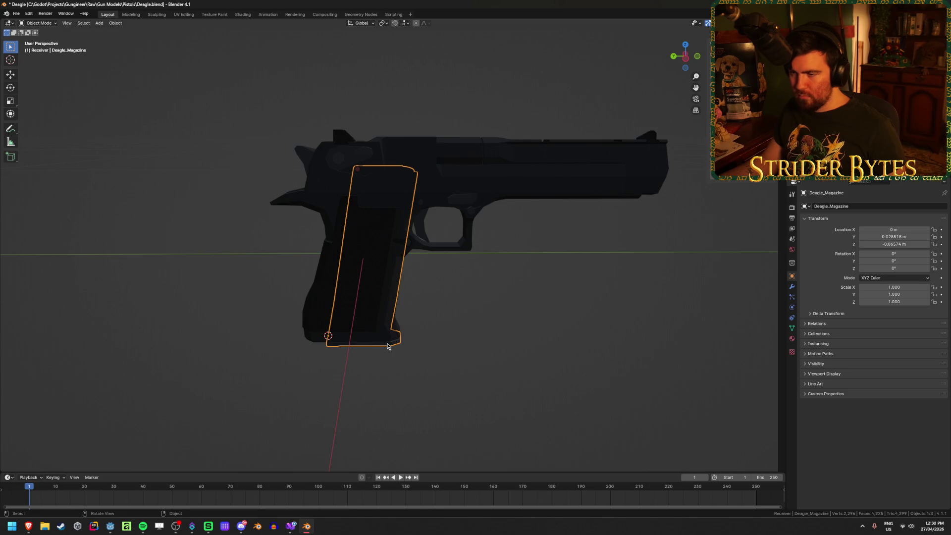
{"action": "left_click", "coordinate": [445, 168]}
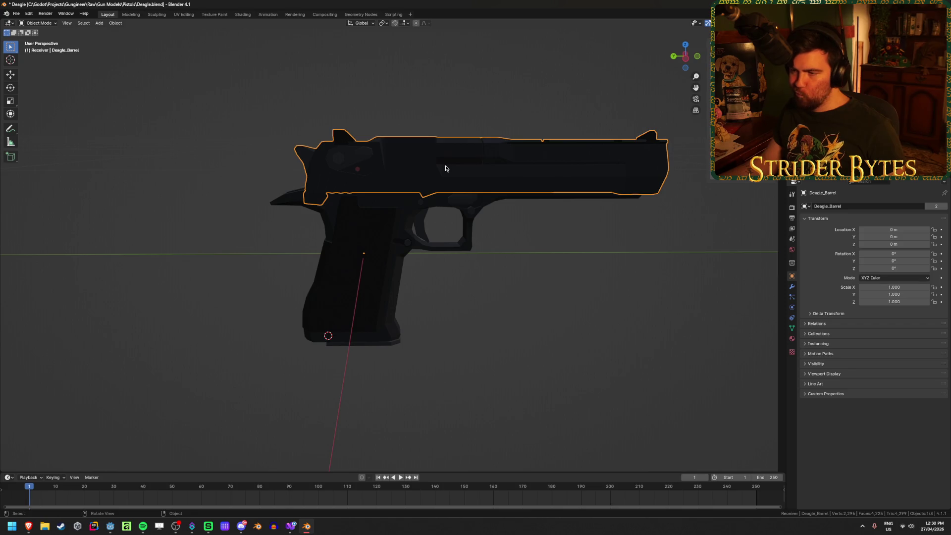
{"action": "left_click", "coordinate": [388, 345]}
{"action": "left_click", "coordinate": [389, 349]}
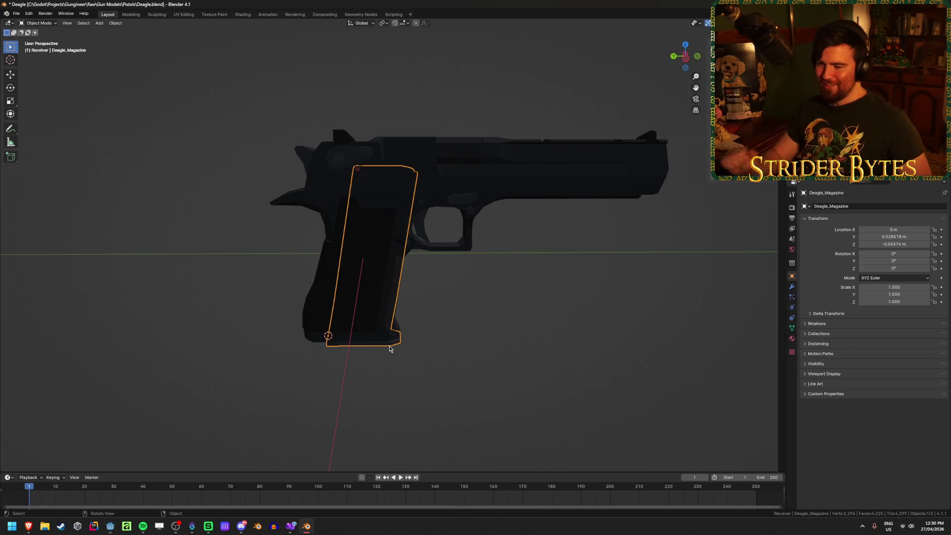
Recheck the Deagle_Barrel, deselect all, save Deagle.blend, and bring up Blender's recent files list
{"action": "mouse_move", "coordinate": [308, 528]}
{"action": "left_click", "coordinate": [566, 187]}
{"action": "left_click", "coordinate": [565, 288]}
{"action": "left_click", "coordinate": [523, 170]}
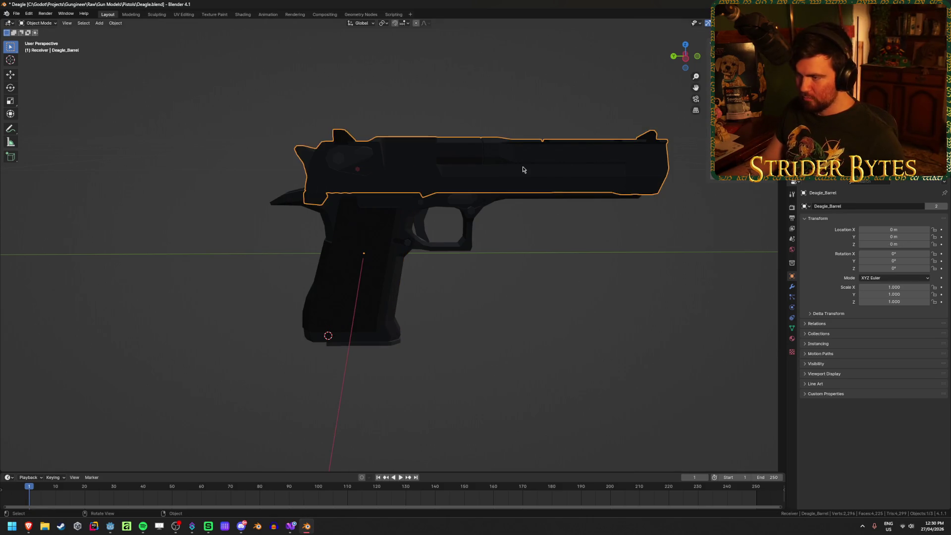
{"action": "left_click", "coordinate": [538, 291]}
{"action": "key", "text": "ctrl+s"}
{"action": "right_click", "coordinate": [305, 530]}
Open Glock17.blend and select its receiver, magazine and barrel while orbiting around the pistol
{"action": "left_click", "coordinate": [293, 337]}
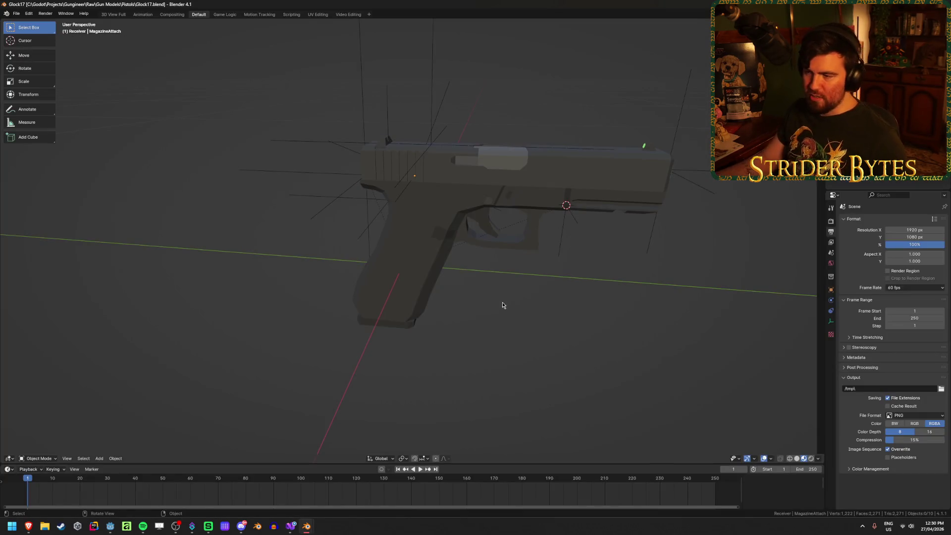
{"action": "left_click", "coordinate": [397, 325]}
{"action": "left_click", "coordinate": [401, 330]}
{"action": "mouse_move", "coordinate": [401, 329]}
{"action": "middle_mouse_down"}
{"action": "mouse_move", "coordinate": [418, 310]}
{"action": "mouse_move", "coordinate": [412, 318]}
{"action": "middle_mouse_up"}
{"action": "left_click", "coordinate": [464, 156]}
{"action": "left_click", "coordinate": [394, 300]}
Inspect the G17 magazine in Right view wireframe, return to solid shading, and save the file
{"action": "key", "text": "KP_3"}
{"action": "key", "text": "shift+z"}
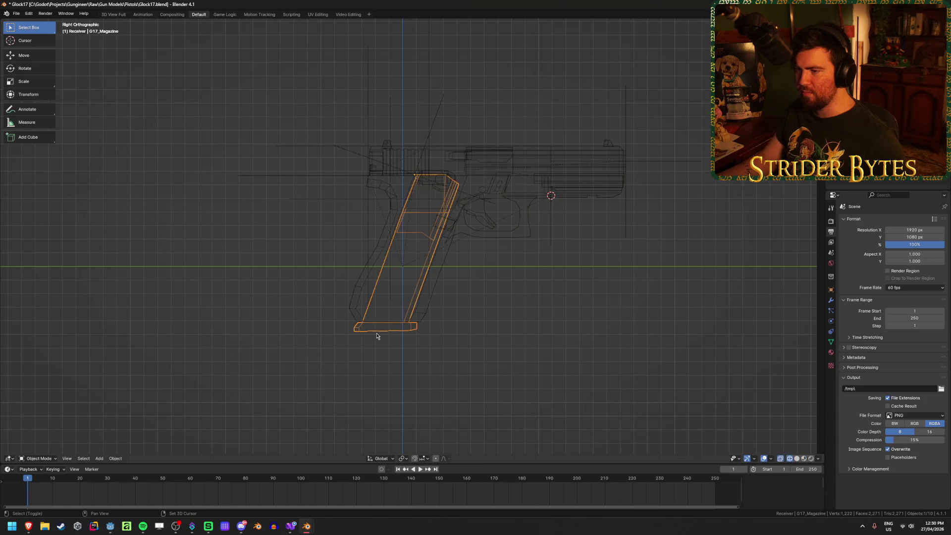
{"action": "scroll", "coordinate": [484, 304], "scroll_direction": "up", "scroll_amount": 2}
{"action": "mouse_move", "coordinate": [483, 304]}
{"action": "middle_mouse_down"}
{"action": "mouse_move", "coordinate": [438, 367]}
{"action": "mouse_move", "coordinate": [543, 333]}
{"action": "mouse_move", "coordinate": [490, 335]}
{"action": "middle_mouse_up"}
{"action": "middle_click_drag", "start_coordinate": [630, 223], "coordinate": [460, 394]}
{"action": "key", "text": "shift+z"}
{"action": "left_click", "coordinate": [465, 391]}
{"action": "key", "text": "ctrl+s"}
Recheck the magazine's seating in the grip in Right view wireframe, then save again
{"action": "left_click", "coordinate": [348, 406]}
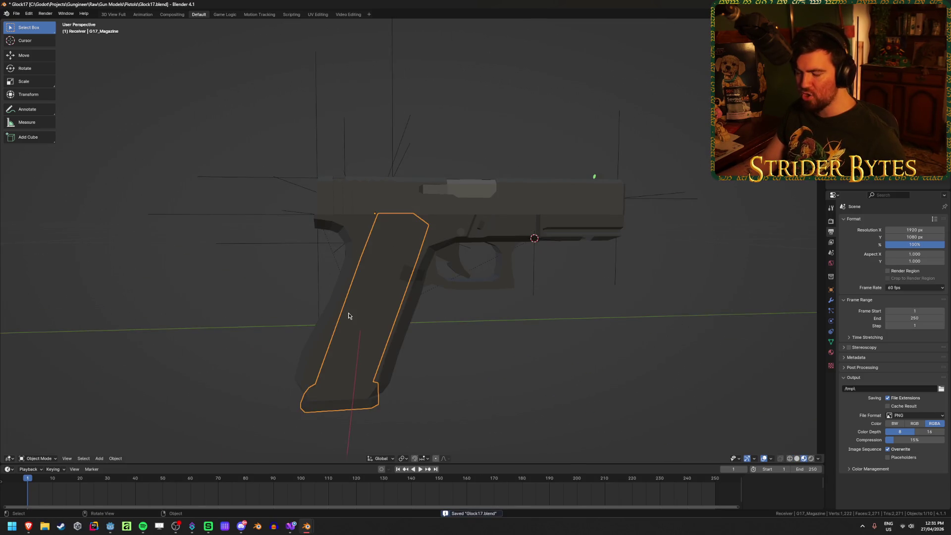
{"action": "left_click", "coordinate": [470, 372]}
{"action": "mouse_move", "coordinate": [469, 378]}
{"action": "middle_mouse_down"}
{"action": "mouse_move", "coordinate": [427, 388]}
{"action": "mouse_move", "coordinate": [422, 403]}
{"action": "mouse_move", "coordinate": [435, 404]}
{"action": "mouse_move", "coordinate": [351, 382]}
{"action": "mouse_move", "coordinate": [424, 253]}
{"action": "middle_mouse_up"}
{"action": "left_click", "coordinate": [350, 382]}
{"action": "key", "text": "shift+z"}
{"action": "key", "text": "KP_3"}
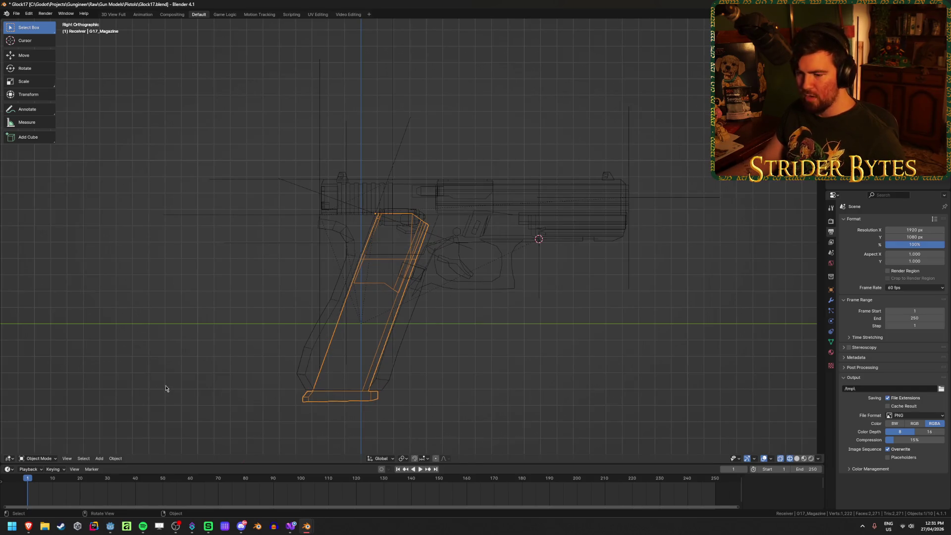
{"action": "key", "text": "ctrl+s"}
{"action": "mouse_move", "coordinate": [34, 531]}
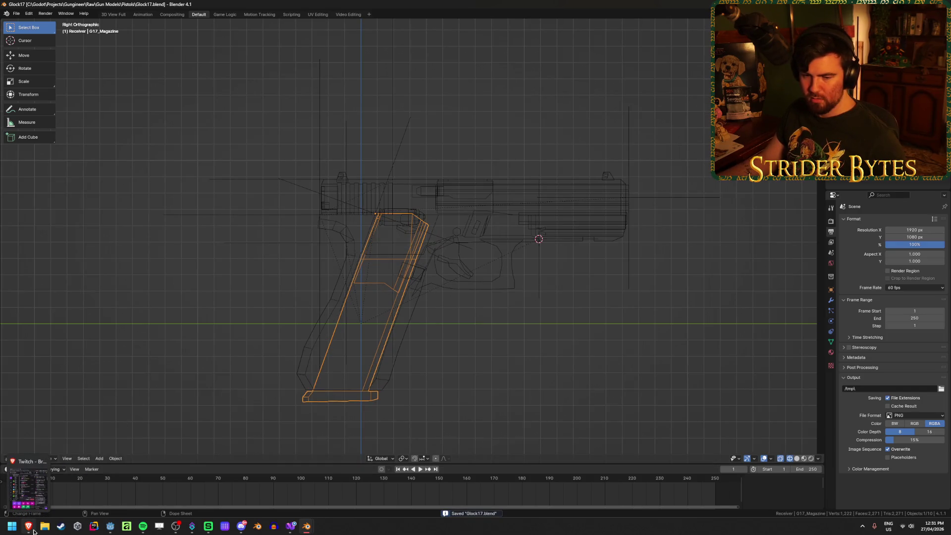